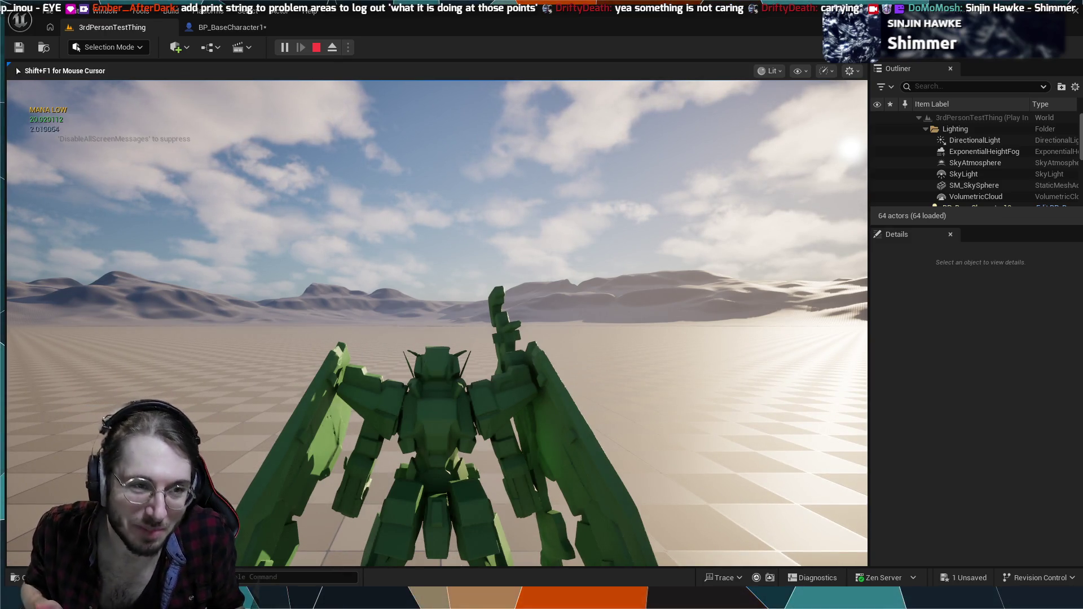
# - Stop the green-mech play session and return to the BP_BaseCharacter1 event graph
pyautogui.press('Escape')
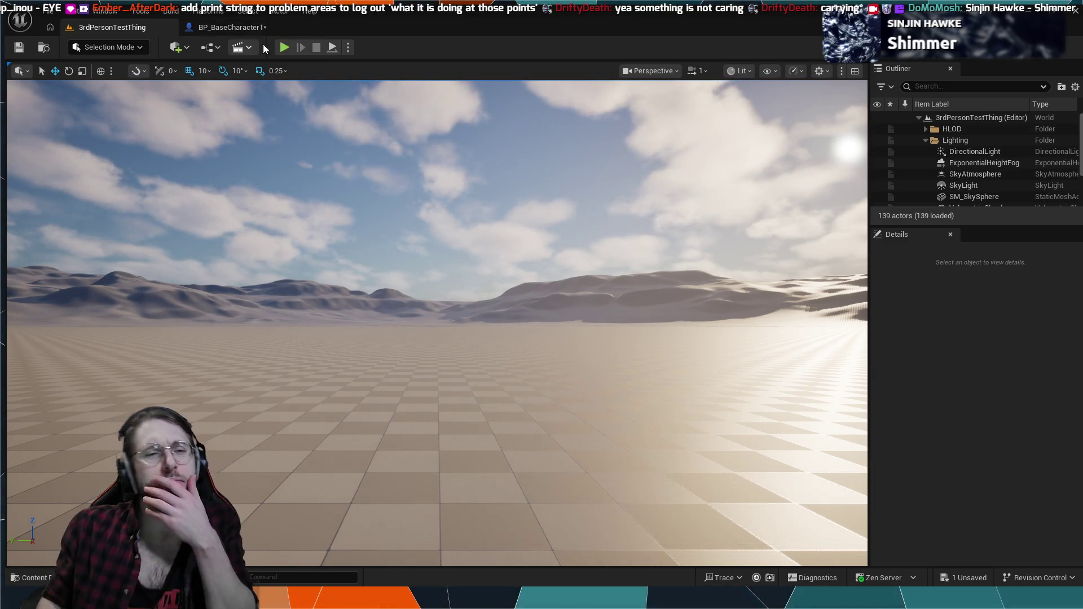
pyautogui.click(232, 27)
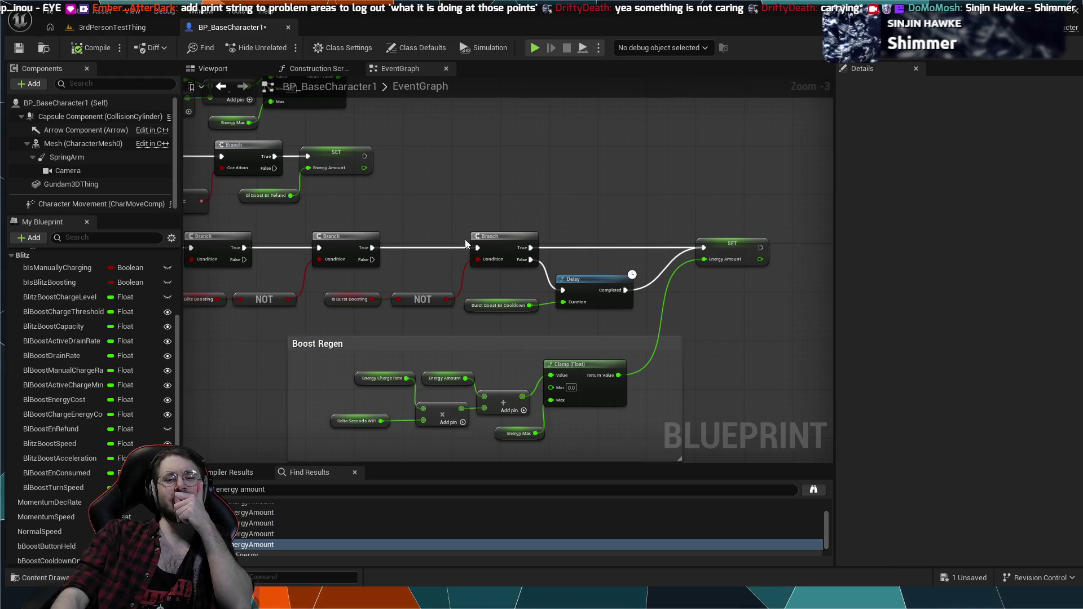
# - Wire the Is Blitz Boosting Branch's False output into the next Branch's exec input
pyautogui.scroll(3, 464, 239)
pyautogui.moveTo(491, 280); pyautogui.dragTo(692, 314)
pyautogui.moveTo(549, 283); pyautogui.dragTo(607, 294)
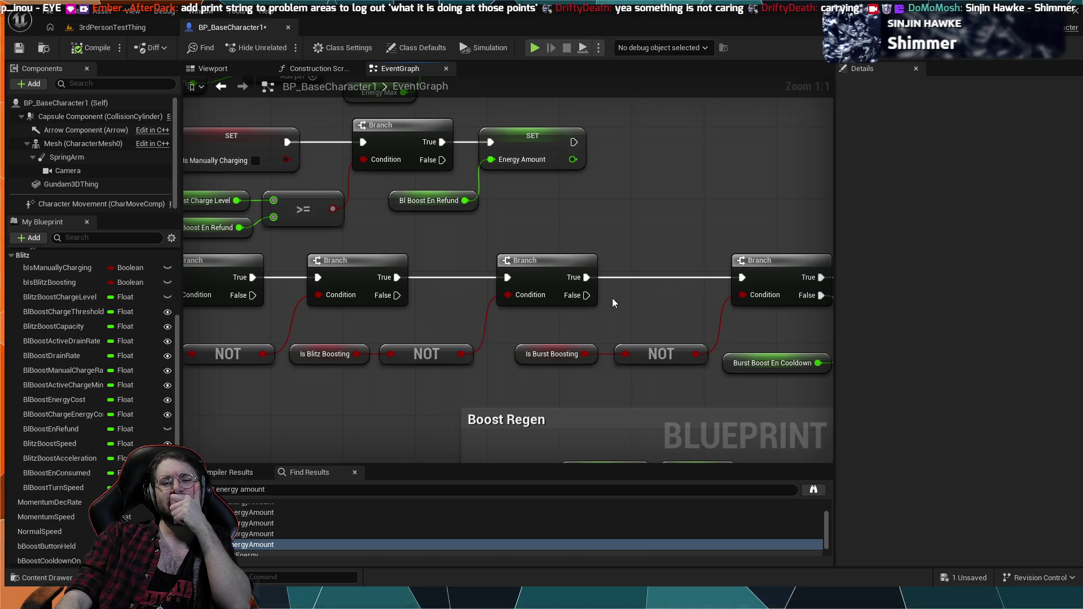
pyautogui.moveTo(587, 295)
pyautogui.mouseDown()
pyautogui.moveTo(631, 299)
pyautogui.moveTo(741, 278)
pyautogui.mouseUp()
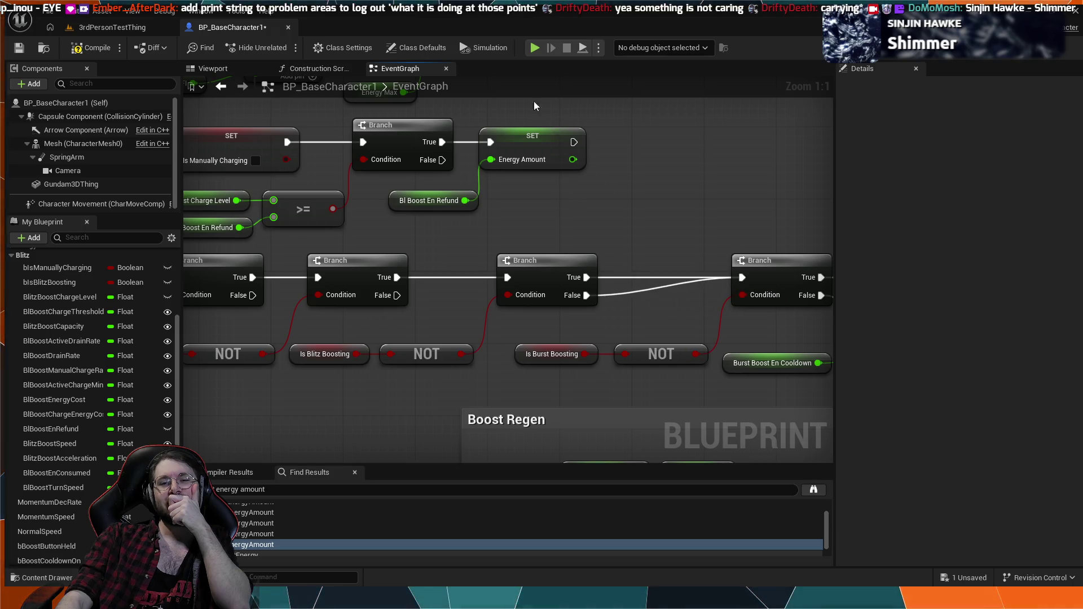
# - Simulate the game briefly, stop it, and go back to the 3rdPersonTestThing level
pyautogui.click(534, 48)
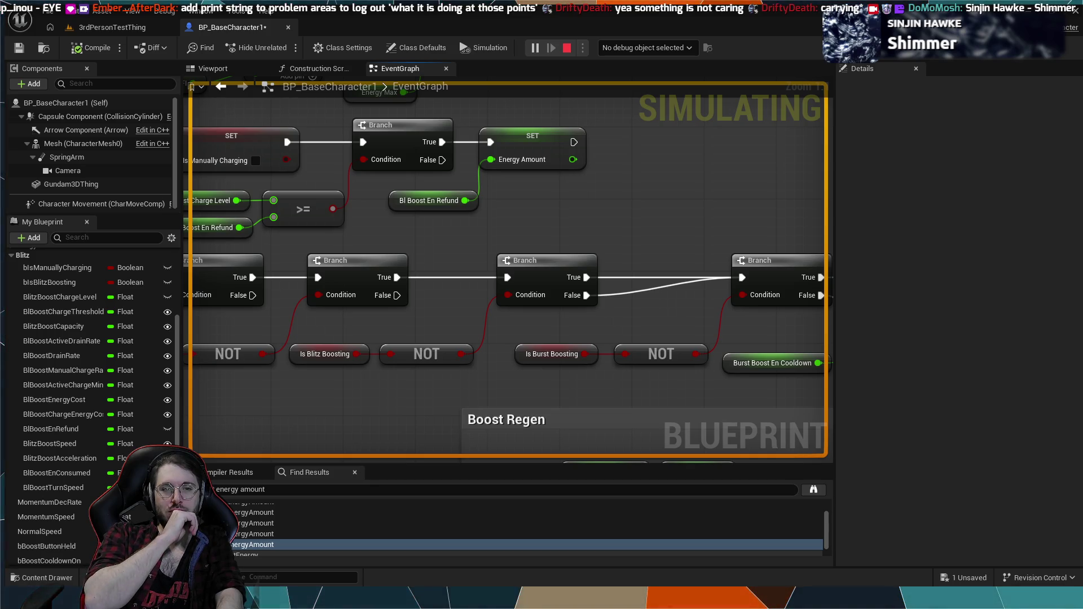
pyautogui.press('Escape')
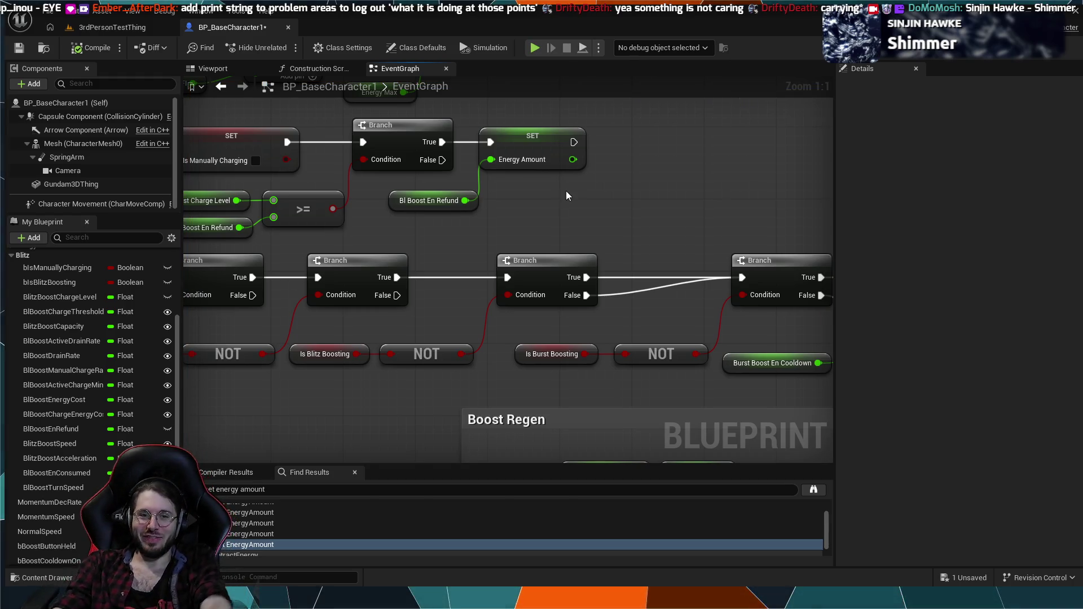
pyautogui.click(129, 26)
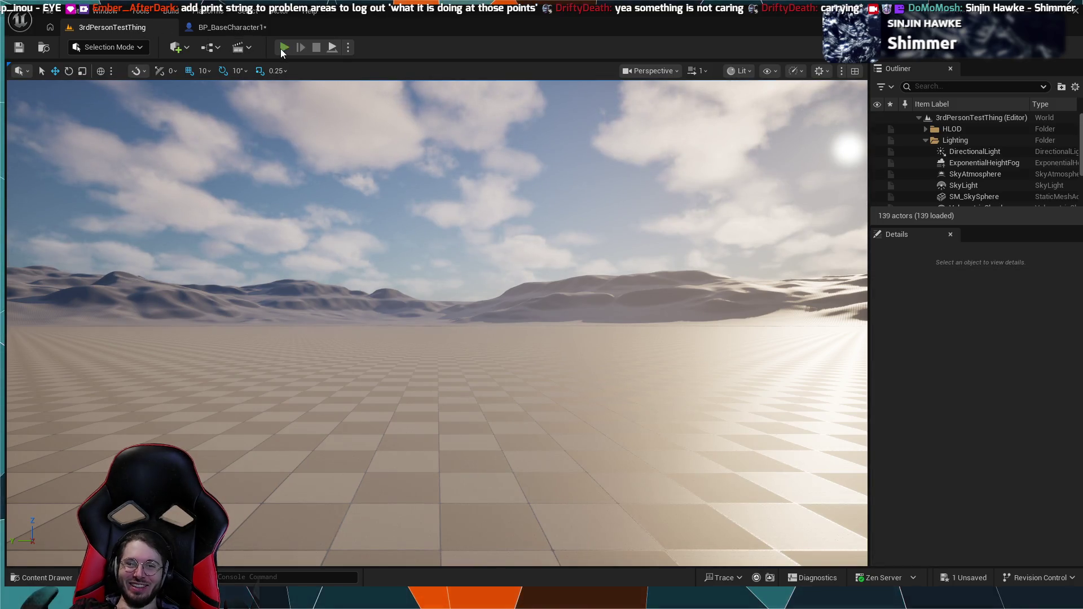
# - Play-test the green mech, stop, and switch back to the BP_BaseCharacter1 blueprint
pyautogui.click(284, 48)
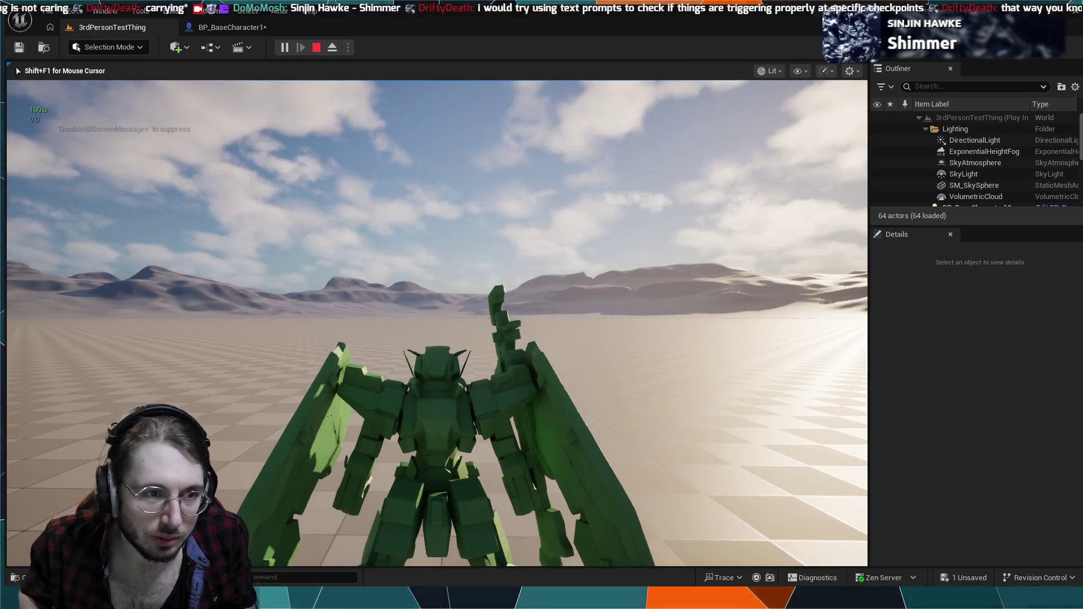
pyautogui.press('Escape')
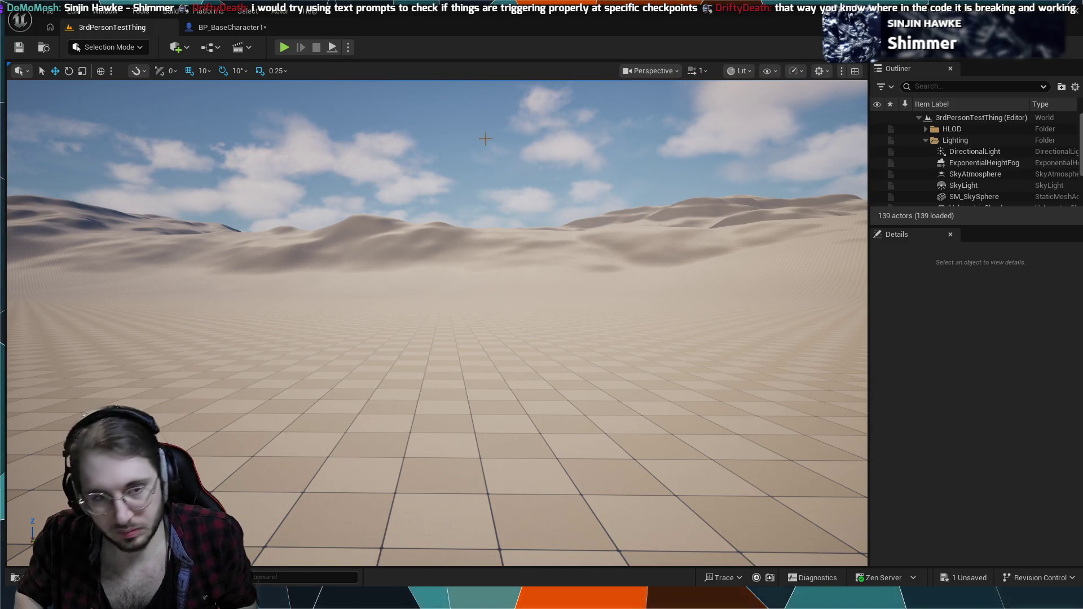
pyautogui.click(238, 24)
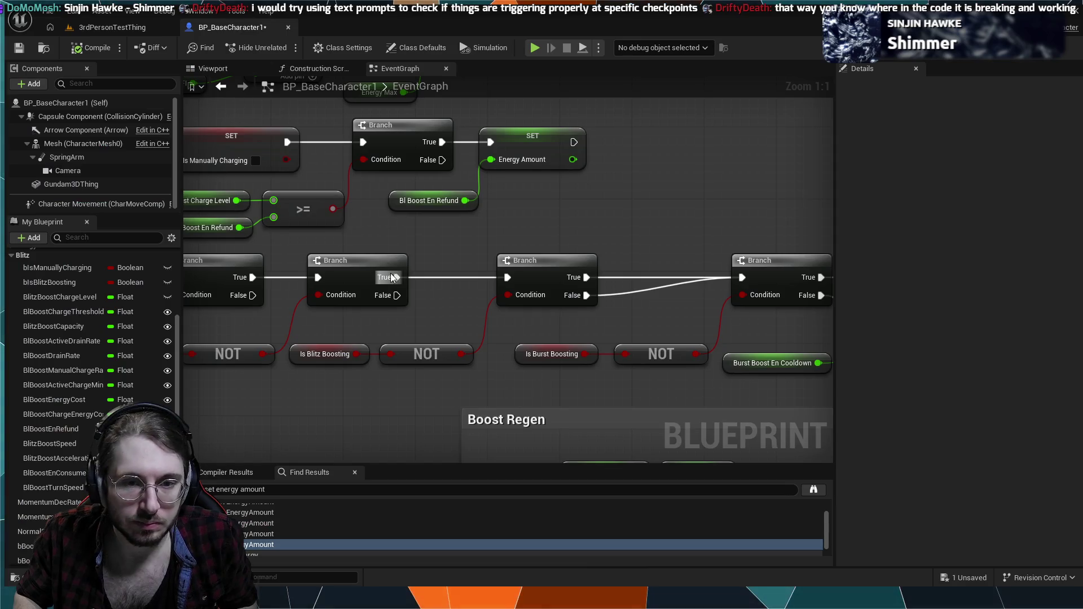
pyautogui.scroll(-4, 426, 300)
pyautogui.moveTo(412, 317); pyautogui.dragTo(484, 313)
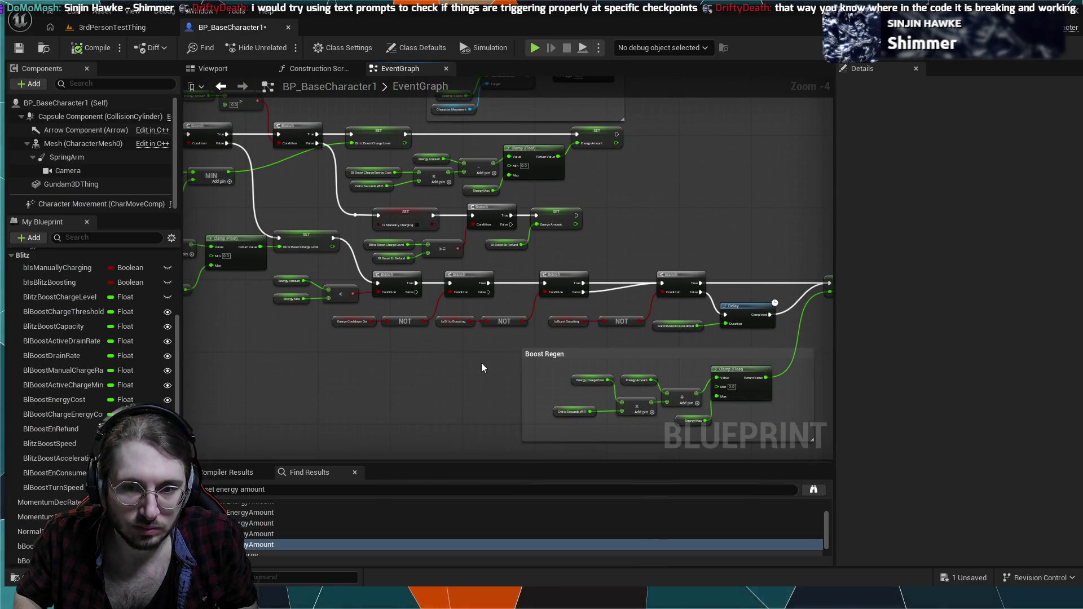
pyautogui.scroll(3, 480, 356)
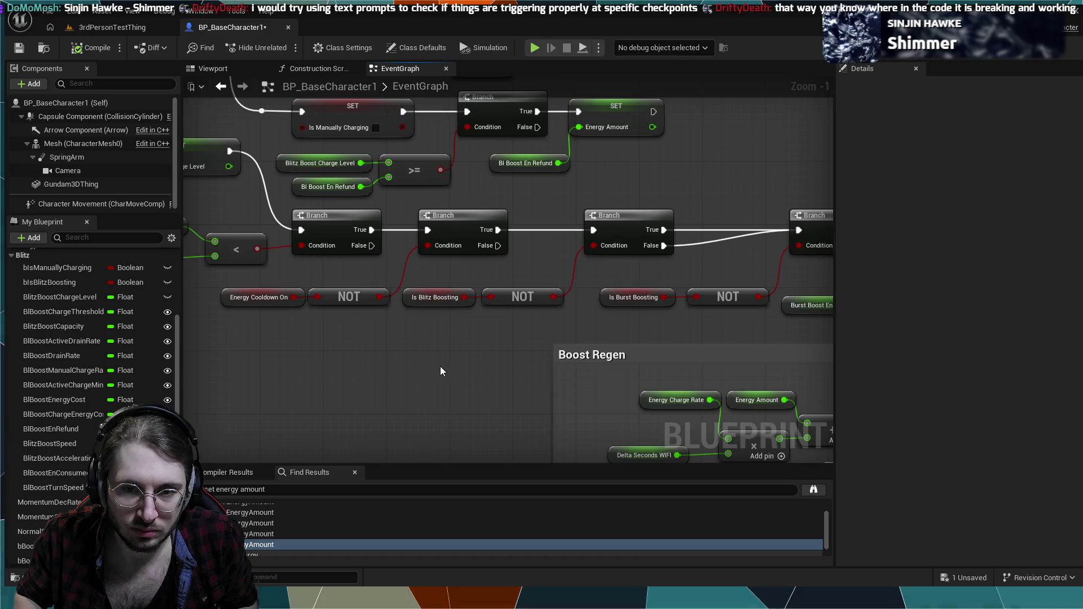
pyautogui.moveTo(719, 214); pyautogui.dragTo(413, 200)
pyautogui.moveTo(430, 251)
pyautogui.mouseDown()
pyautogui.moveTo(324, 221)
pyautogui.moveTo(370, 201)
pyautogui.mouseUp()
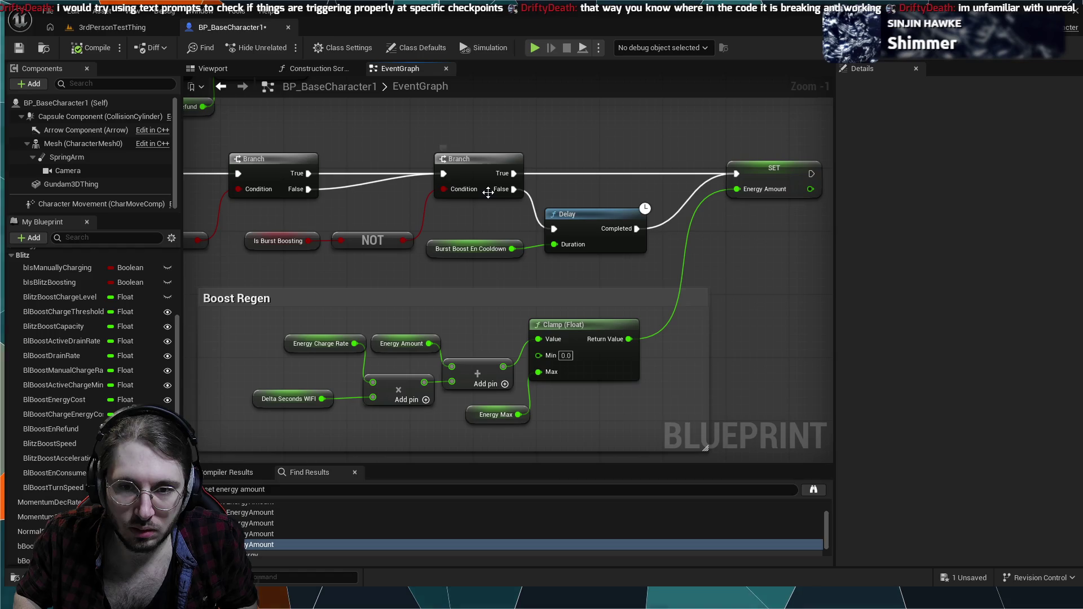
pyautogui.moveTo(739, 224); pyautogui.dragTo(625, 283)
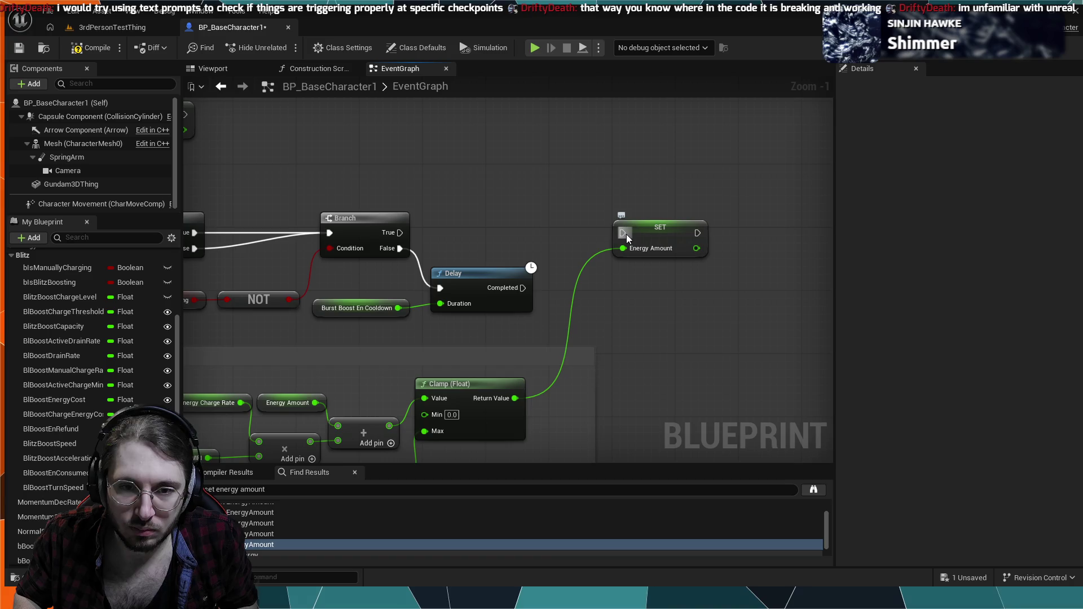
pyautogui.hotkey('ctrl', 'z')
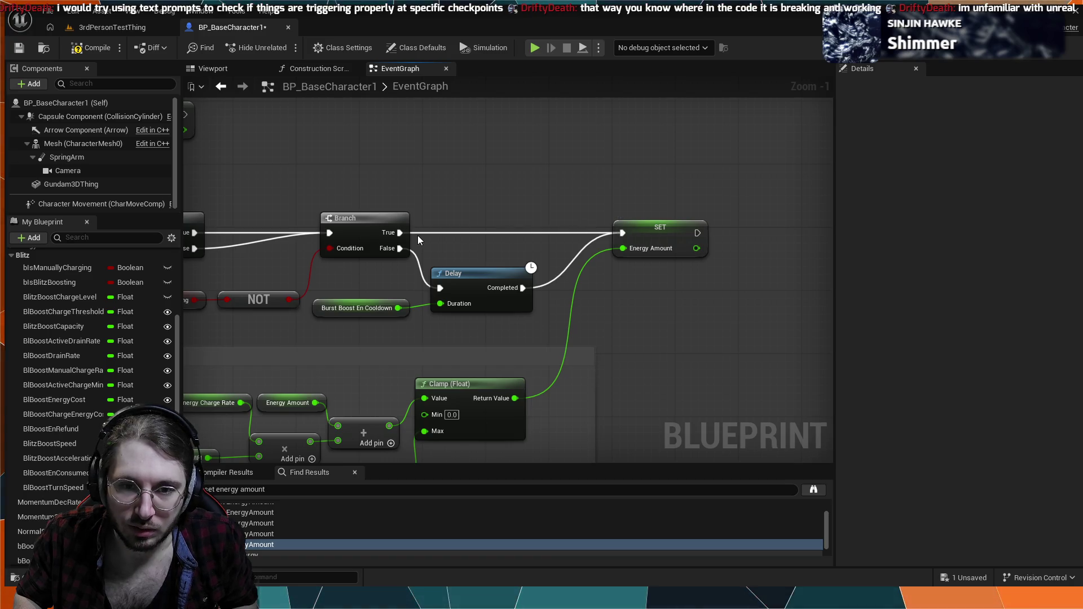
pyautogui.scroll(-2, 445, 167)
pyautogui.scroll(-2, 388, 195)
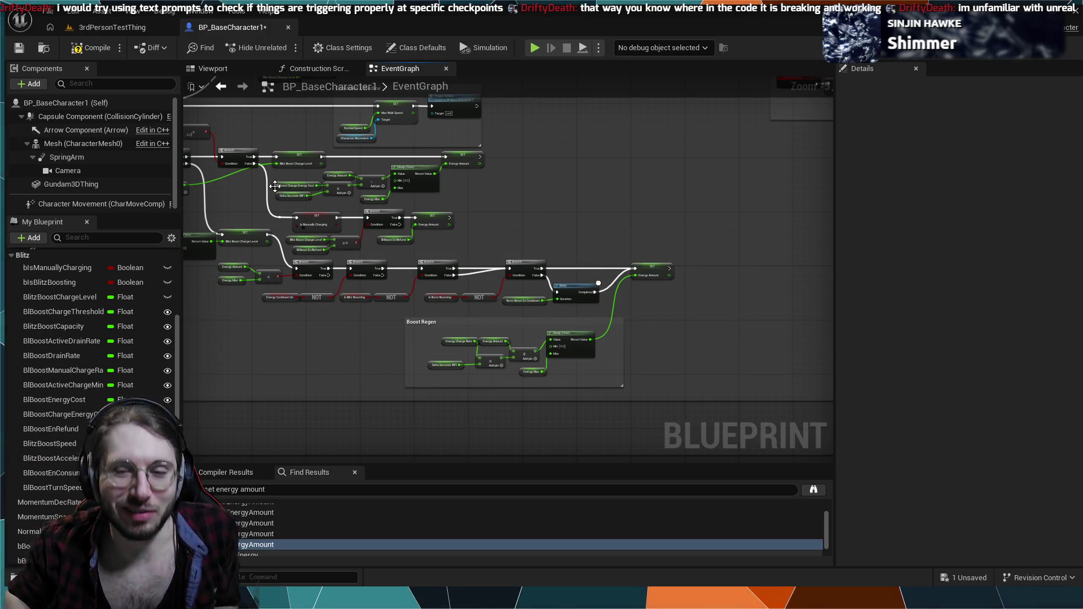
pyautogui.moveTo(516, 179)
pyautogui.mouseDown()
pyautogui.moveTo(478, 182)
pyautogui.moveTo(578, 300)
pyautogui.mouseUp()
pyautogui.scroll(1, 285, 227)
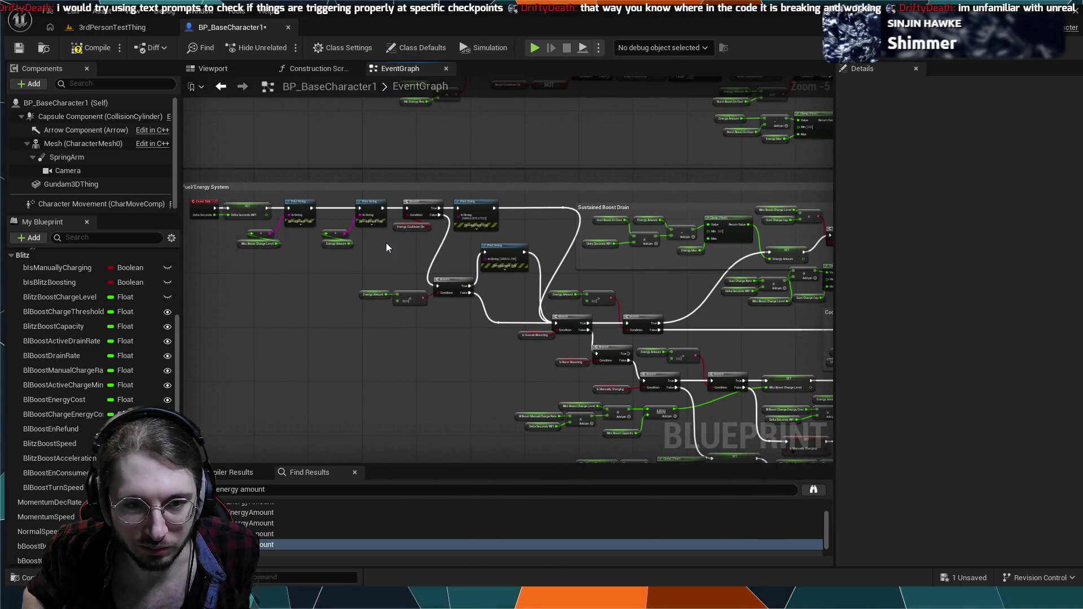
pyautogui.scroll(1, 385, 243)
pyautogui.moveTo(259, 329); pyautogui.dragTo(322, 294)
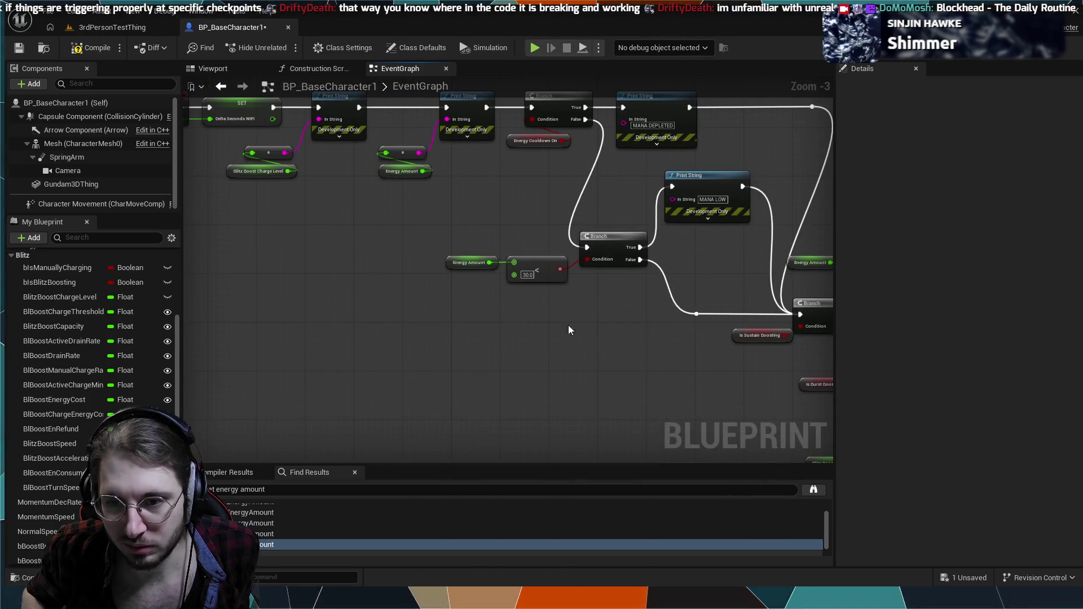
pyautogui.moveTo(519, 229)
pyautogui.mouseDown()
pyautogui.moveTo(491, 235)
pyautogui.moveTo(449, 336)
pyautogui.mouseUp()
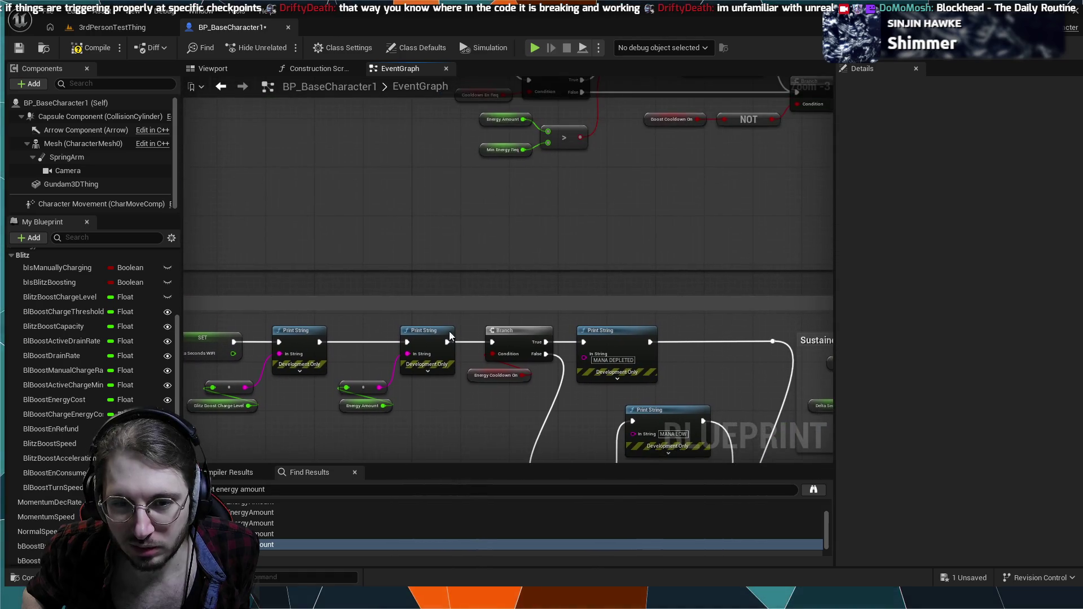
pyautogui.scroll(-1, 448, 216)
pyautogui.moveTo(560, 213)
pyautogui.mouseDown()
pyautogui.moveTo(570, 235)
pyautogui.moveTo(487, 284)
pyautogui.mouseUp()
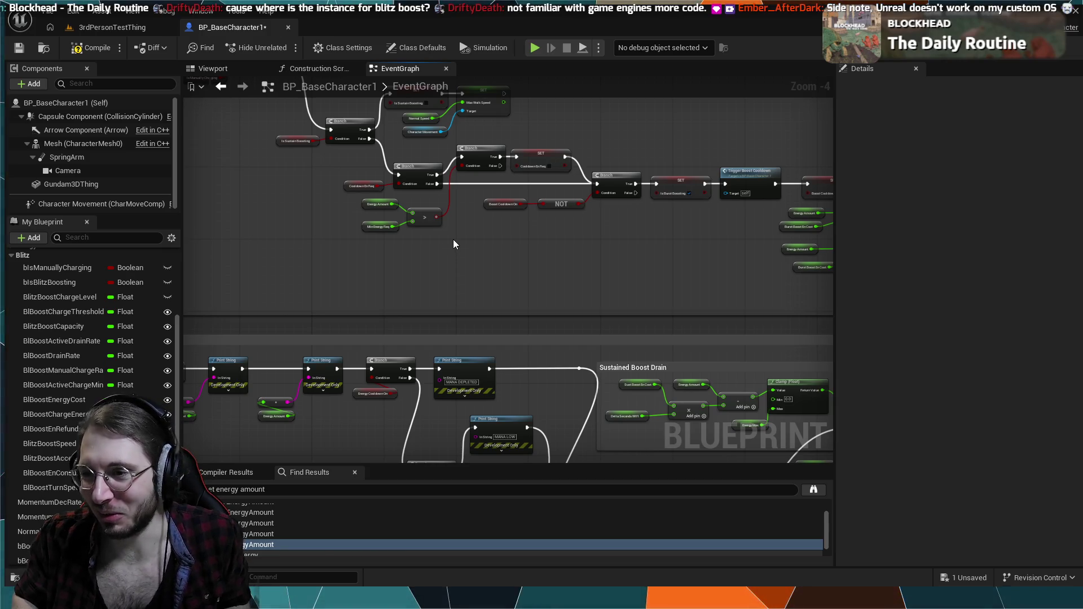
pyautogui.scroll(-1, 448, 251)
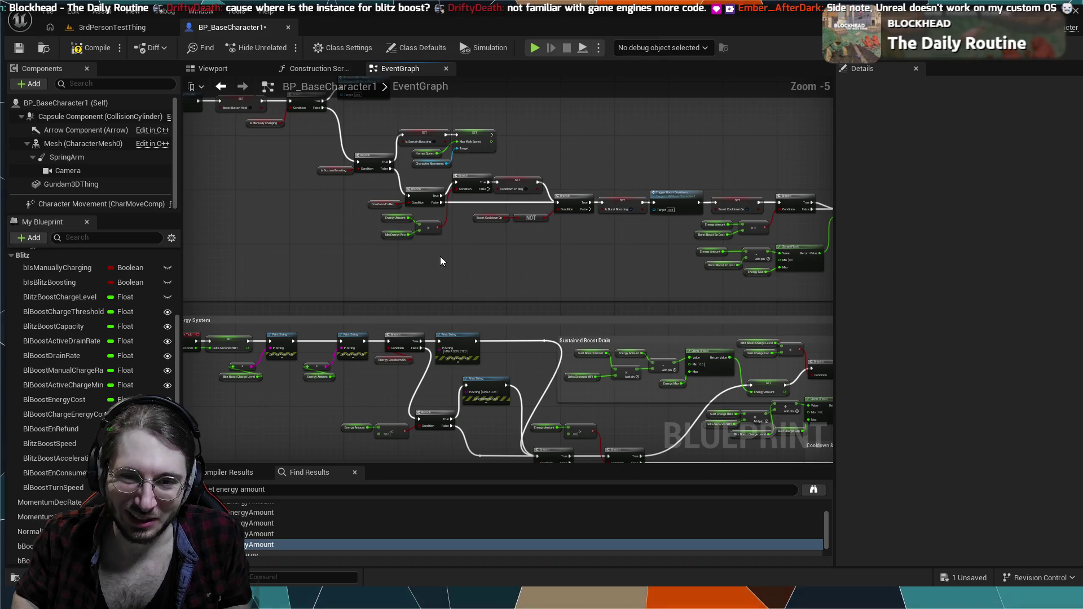
pyautogui.moveTo(312, 263)
pyautogui.mouseDown()
pyautogui.moveTo(449, 239)
pyautogui.moveTo(519, 455)
pyautogui.mouseUp()
pyautogui.moveTo(412, 192)
pyautogui.mouseDown()
pyautogui.moveTo(536, 222)
pyautogui.moveTo(427, 135)
pyautogui.moveTo(379, 124)
pyautogui.moveTo(464, 273)
pyautogui.moveTo(503, 192)
pyautogui.moveTo(563, 161)
pyautogui.moveTo(600, 178)
pyautogui.moveTo(597, 169)
pyautogui.moveTo(588, 279)
pyautogui.moveTo(604, 275)
pyautogui.moveTo(486, 207)
pyautogui.moveTo(575, 285)
pyautogui.moveTo(599, 374)
pyautogui.moveTo(555, 306)
pyautogui.moveTo(411, 206)
pyautogui.mouseUp()
pyautogui.scroll(3, 678, 209)
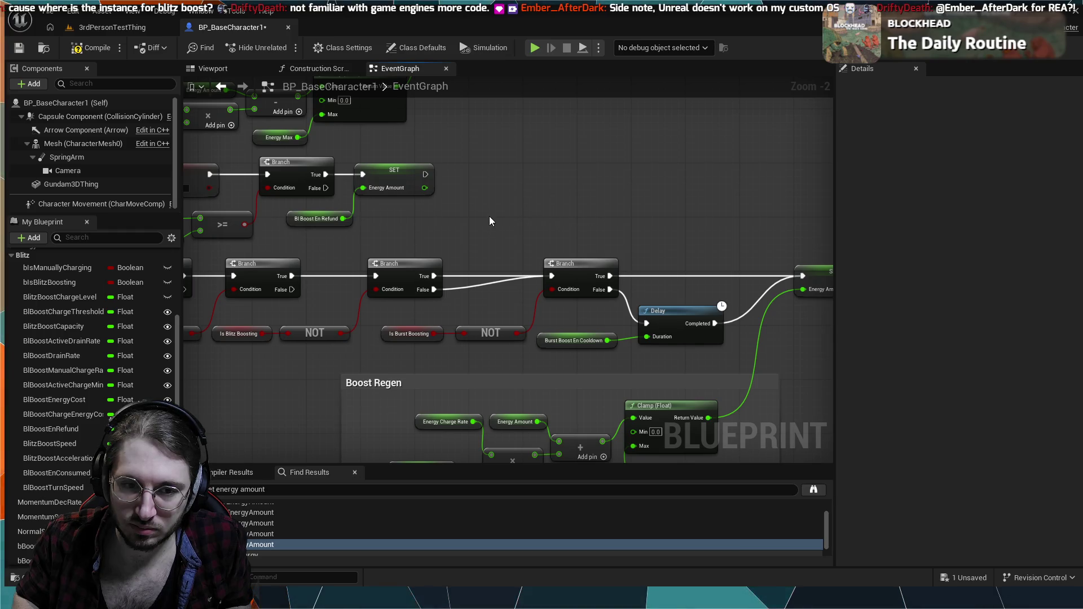
pyautogui.moveTo(489, 221); pyautogui.dragTo(543, 227)
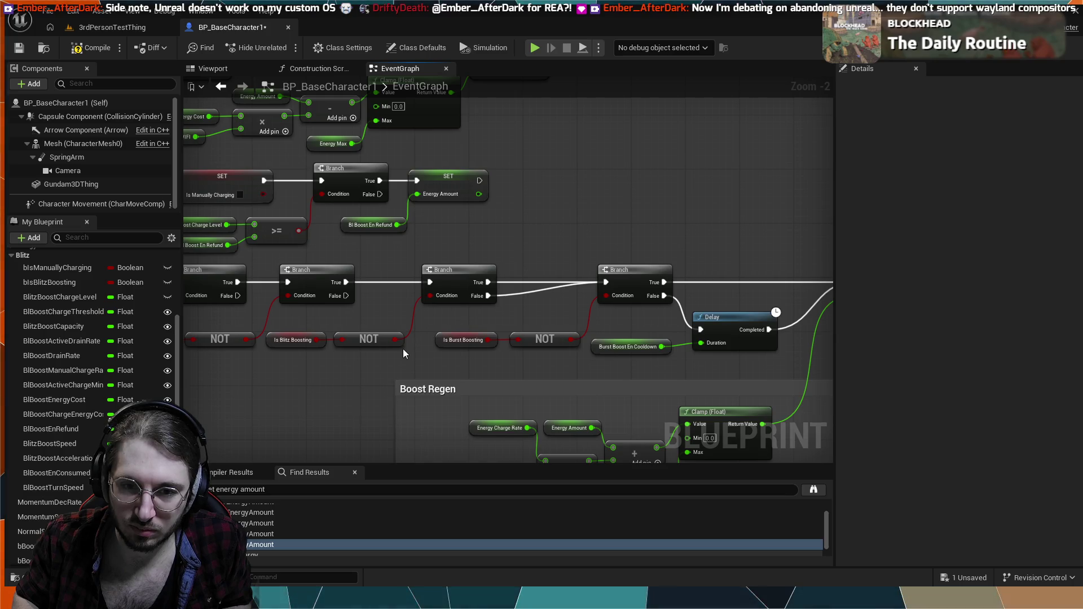
pyautogui.hotkey('ctrl', 'z')
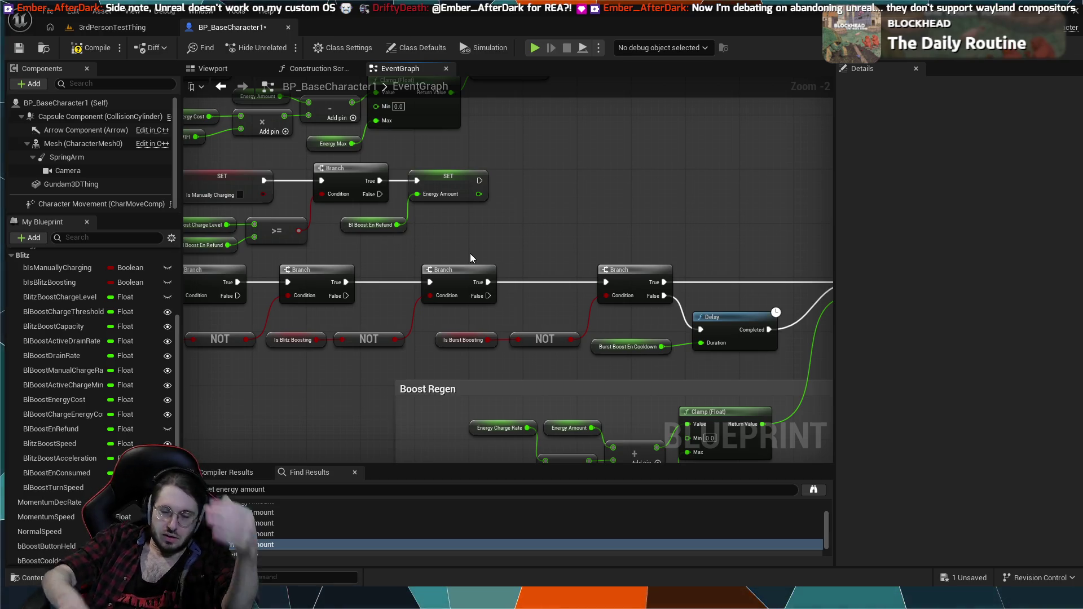
pyautogui.moveTo(645, 240)
pyautogui.mouseDown()
pyautogui.moveTo(574, 210)
pyautogui.moveTo(543, 317)
pyautogui.mouseUp()
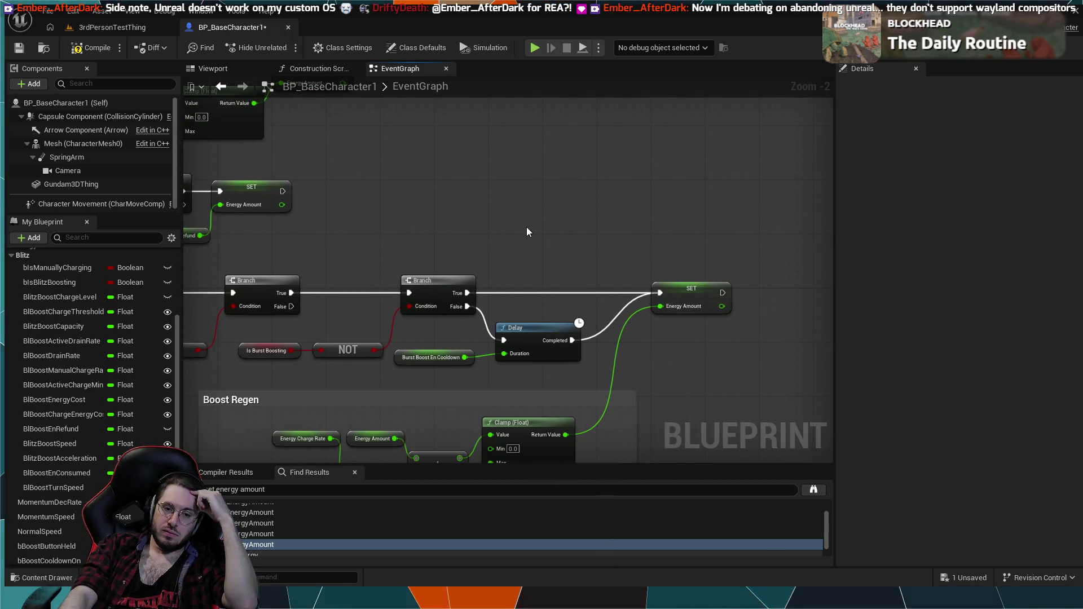
pyautogui.moveTo(526, 227); pyautogui.dragTo(764, 250)
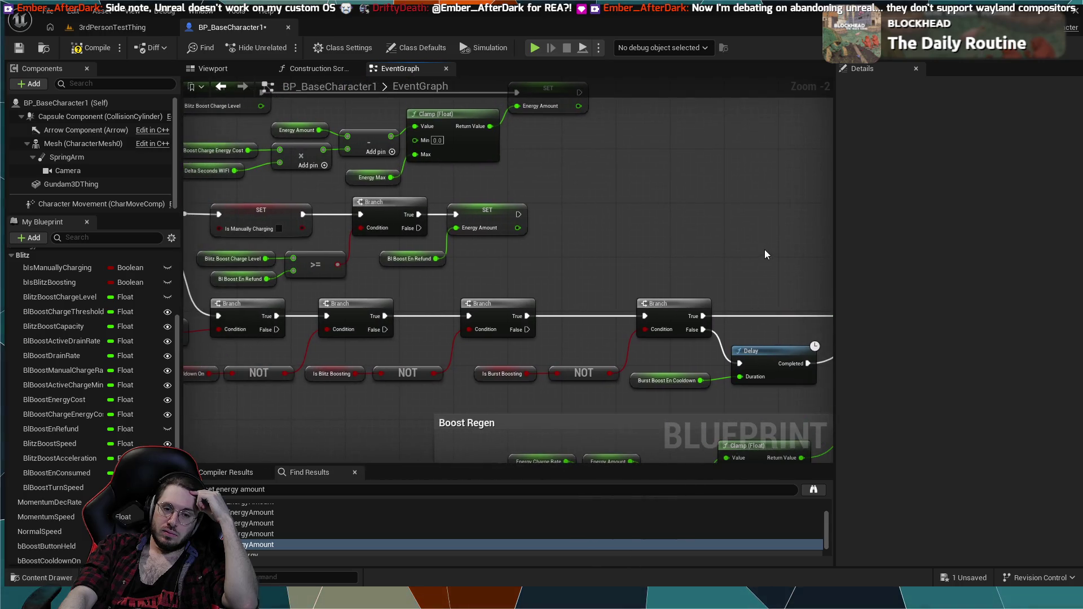
pyautogui.moveTo(564, 223); pyautogui.dragTo(817, 307)
pyautogui.moveTo(386, 236)
pyautogui.mouseDown()
pyautogui.moveTo(324, 312)
pyautogui.moveTo(411, 276)
pyautogui.moveTo(438, 283)
pyautogui.moveTo(435, 218)
pyautogui.mouseUp()
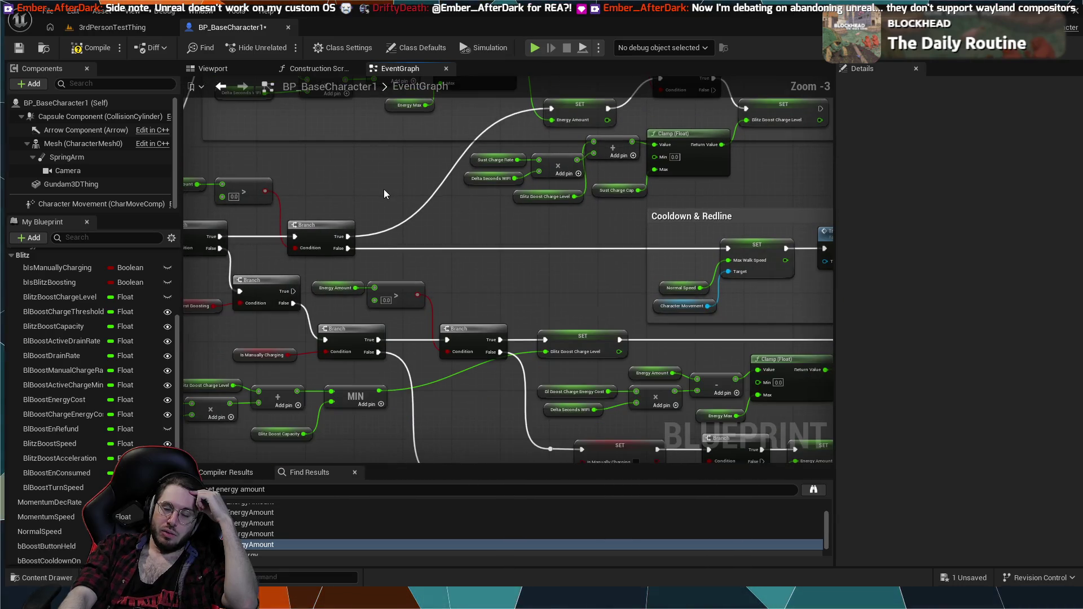
pyautogui.scroll(-1, 384, 189)
pyautogui.moveTo(376, 306)
pyautogui.mouseDown()
pyautogui.moveTo(349, 273)
pyautogui.moveTo(377, 279)
pyautogui.mouseUp()
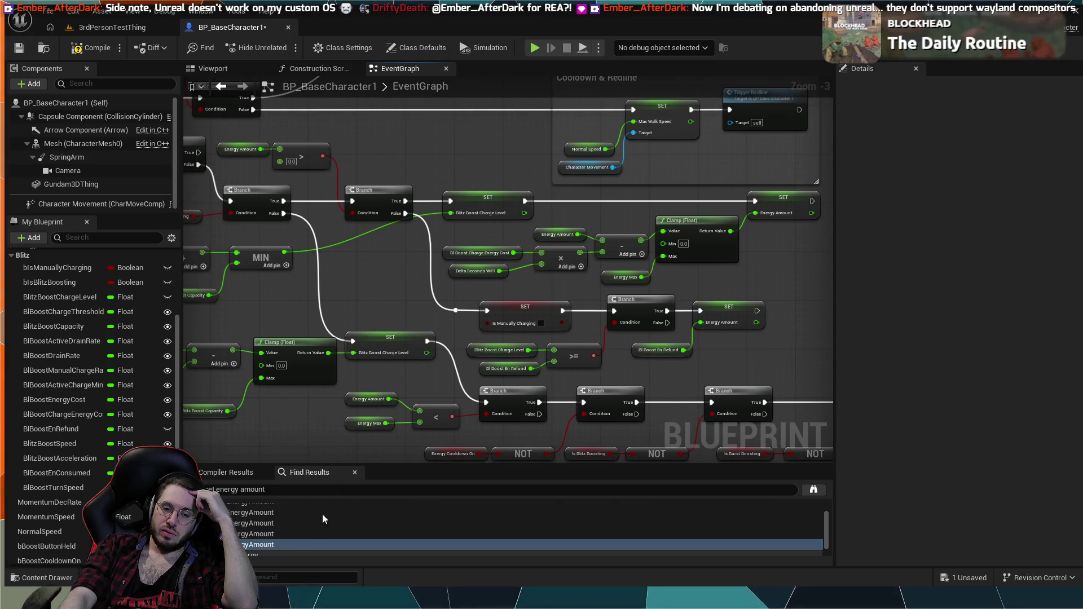
# - Replace the old energy search with 'isblitz' and jump to the first SET Is Blitz Boosting node
pyautogui.click(272, 491)
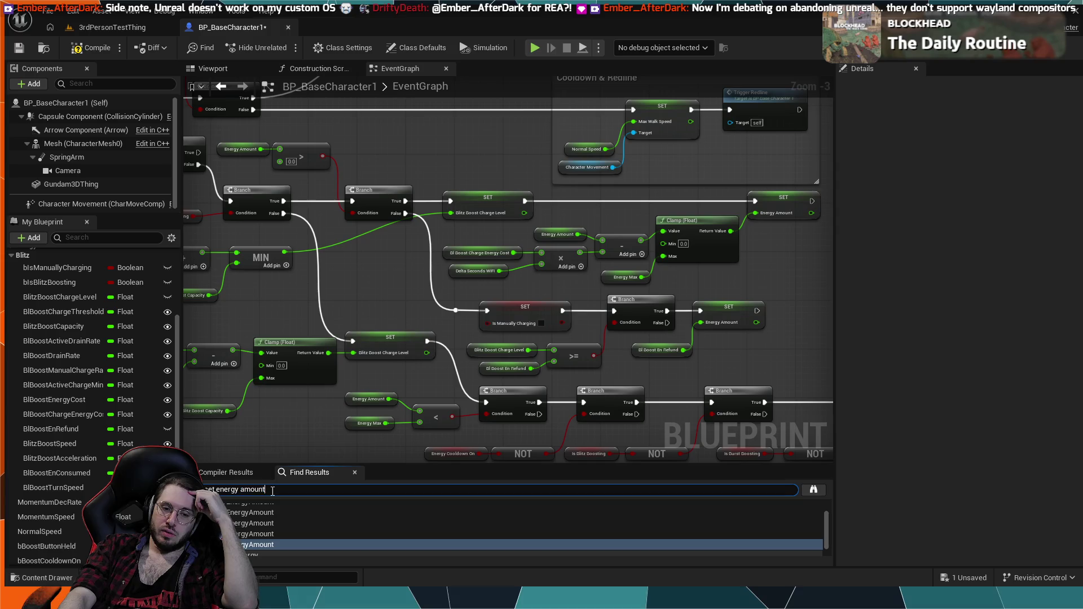
pyautogui.press('BackSpace')
pyautogui.press('BackSpace')
pyautogui.press('BackSpace')
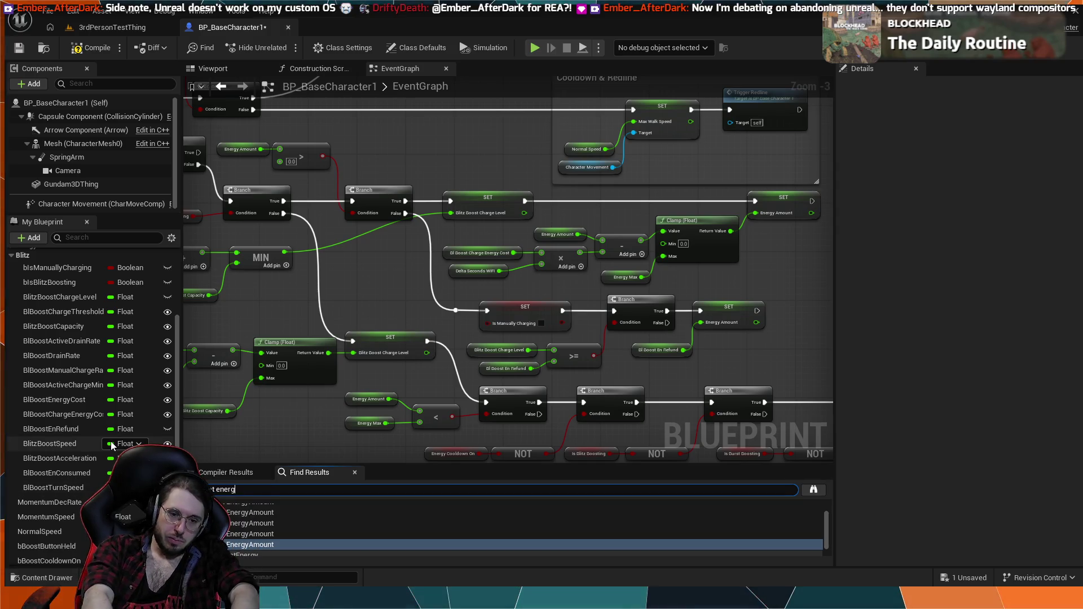
pyautogui.press('BackSpace')
pyautogui.press('BackSpace')
pyautogui.press('BackSpace')
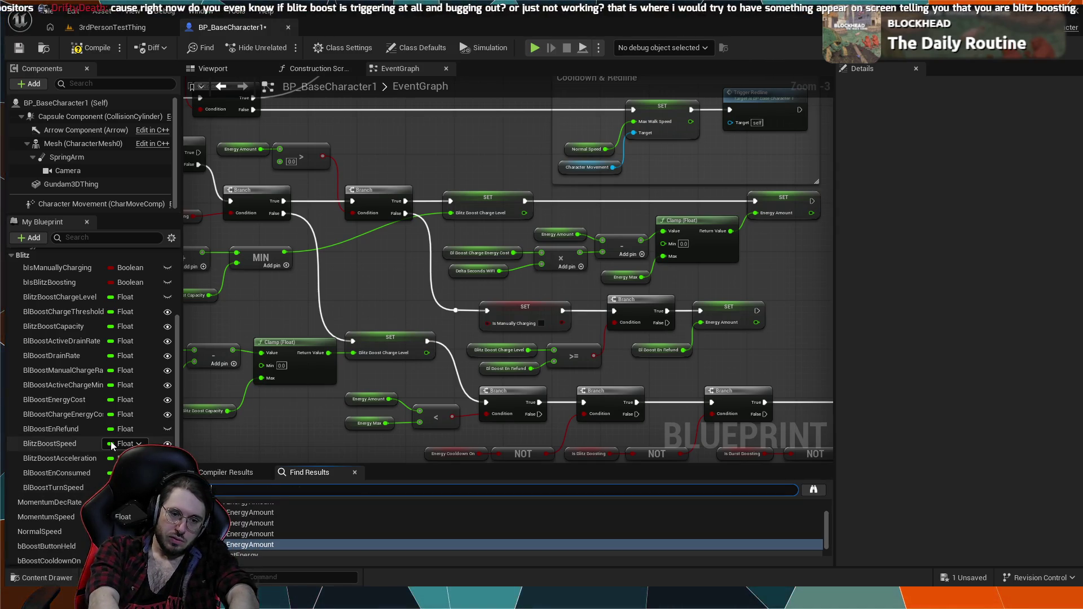
pyautogui.write('BLITZ')
pyautogui.press('Return')
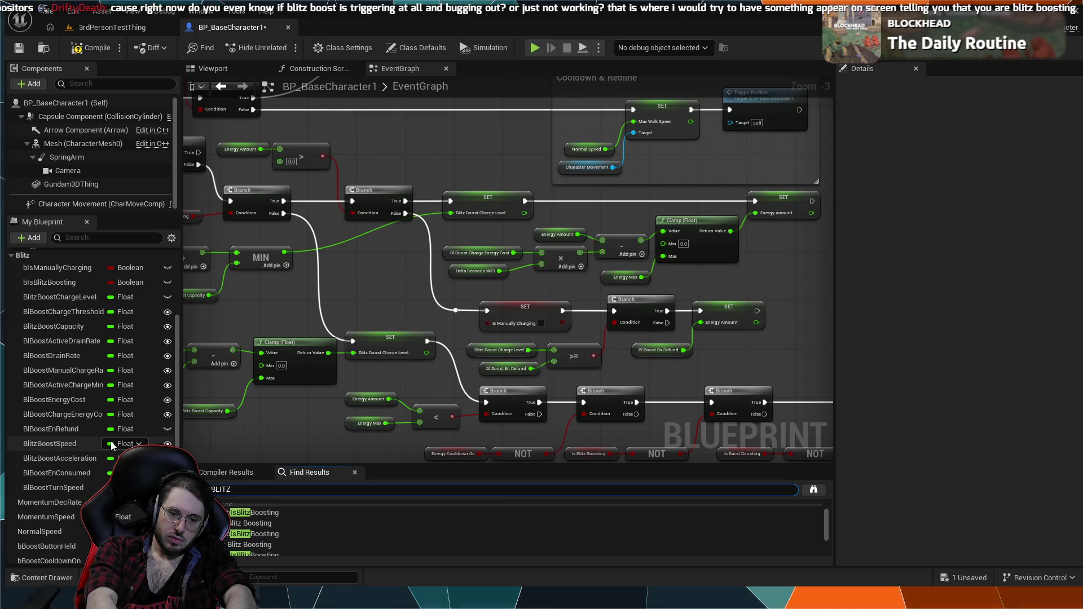
pyautogui.click(243, 533)
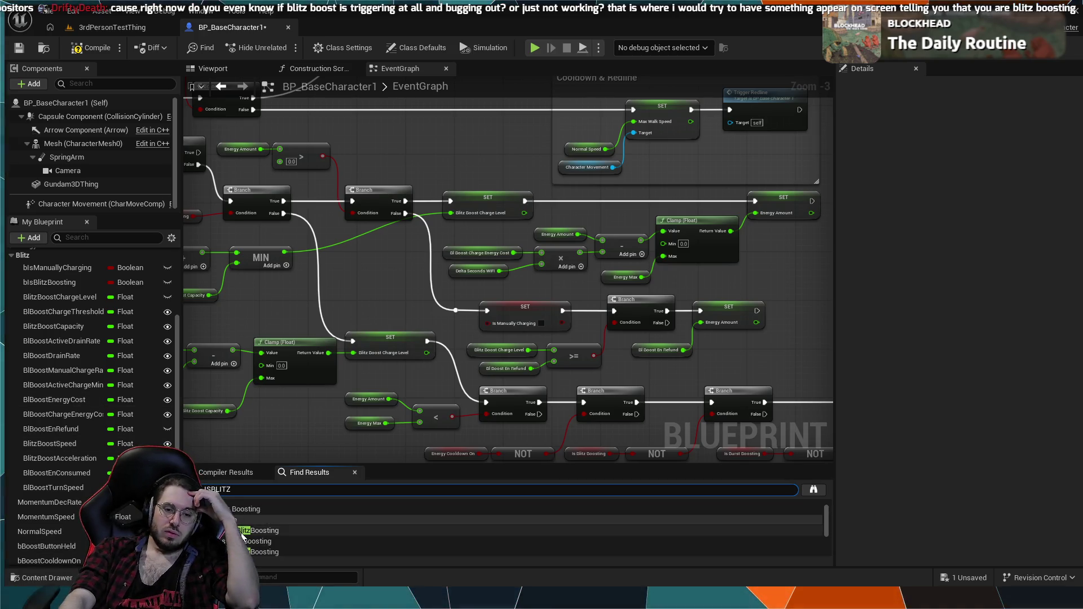
pyautogui.doubleClick(243, 533)
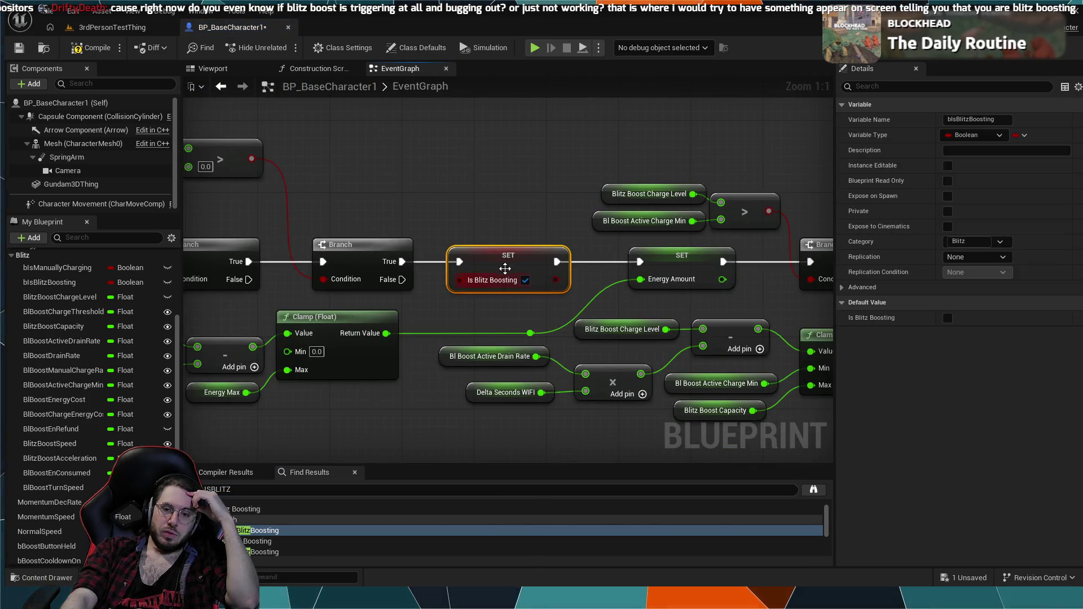
# - Inspect the surrounding nodes, then visit the other places Is Blitz Boosting is set
pyautogui.moveTo(413, 303); pyautogui.dragTo(552, 292)
pyautogui.moveTo(414, 303)
pyautogui.mouseDown()
pyautogui.moveTo(430, 303)
pyautogui.moveTo(206, 284)
pyautogui.mouseUp()
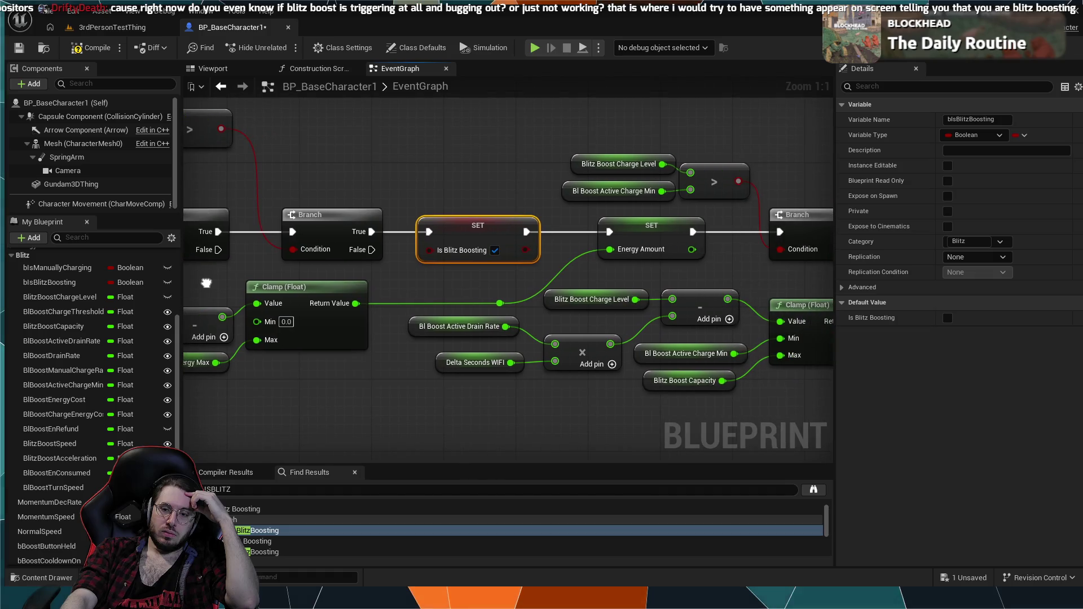
pyautogui.click(261, 552)
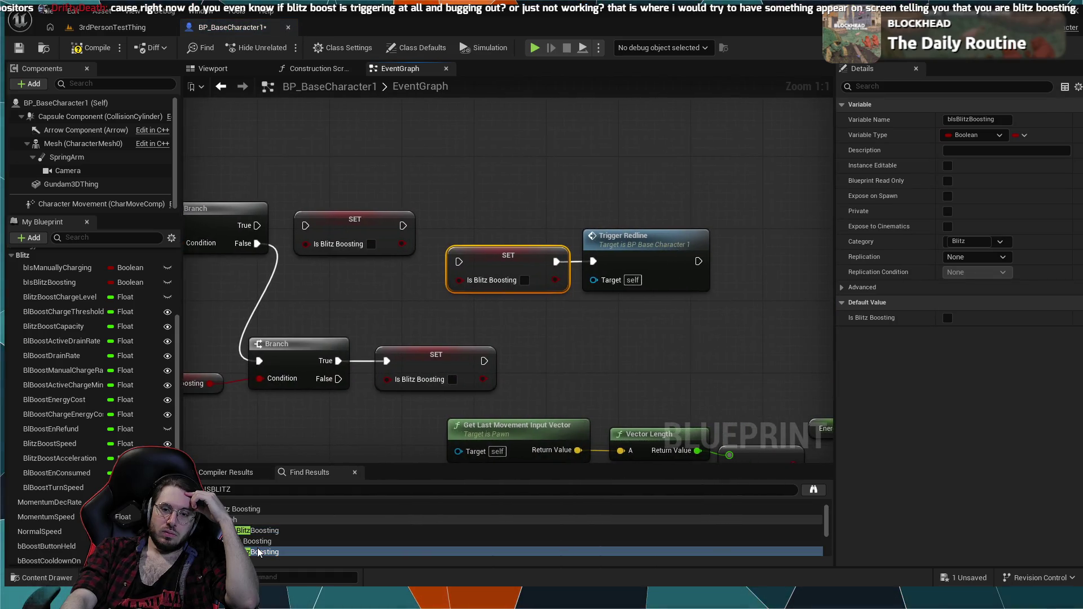
pyautogui.scroll(-2, 265, 552)
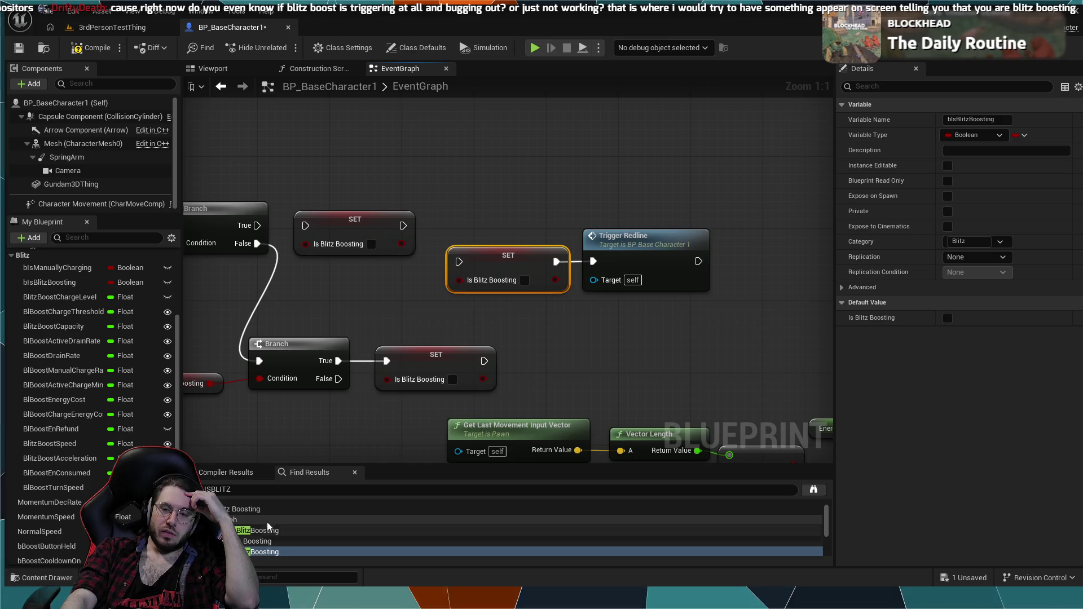
pyautogui.click(268, 552)
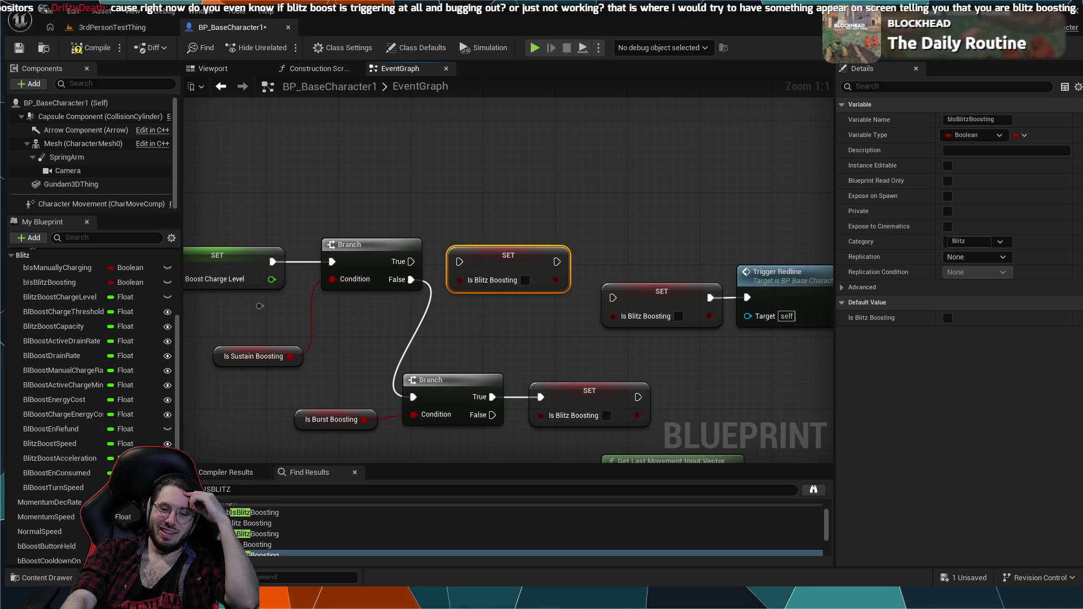
pyautogui.scroll(1, 253, 530)
pyautogui.click(254, 541)
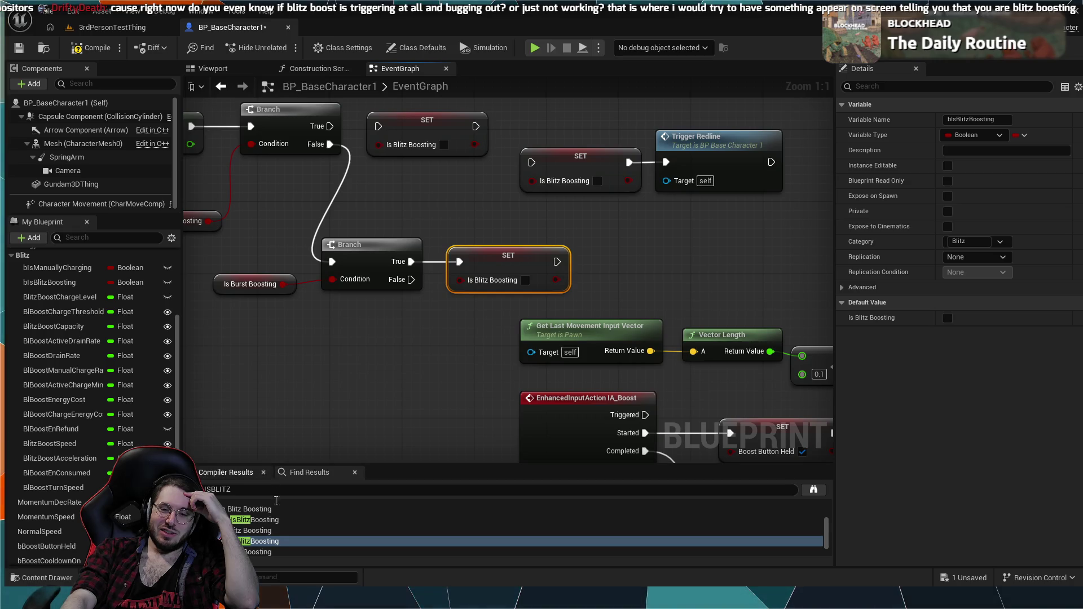
# - Jump to where Is Blitz Boosting is read near the Branch, MIN and Clamp nodes, then revisit the second result
pyautogui.press('Up')
pyautogui.press('Up')
pyautogui.click(286, 541)
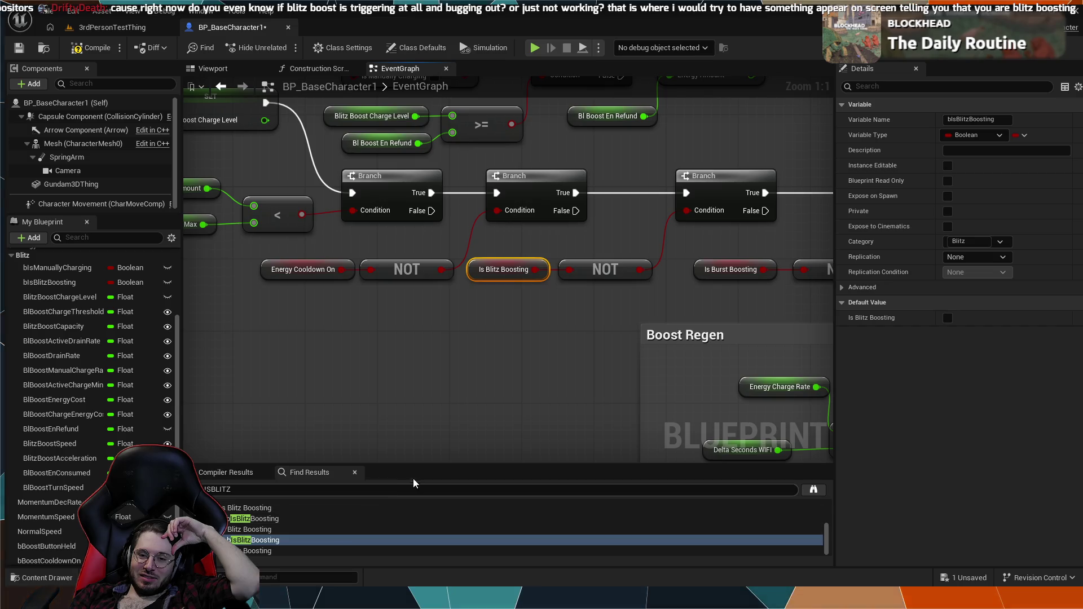
pyautogui.moveTo(378, 425)
pyautogui.mouseDown()
pyautogui.moveTo(474, 432)
pyautogui.moveTo(532, 309)
pyautogui.mouseUp()
pyautogui.click(254, 518)
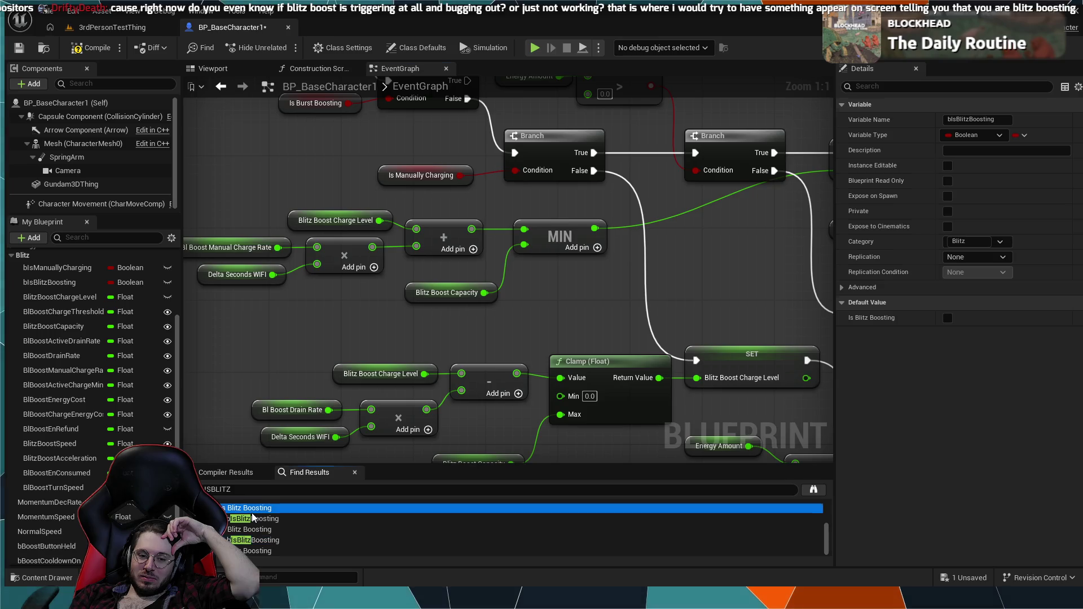
pyautogui.moveTo(302, 335); pyautogui.dragTo(539, 420)
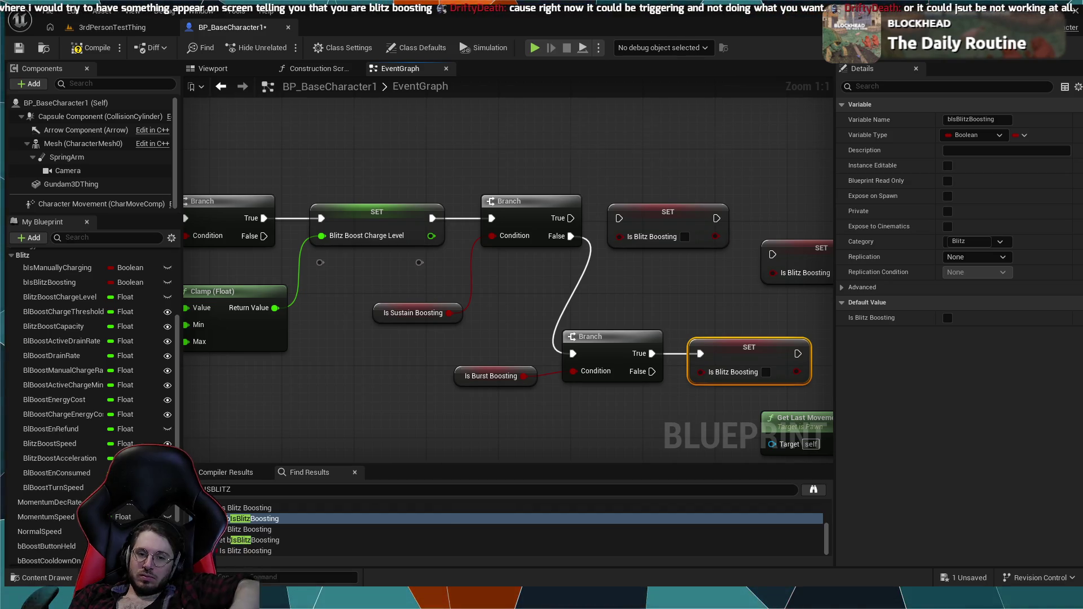
# - Pan to the SET Is Blitz Boosting node after the charge-level and energy Branches and select it
pyautogui.moveTo(222, 255)
pyautogui.mouseDown()
pyautogui.moveTo(296, 271)
pyautogui.moveTo(289, 339)
pyautogui.moveTo(427, 257)
pyautogui.mouseUp()
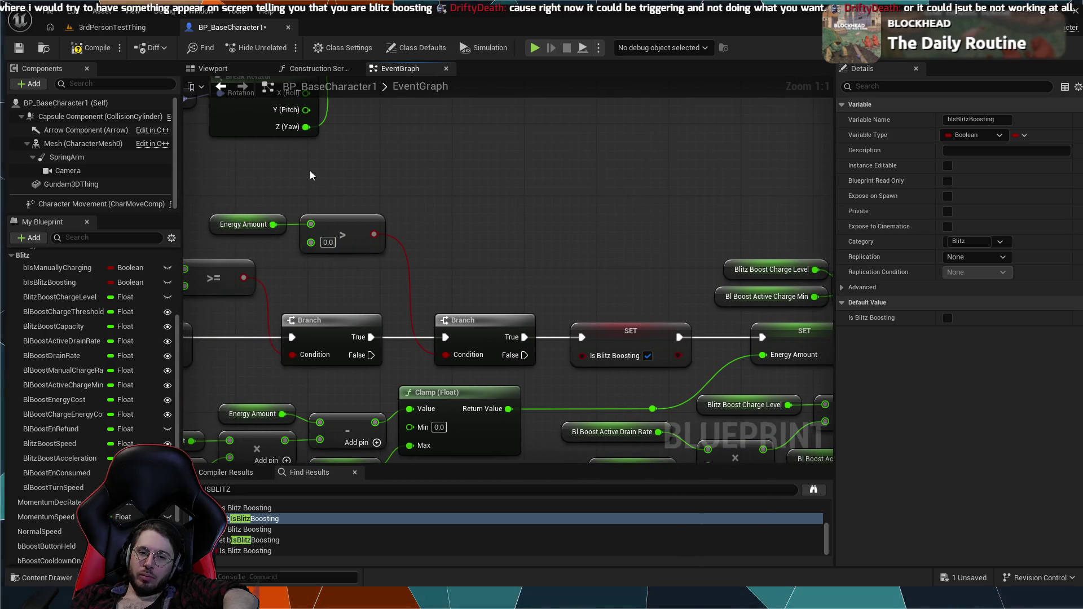
pyautogui.moveTo(310, 175); pyautogui.dragTo(484, 196)
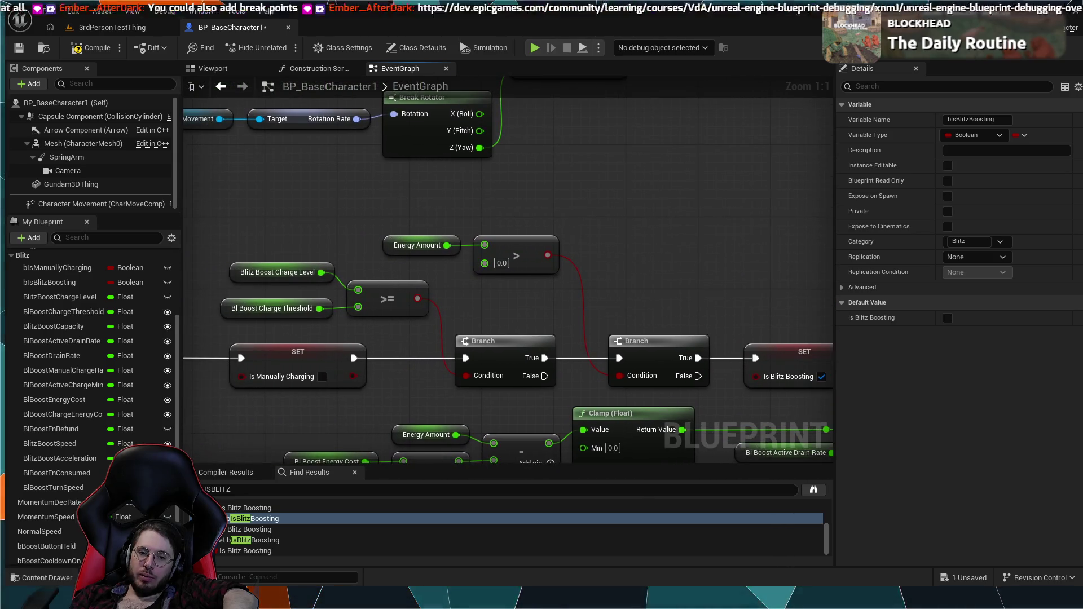
pyautogui.moveTo(615, 231)
pyautogui.mouseDown()
pyautogui.moveTo(426, 217)
pyautogui.moveTo(439, 228)
pyautogui.moveTo(564, 237)
pyautogui.moveTo(508, 192)
pyautogui.moveTo(404, 312)
pyautogui.moveTo(298, 320)
pyautogui.mouseUp()
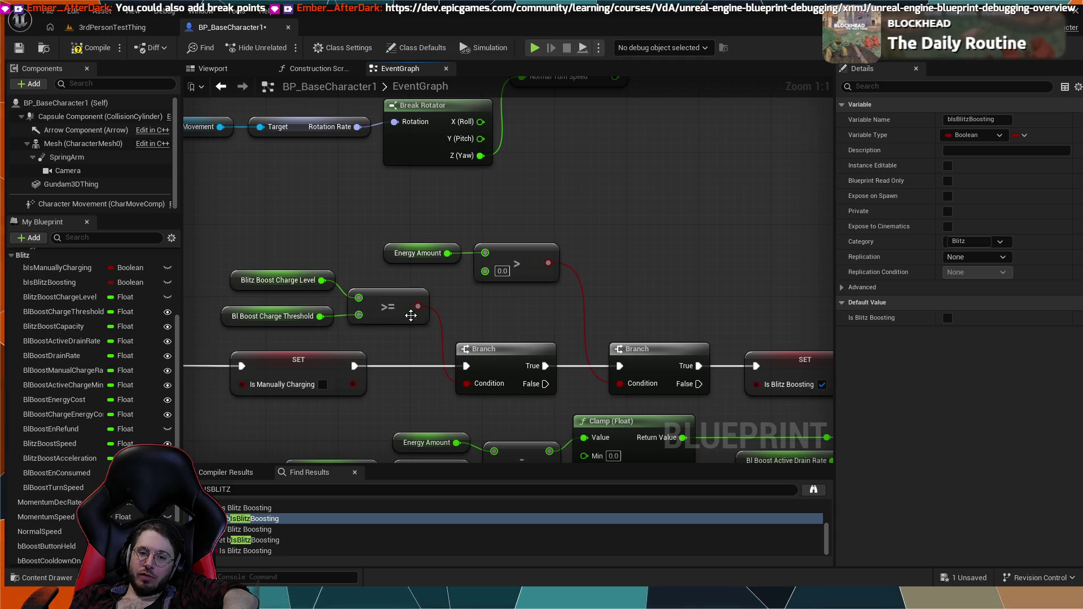
pyautogui.moveTo(350, 345); pyautogui.dragTo(424, 333)
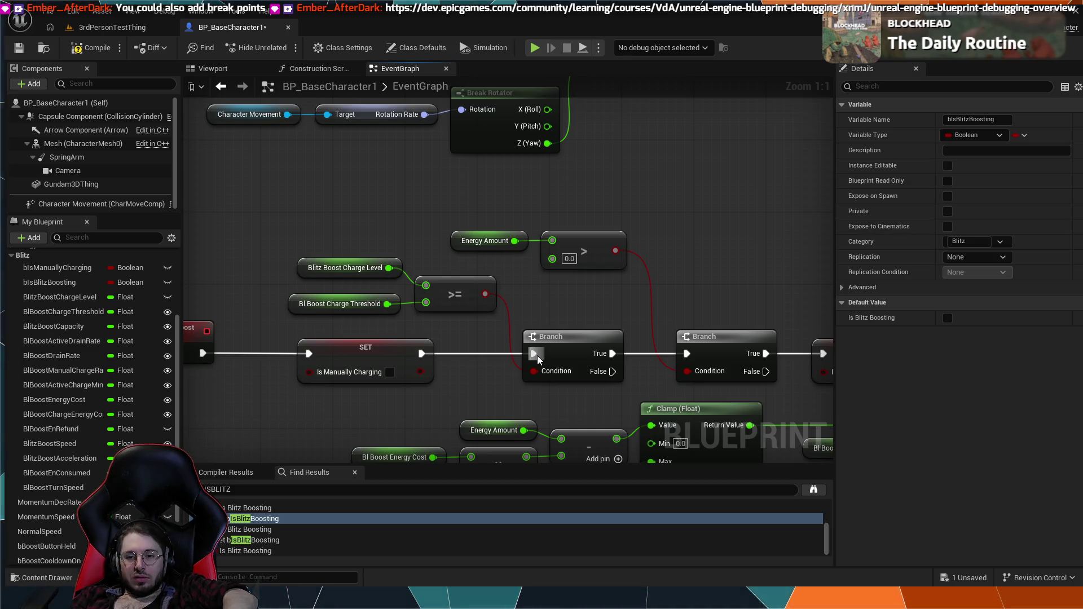
pyautogui.moveTo(539, 344)
pyautogui.mouseDown()
pyautogui.moveTo(297, 332)
pyautogui.moveTo(285, 295)
pyautogui.moveTo(440, 307)
pyautogui.moveTo(403, 288)
pyautogui.mouseUp()
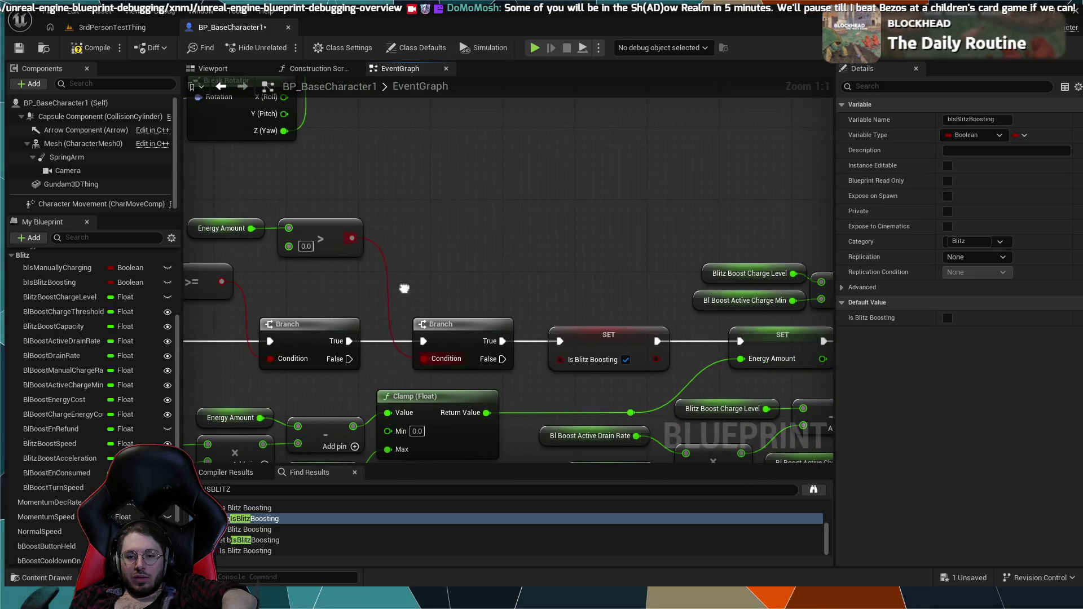
pyautogui.click(610, 347)
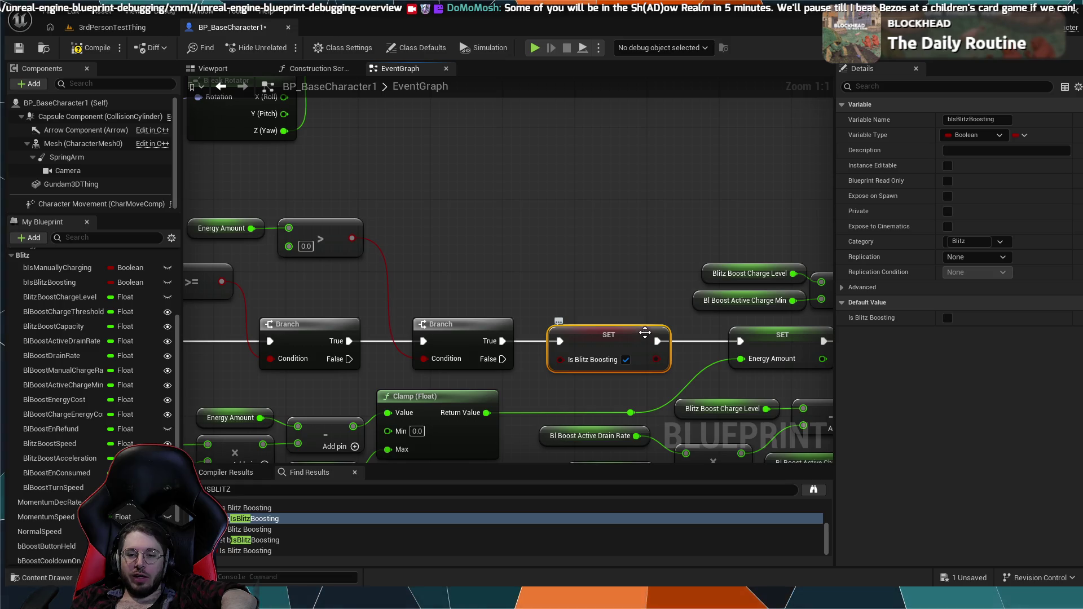
# - Zoom out to view the whole boost chain feeding SET Energy Amount
pyautogui.moveTo(198, 247); pyautogui.dragTo(321, 265)
pyautogui.moveTo(493, 321)
pyautogui.mouseDown()
pyautogui.moveTo(542, 281)
pyautogui.moveTo(559, 316)
pyautogui.moveTo(543, 305)
pyautogui.moveTo(683, 248)
pyautogui.mouseUp()
pyautogui.scroll(-1, 541, 281)
pyautogui.scroll(-3, 682, 248)
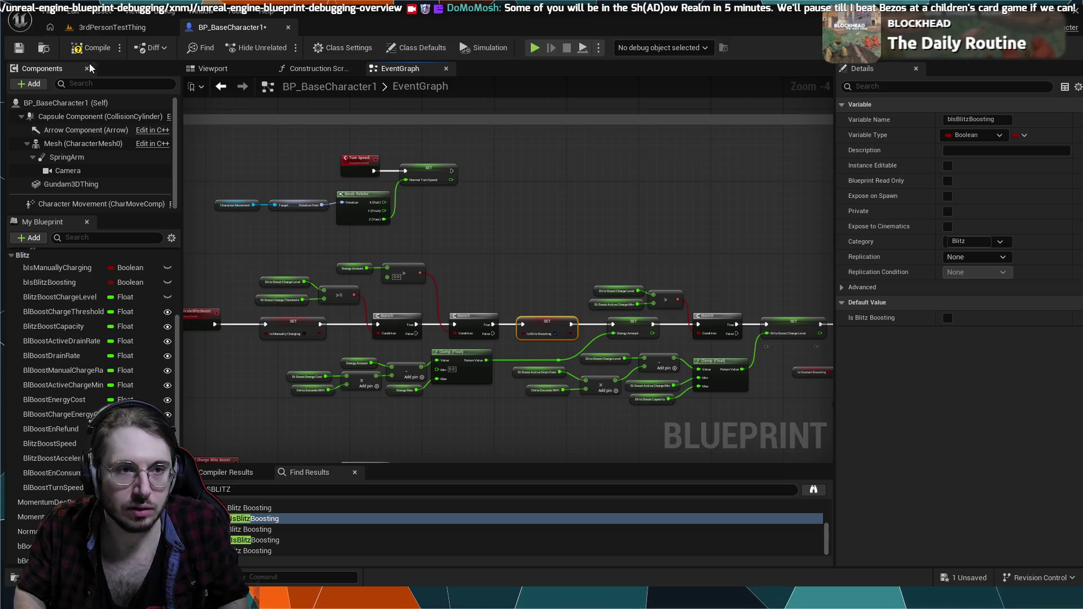
# - Run two play-in-editor tests from 3rdPersonTestThing, then return to BP_BaseCharacter1
pyautogui.click(125, 29)
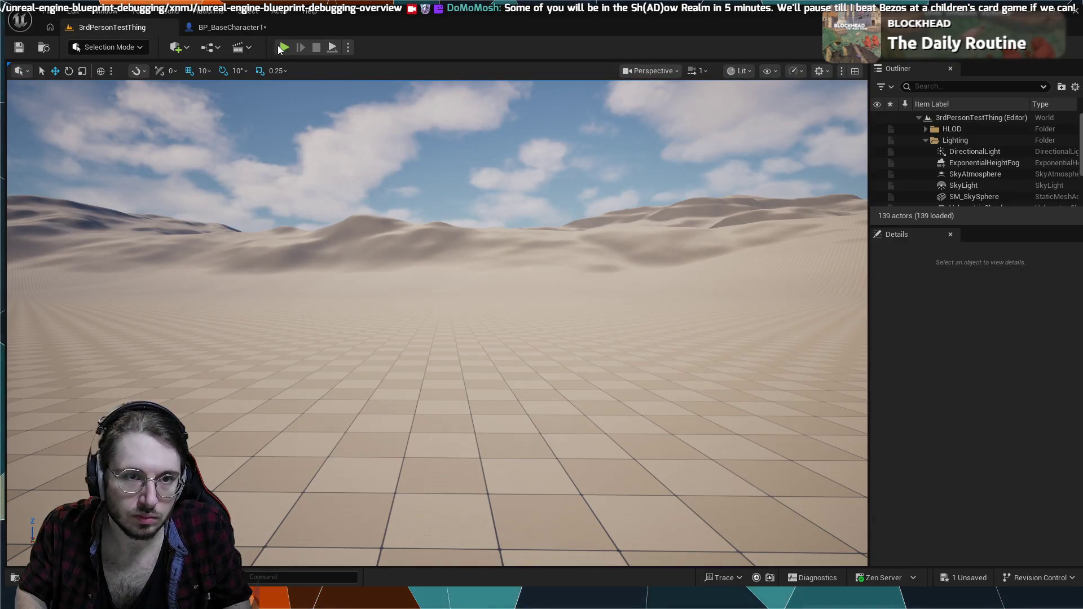
pyautogui.hotkey('alt', 'p')
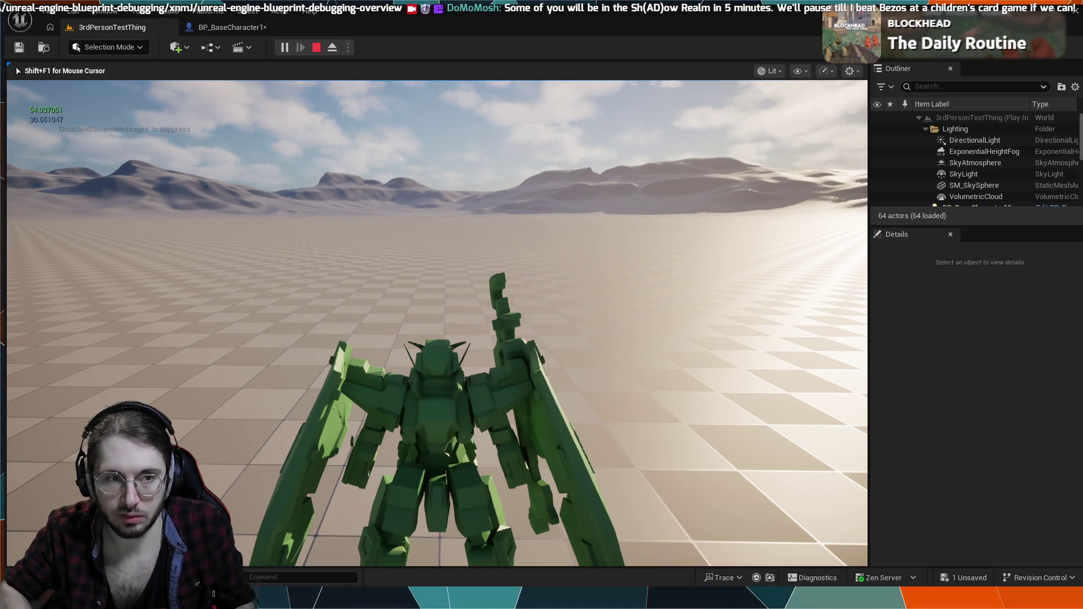
pyautogui.press('Escape')
pyautogui.click(279, 51)
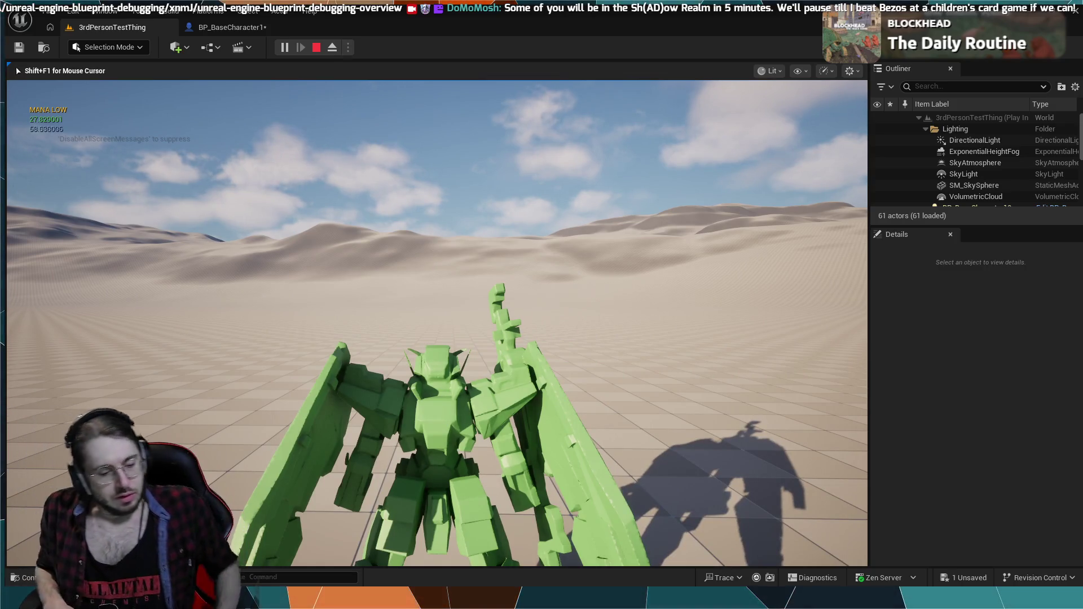
pyautogui.press('Escape')
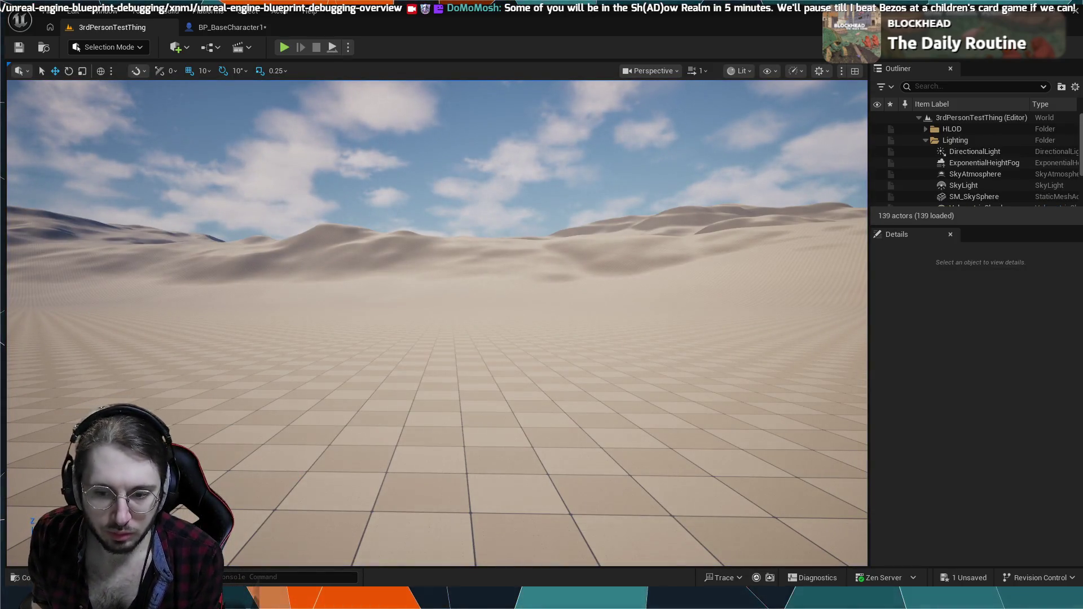
pyautogui.click(241, 29)
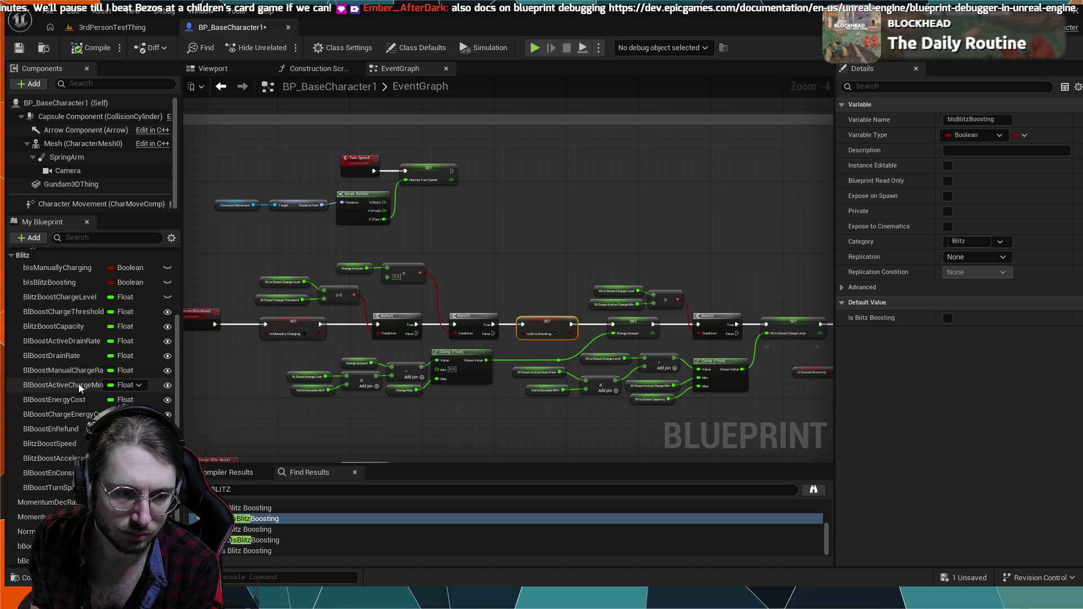
# - Check BlBoostActiveChargeMin and BlBoostChargeThreshold (100.0), then search CHARGETHRESHOLD and jump to its node
pyautogui.click(80, 386)
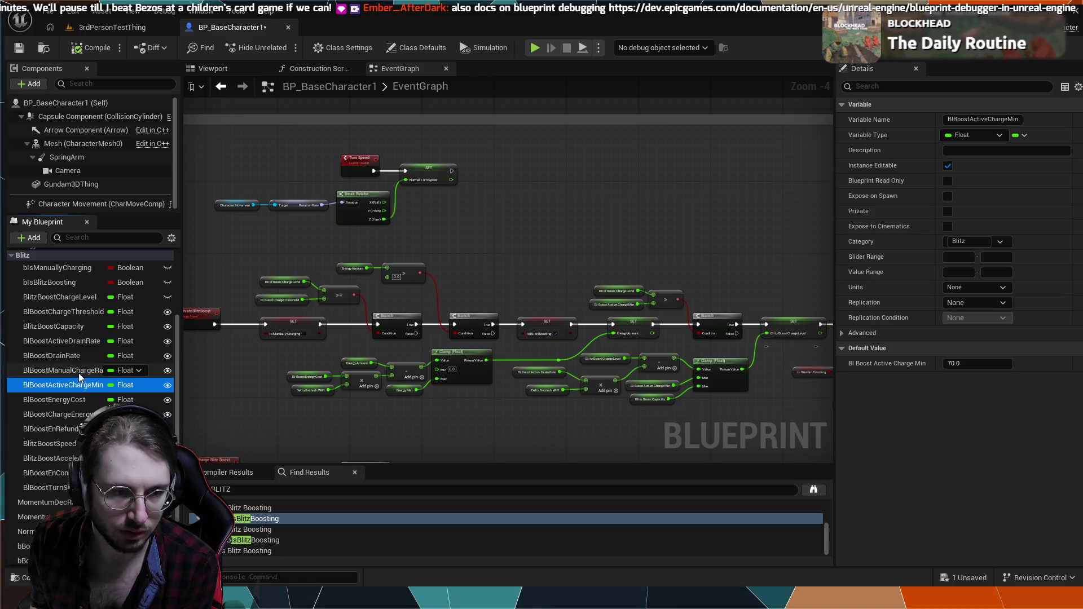
pyautogui.click(77, 312)
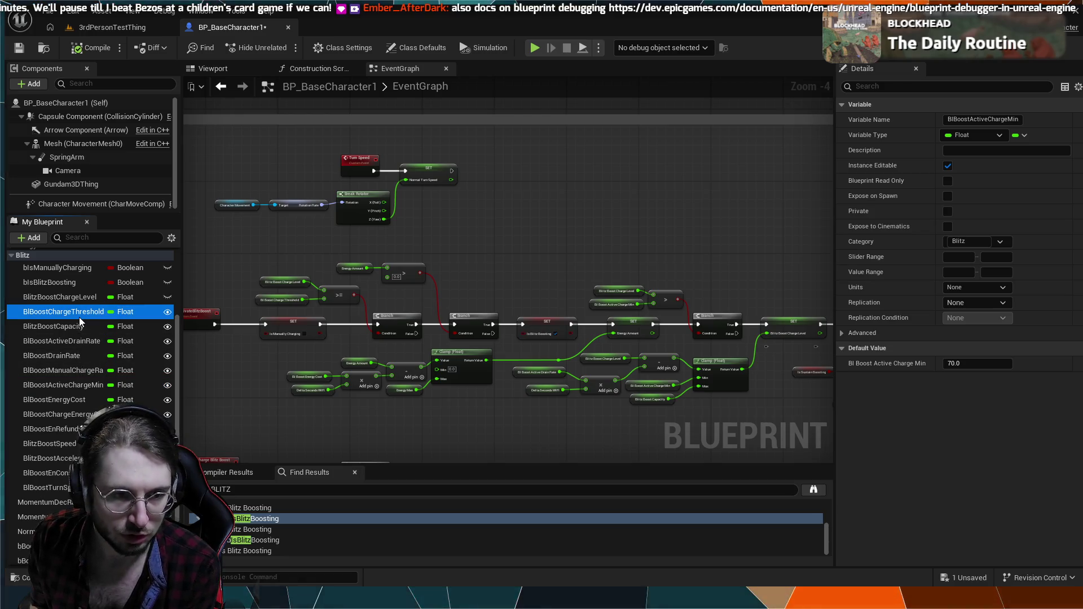
pyautogui.doubleClick(245, 489)
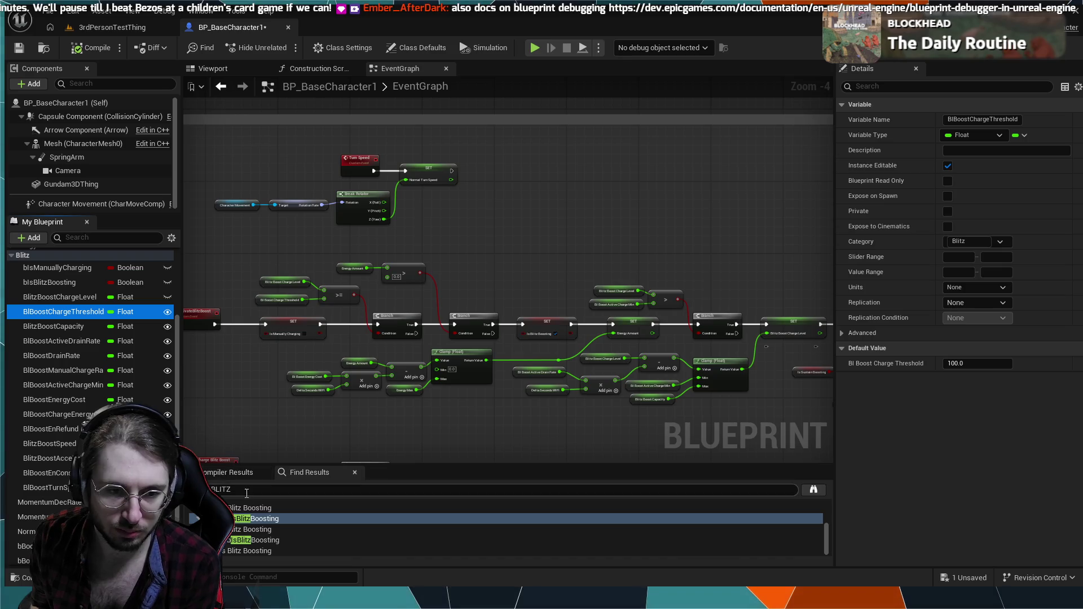
pyautogui.write('CHARGETHRESHOLD')
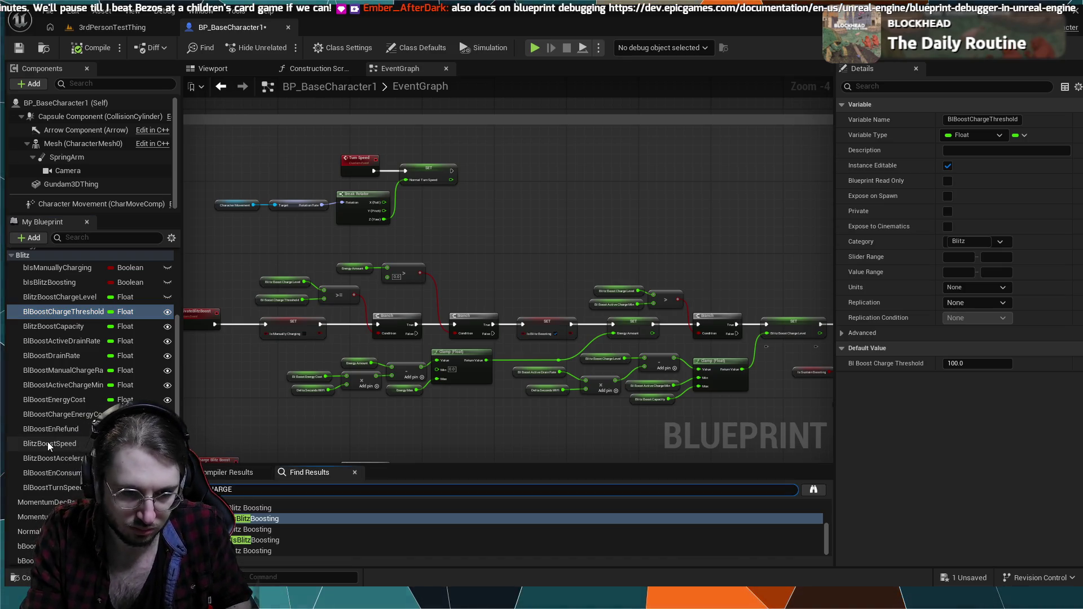
pyautogui.press('Return')
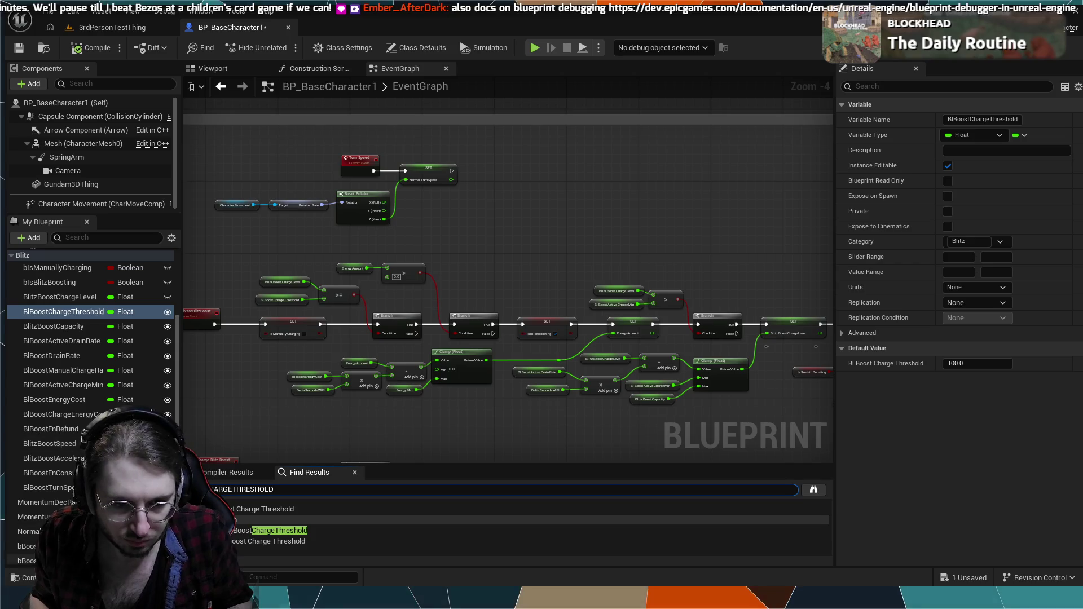
pyautogui.click(255, 533)
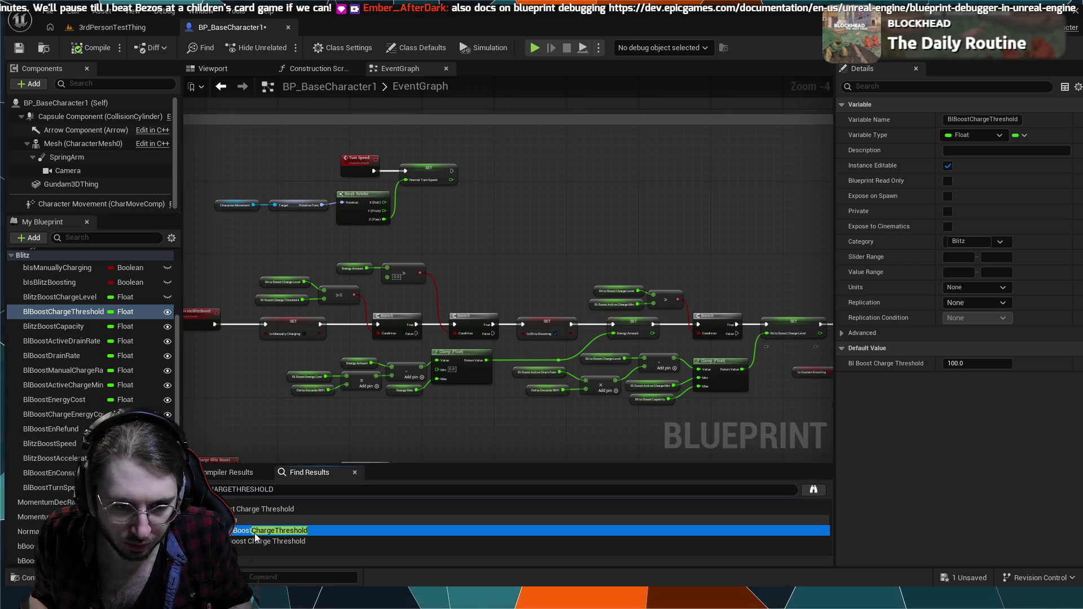
pyautogui.doubleClick(255, 535)
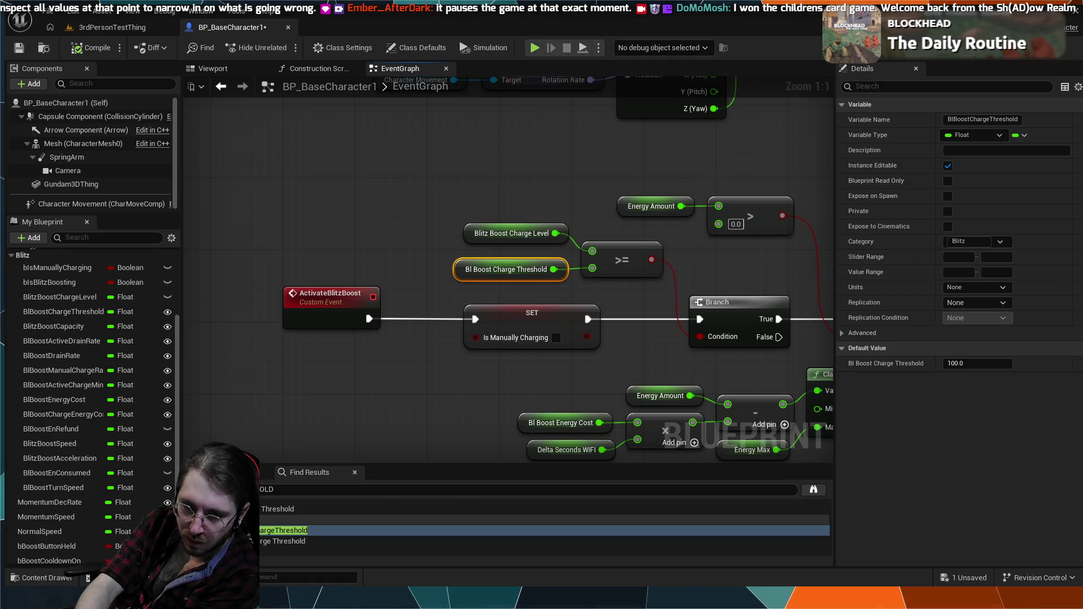
# - Follow the chain past the Clamp and Branches to the Energy Amount SET and second Clamp
pyautogui.moveTo(605, 332); pyautogui.dragTo(401, 334)
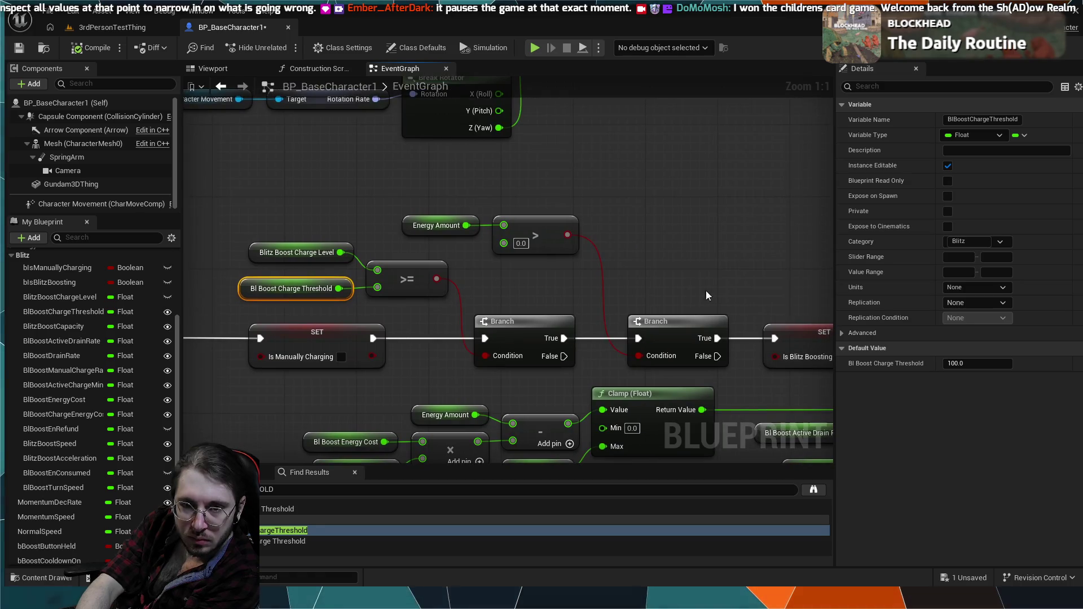
pyautogui.moveTo(705, 290); pyautogui.dragTo(657, 208)
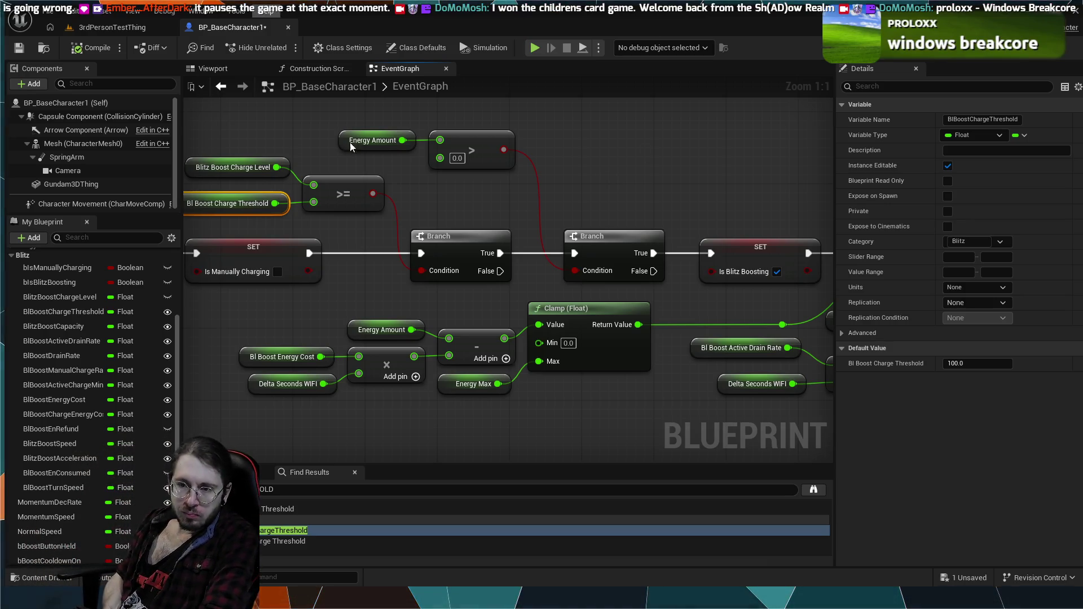
pyautogui.moveTo(655, 300); pyautogui.dragTo(431, 288)
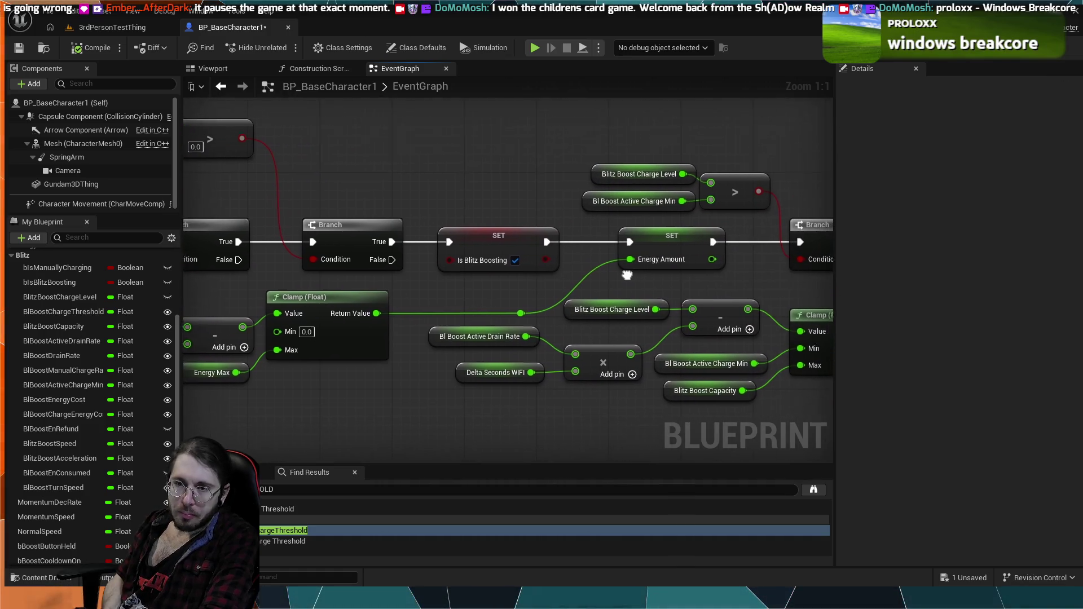
pyautogui.moveTo(665, 277); pyautogui.dragTo(540, 248)
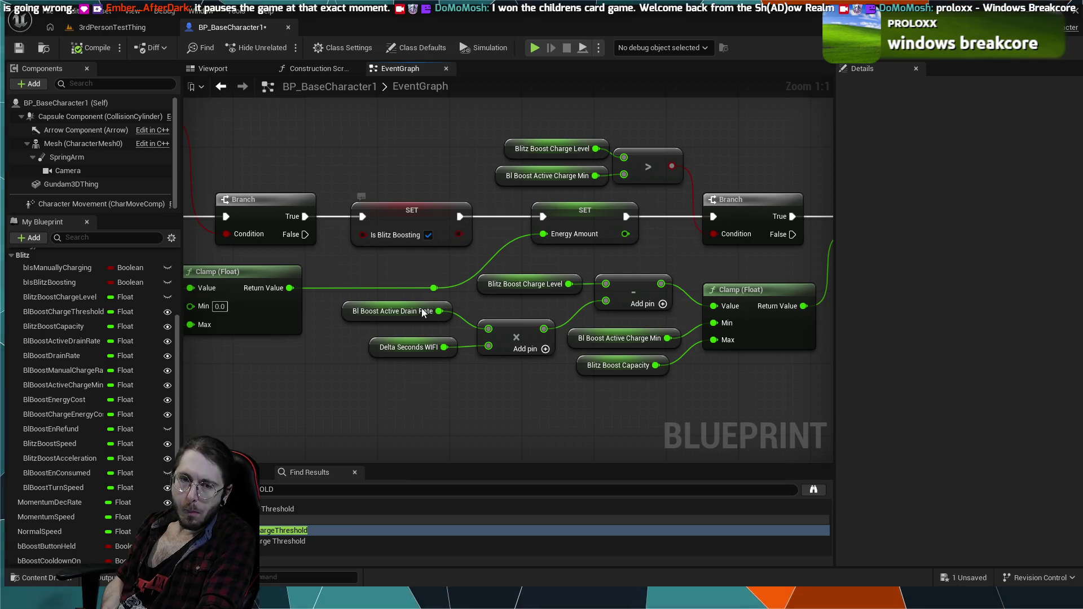
# - Briefly select then deselect the drain-rate and multiply nodes, and pan back to the two Branches
pyautogui.moveTo(400, 364); pyautogui.dragTo(485, 316)
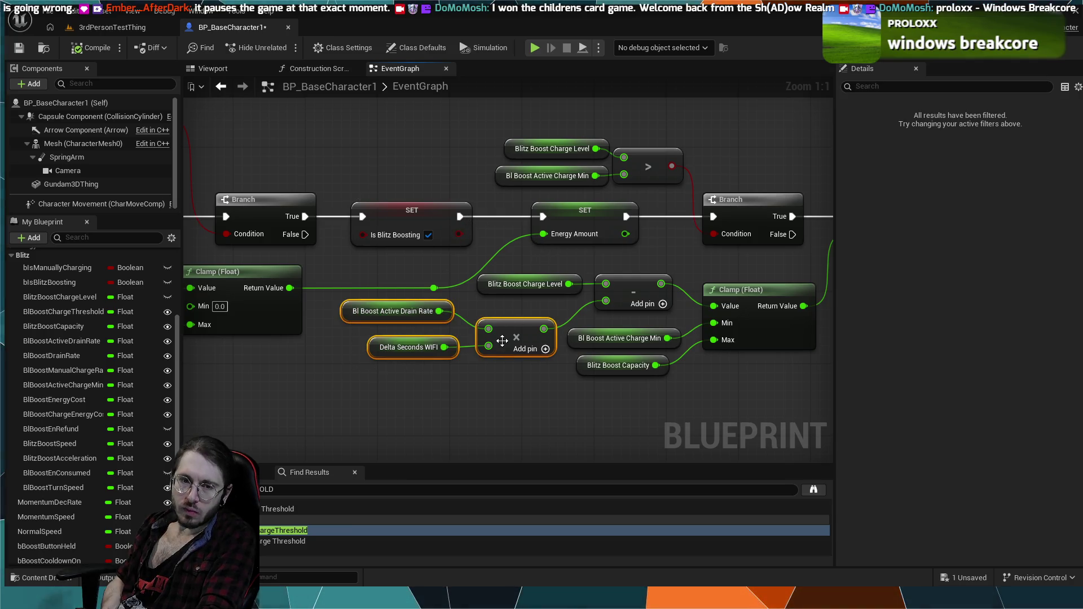
pyautogui.click(332, 395)
pyautogui.moveTo(331, 395); pyautogui.dragTo(520, 327)
pyautogui.moveTo(449, 355)
pyautogui.mouseDown()
pyautogui.moveTo(551, 391)
pyautogui.moveTo(559, 412)
pyautogui.mouseUp()
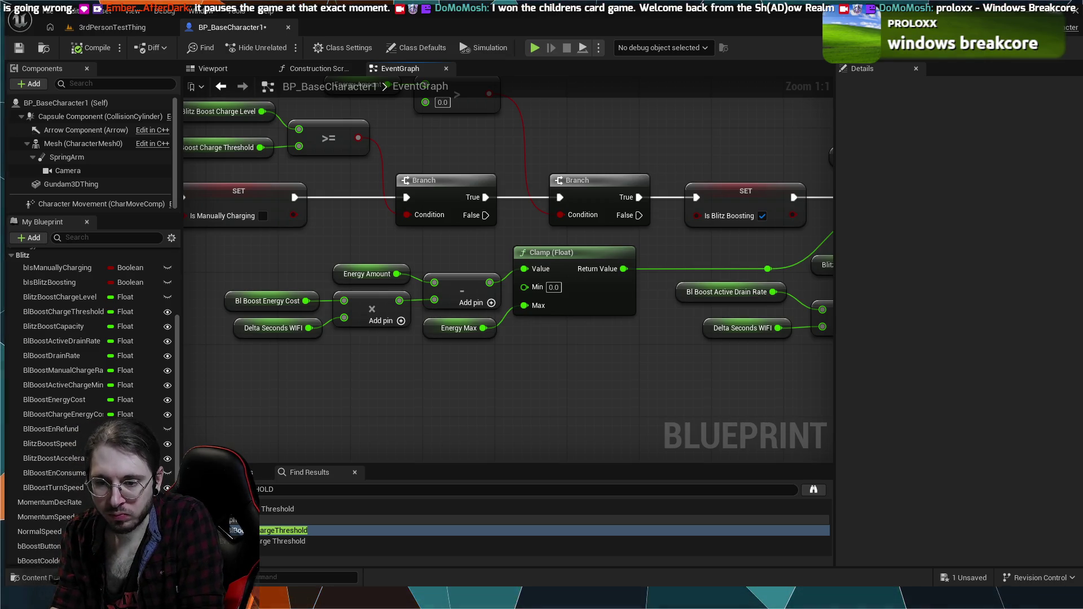
pyautogui.moveTo(428, 117); pyautogui.dragTo(445, 221)
pyautogui.scroll(-2, 463, 218)
pyautogui.scroll(-4, 624, 291)
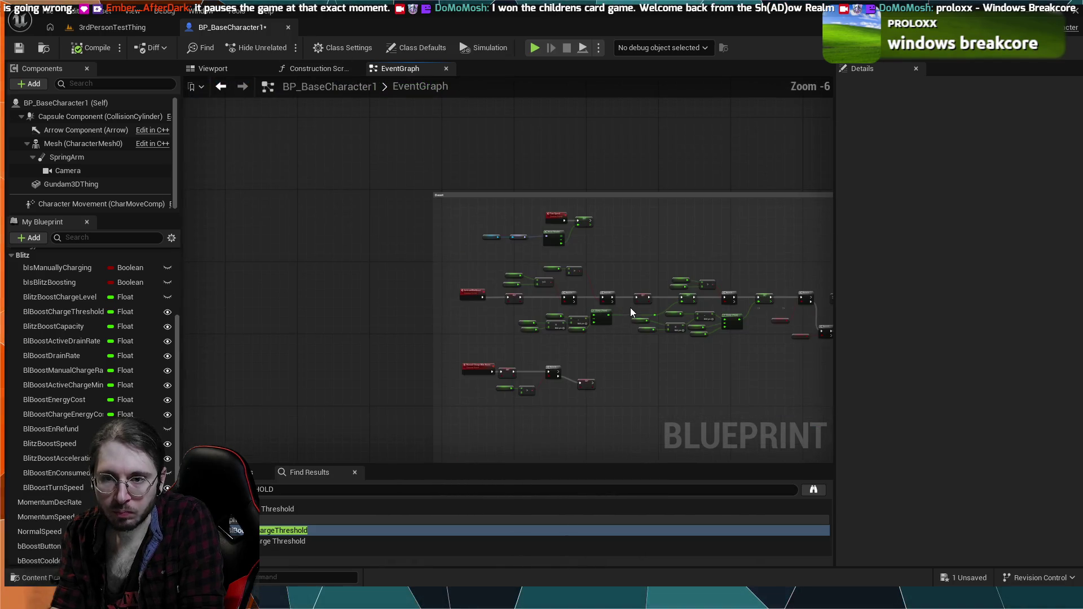
pyautogui.moveTo(641, 384); pyautogui.dragTo(590, 211)
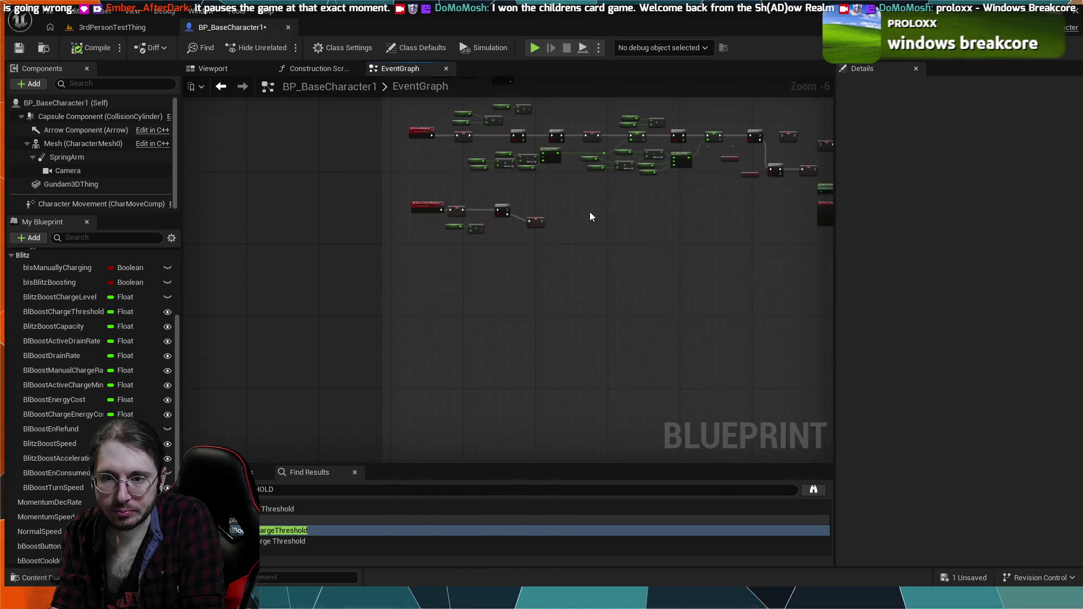
pyautogui.scroll(3, 568, 366)
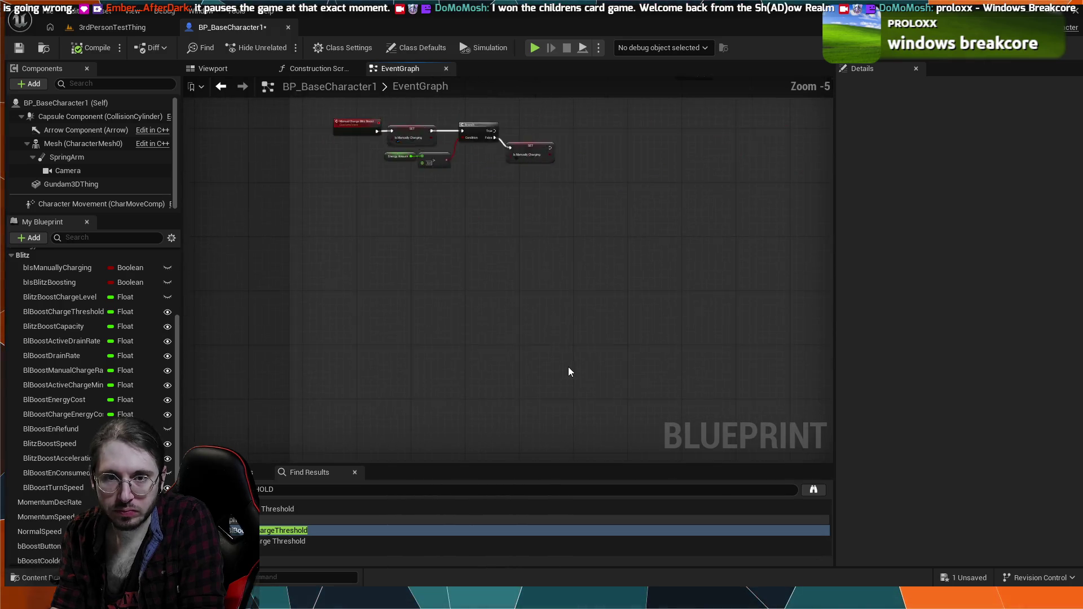
pyautogui.moveTo(540, 427)
pyautogui.mouseDown()
pyautogui.moveTo(556, 303)
pyautogui.moveTo(599, 402)
pyautogui.mouseUp()
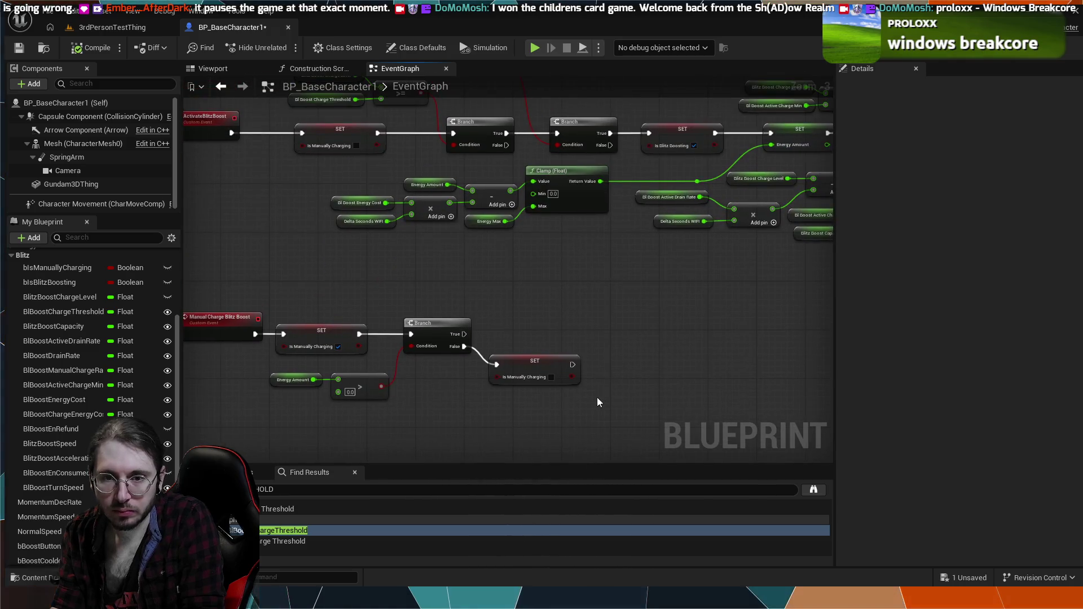
pyautogui.scroll(-1, 636, 313)
pyautogui.moveTo(634, 309); pyautogui.dragTo(616, 370)
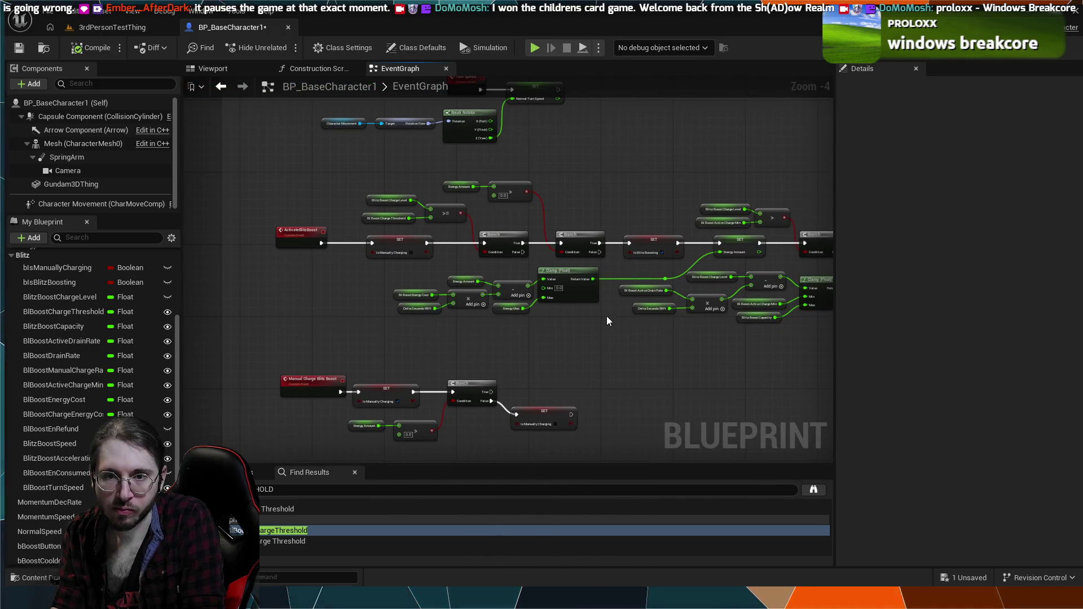
pyautogui.scroll(3, 598, 311)
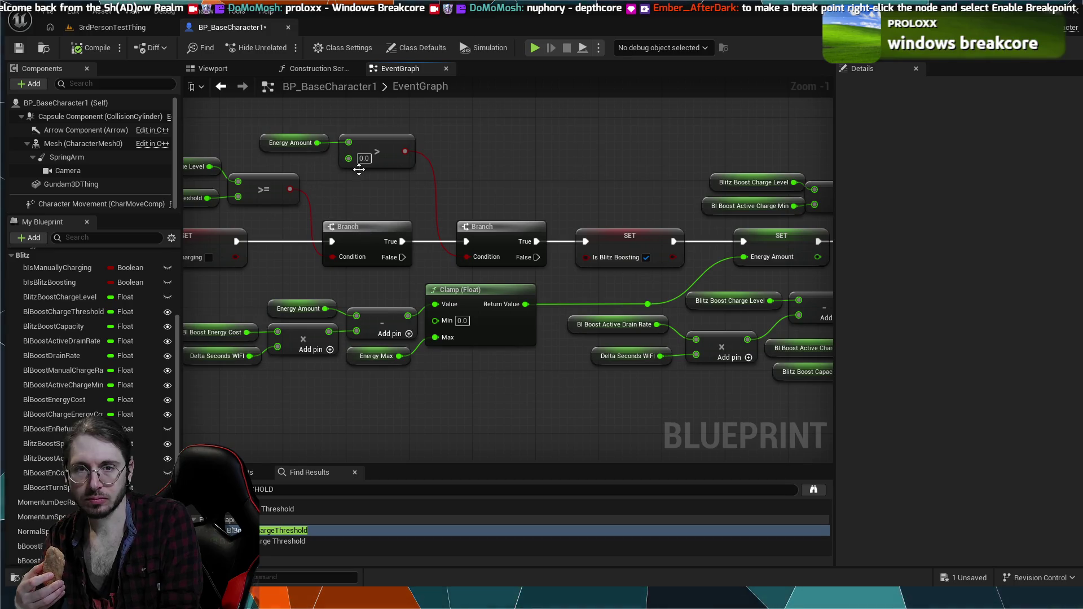
pyautogui.moveTo(375, 187); pyautogui.dragTo(430, 180)
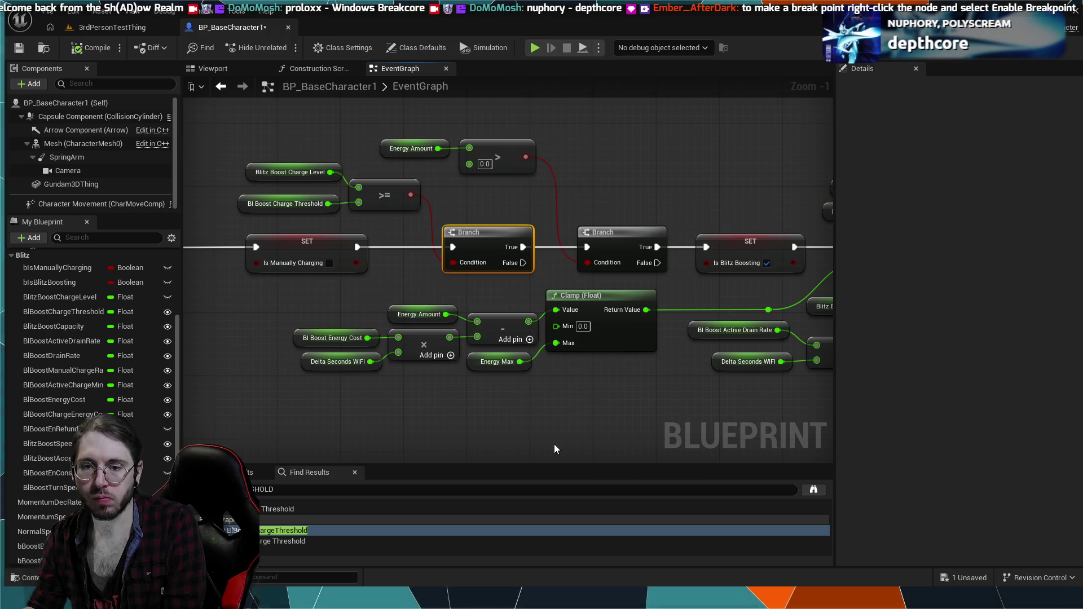
# - Deselect the breakpointed Branch node and switch to the 3rdPersonTestThing level
pyautogui.click(476, 188)
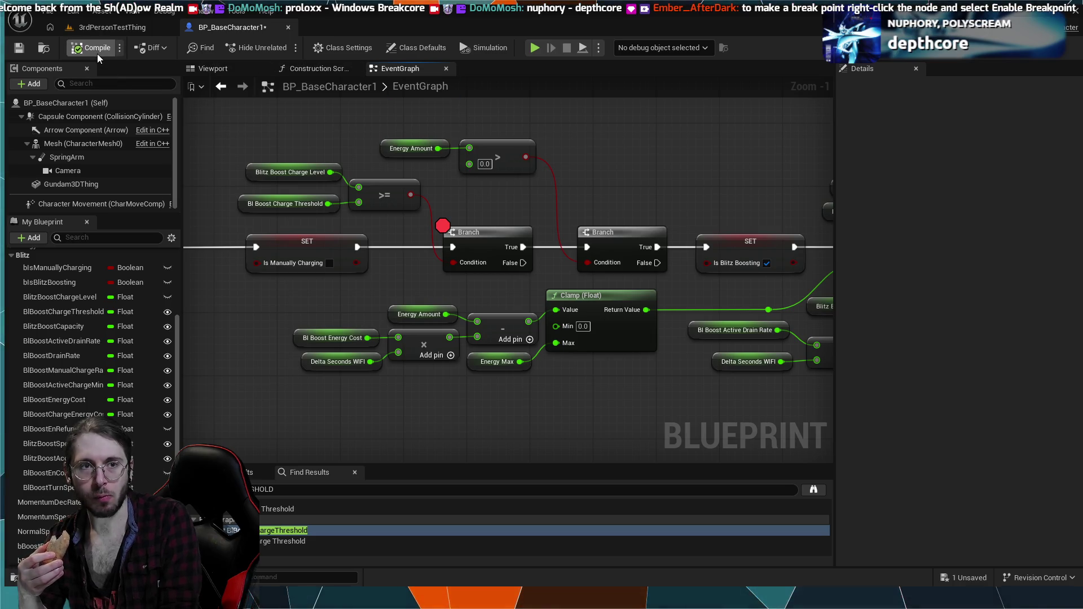
pyautogui.click(144, 26)
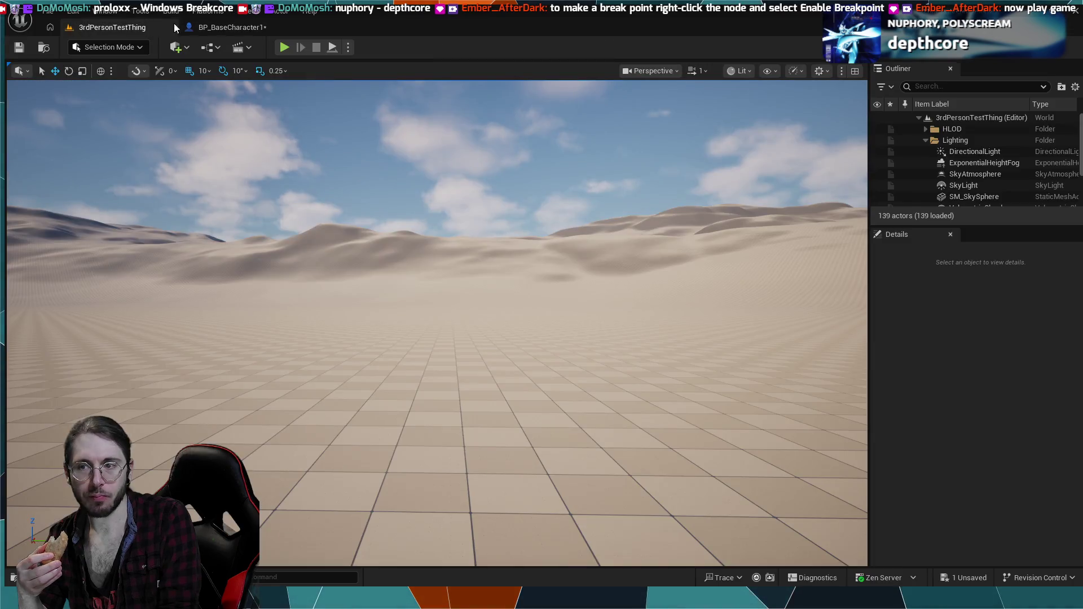
# - Start Play-In-Editor from the 3rdPersonTestThing level so execution halts at the charge-threshold Branch breakpoint
pyautogui.click(285, 48)
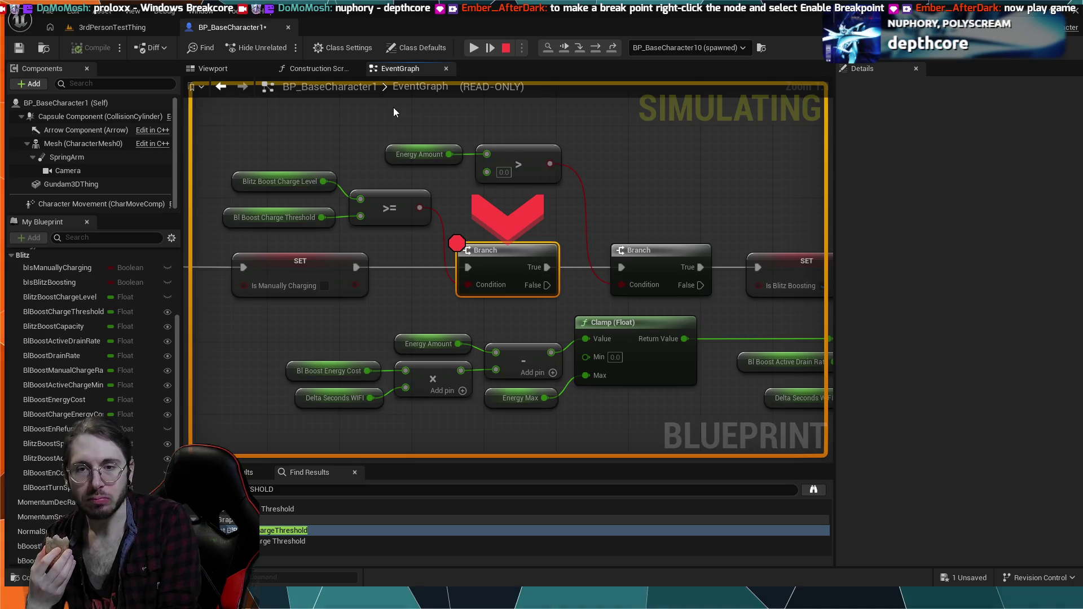
pyautogui.scroll(-10, 394, 108)
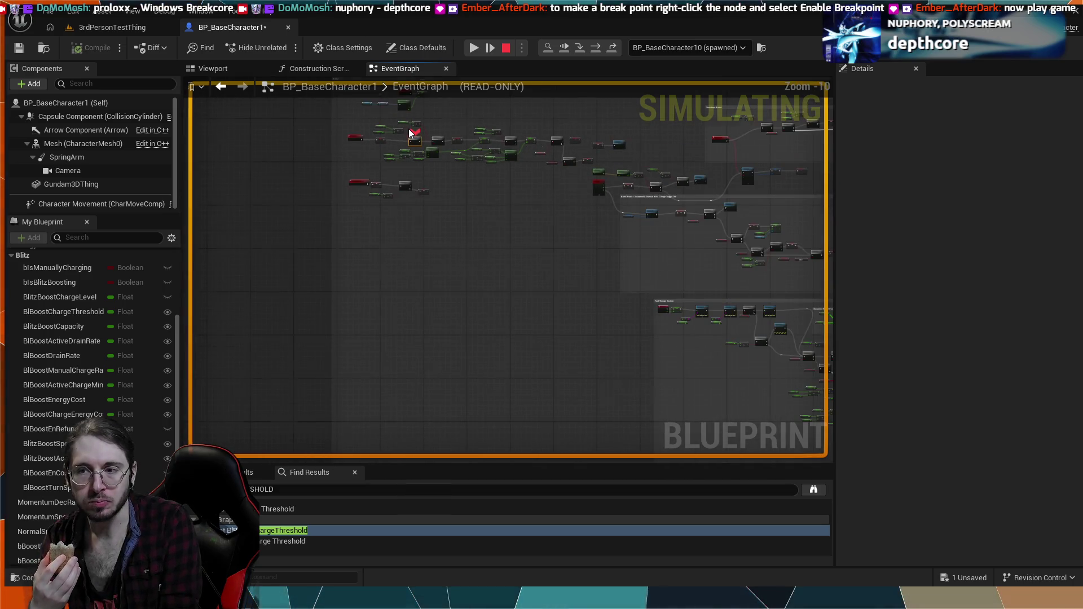
pyautogui.scroll(10, 409, 128)
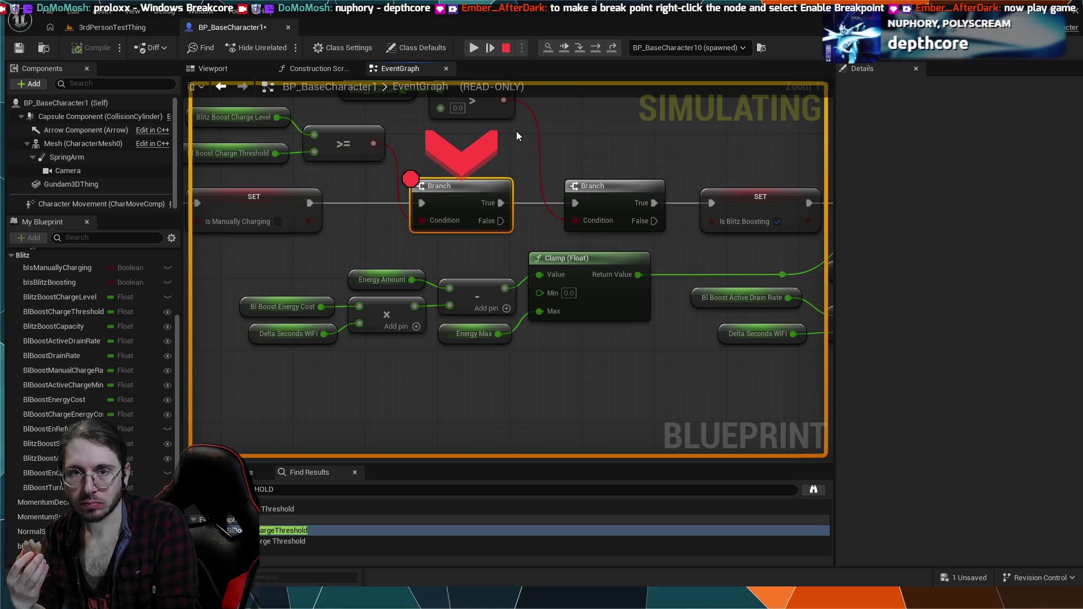
pyautogui.moveTo(548, 126); pyautogui.dragTo(552, 238)
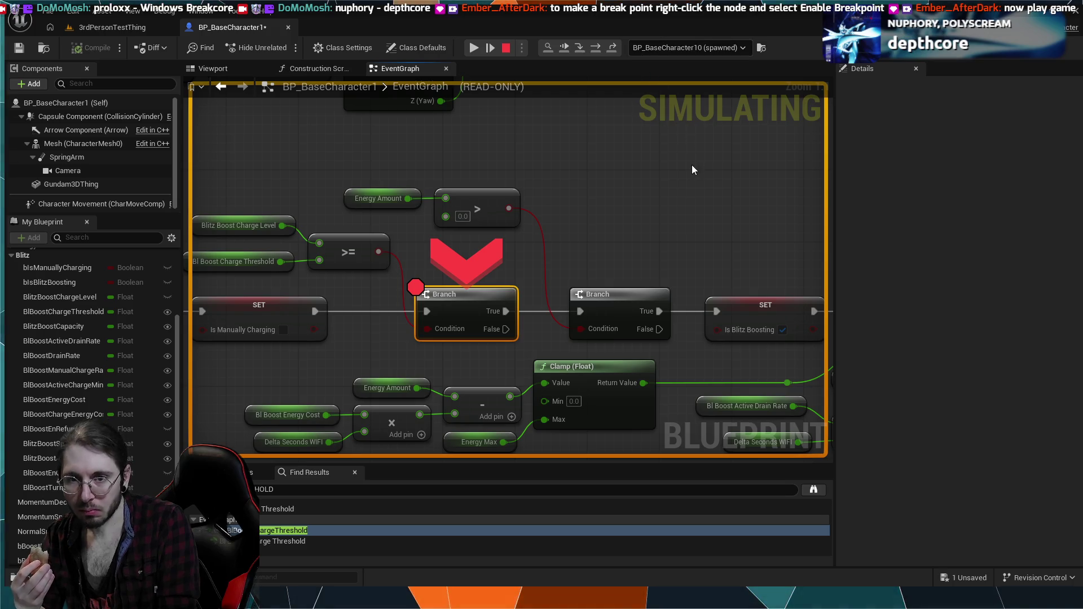
pyautogui.scroll(-3, 692, 166)
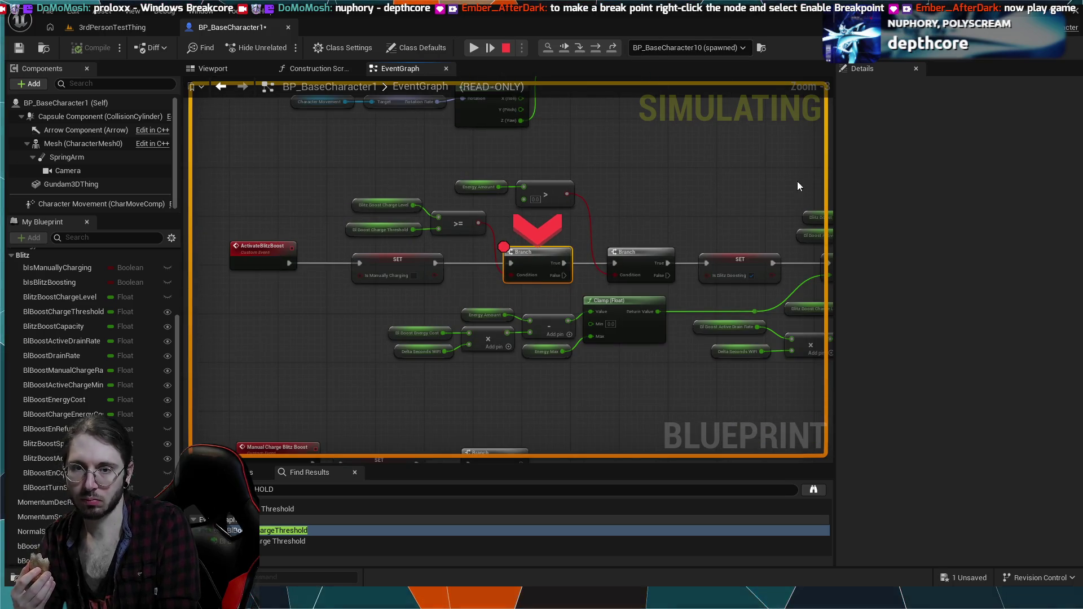
pyautogui.moveTo(774, 181)
pyautogui.mouseDown()
pyautogui.moveTo(621, 165)
pyautogui.moveTo(599, 227)
pyautogui.mouseUp()
pyautogui.scroll(-2, 621, 164)
pyautogui.scroll(-2, 619, 226)
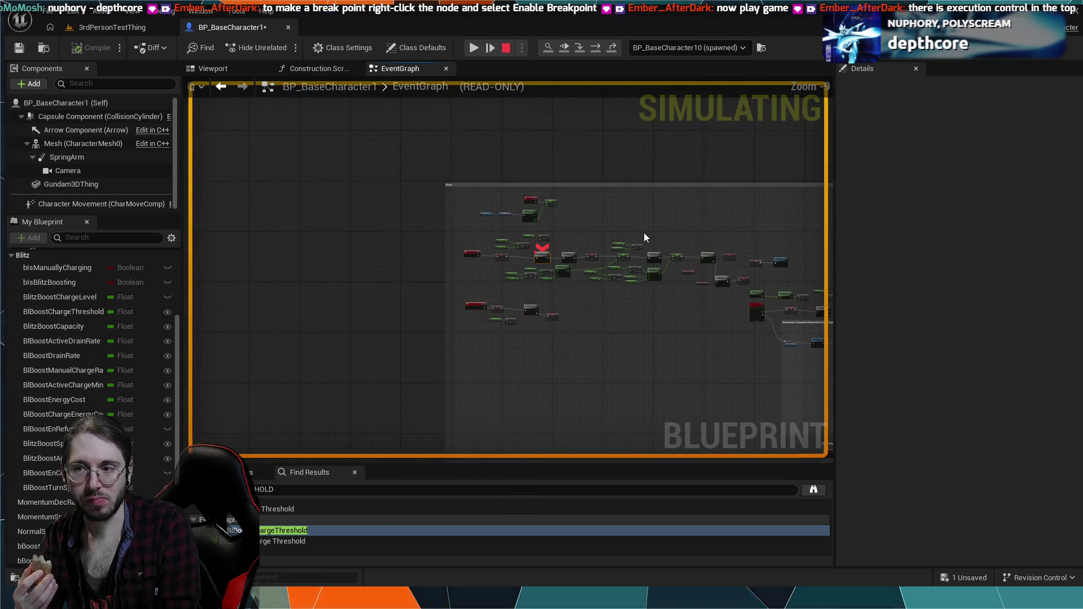
pyautogui.scroll(5, 645, 231)
pyautogui.scroll(1, 644, 233)
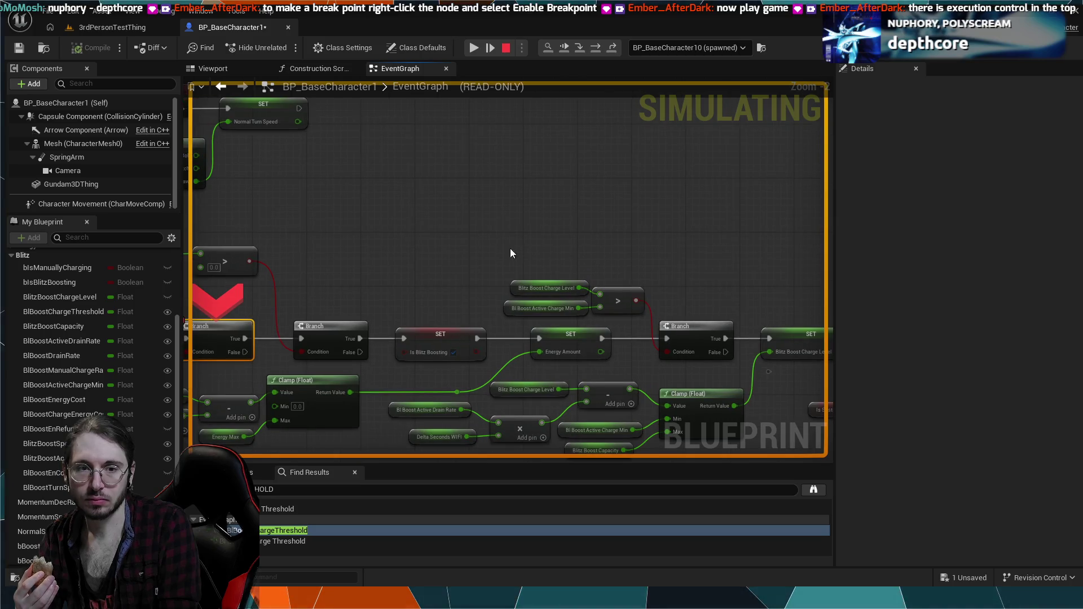
pyautogui.moveTo(432, 259); pyautogui.dragTo(631, 215)
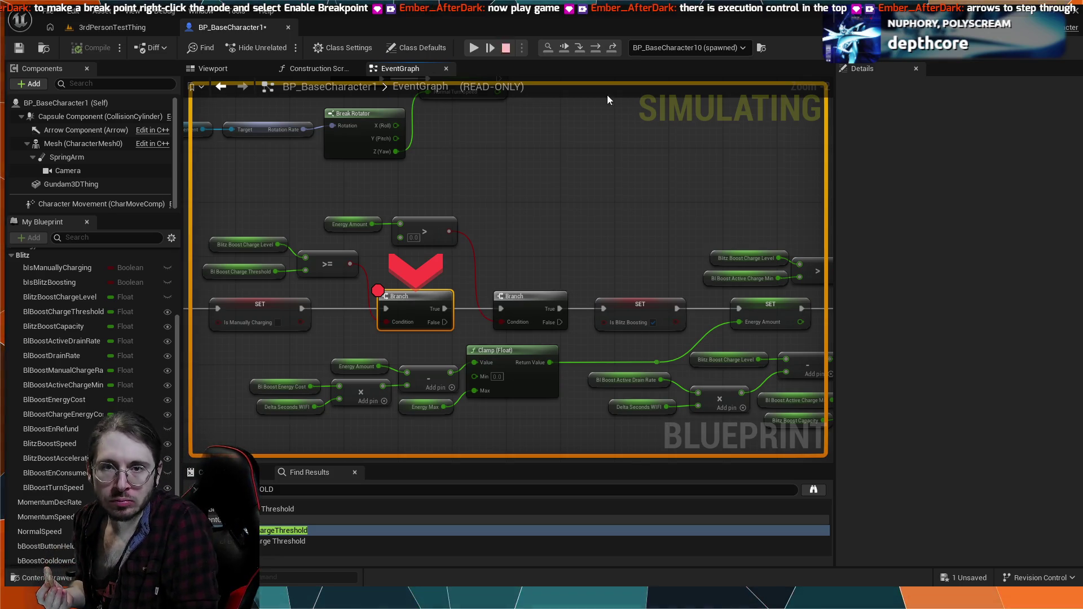
pyautogui.click(562, 48)
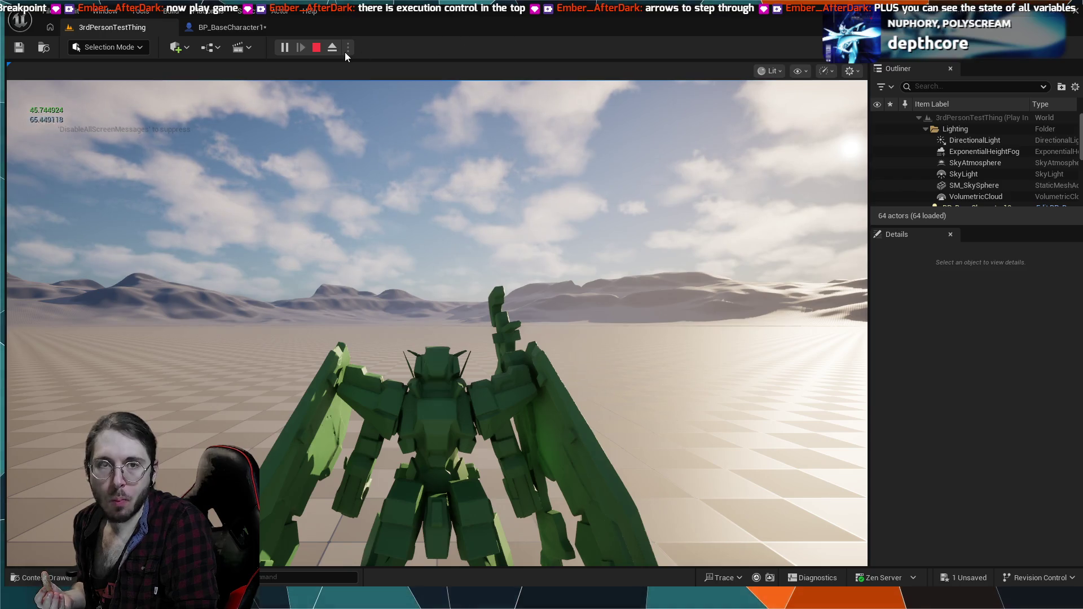
# - Stop and restart the play session, then frame the event nodes around the breakpointed Branch
pyautogui.click(323, 48)
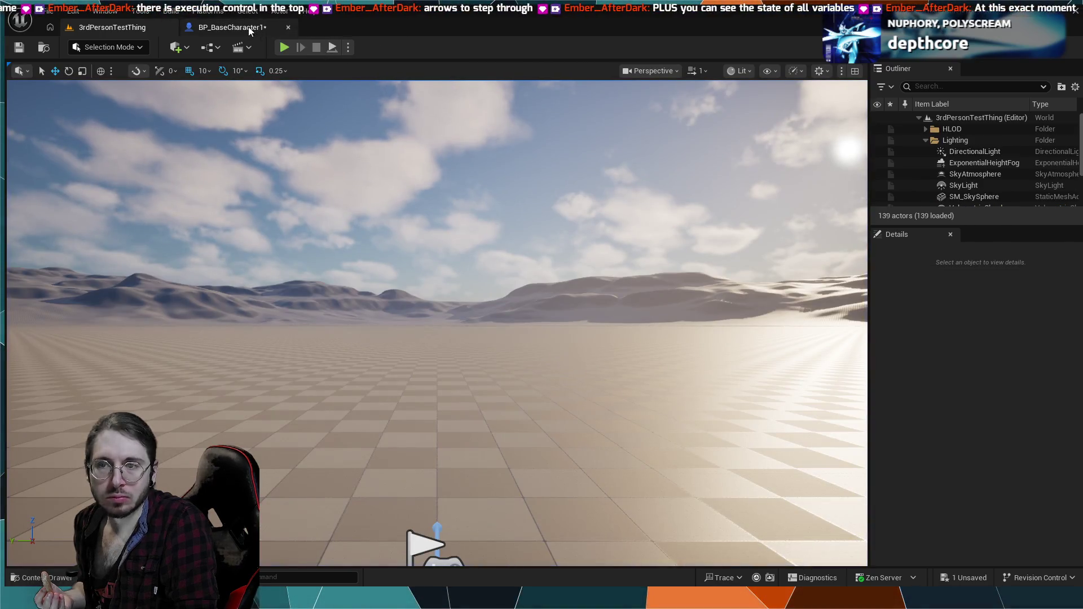
pyautogui.click(283, 47)
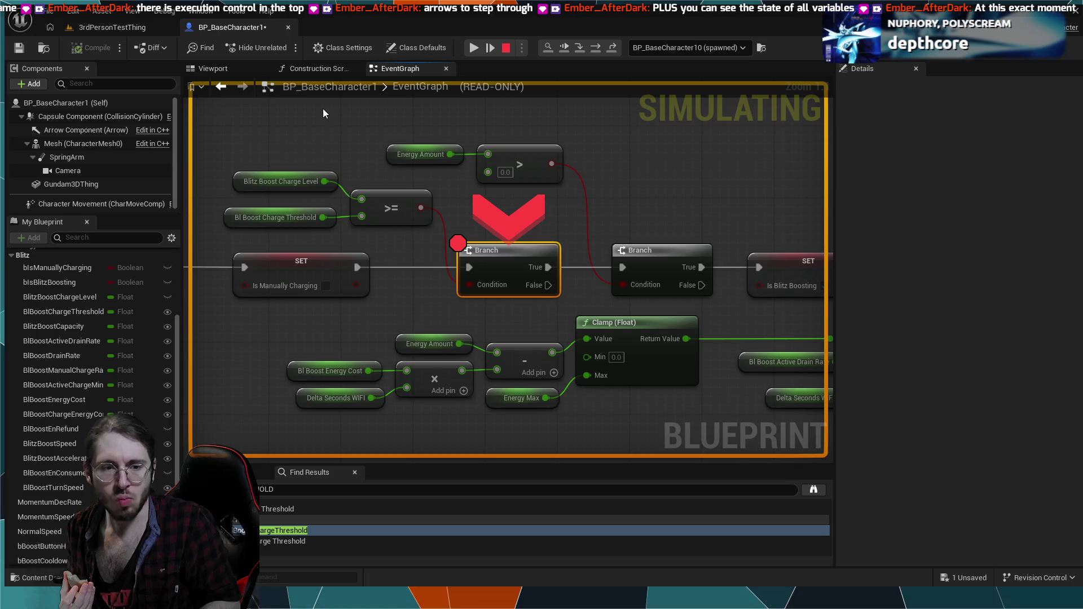
pyautogui.scroll(-1, 67, 353)
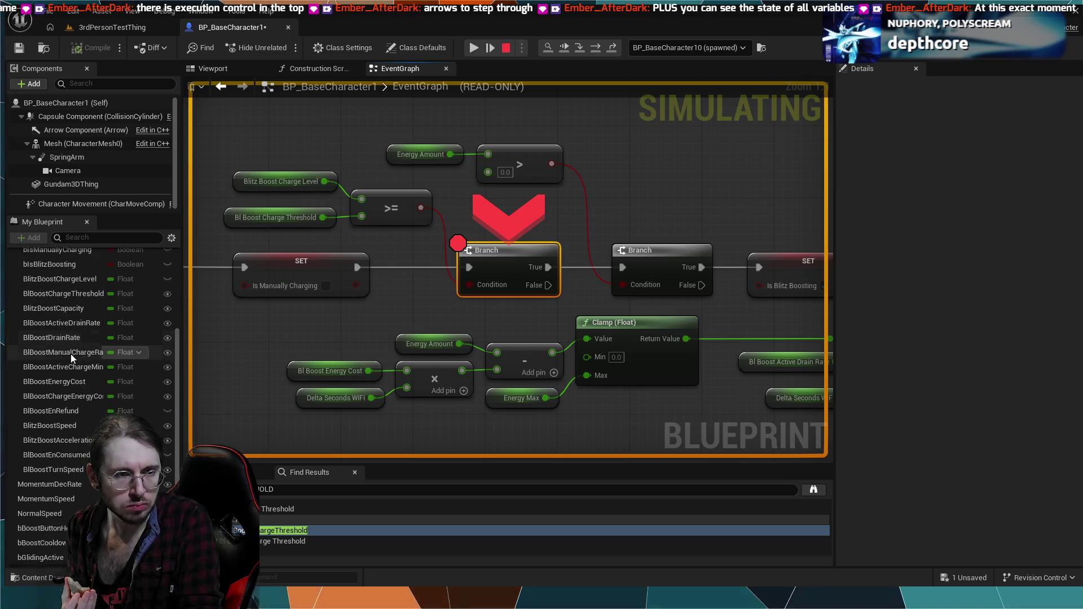
pyautogui.scroll(1, 70, 354)
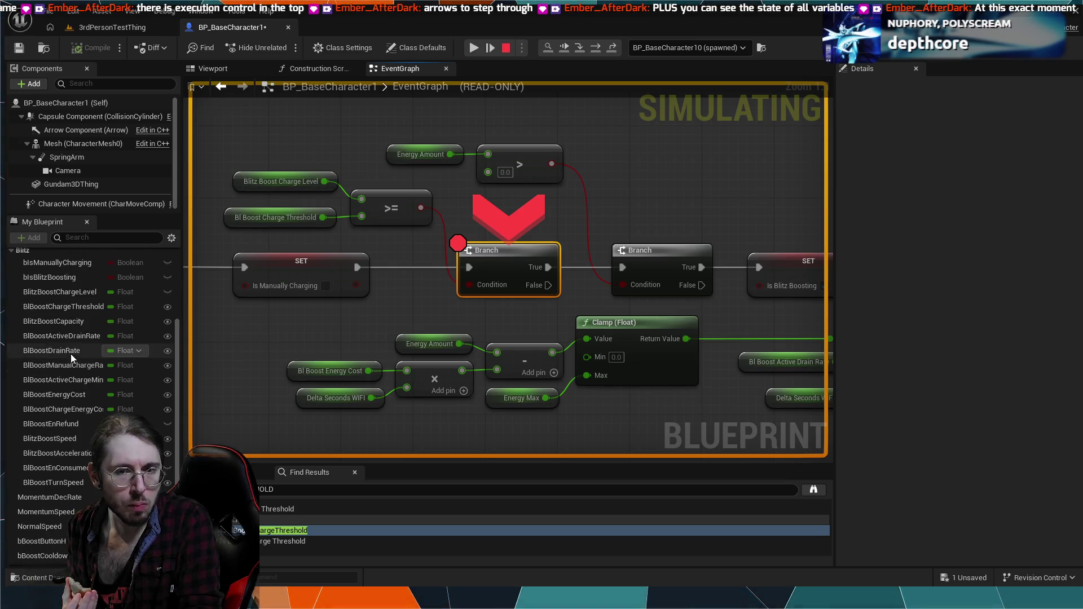
pyautogui.scroll(6, 70, 354)
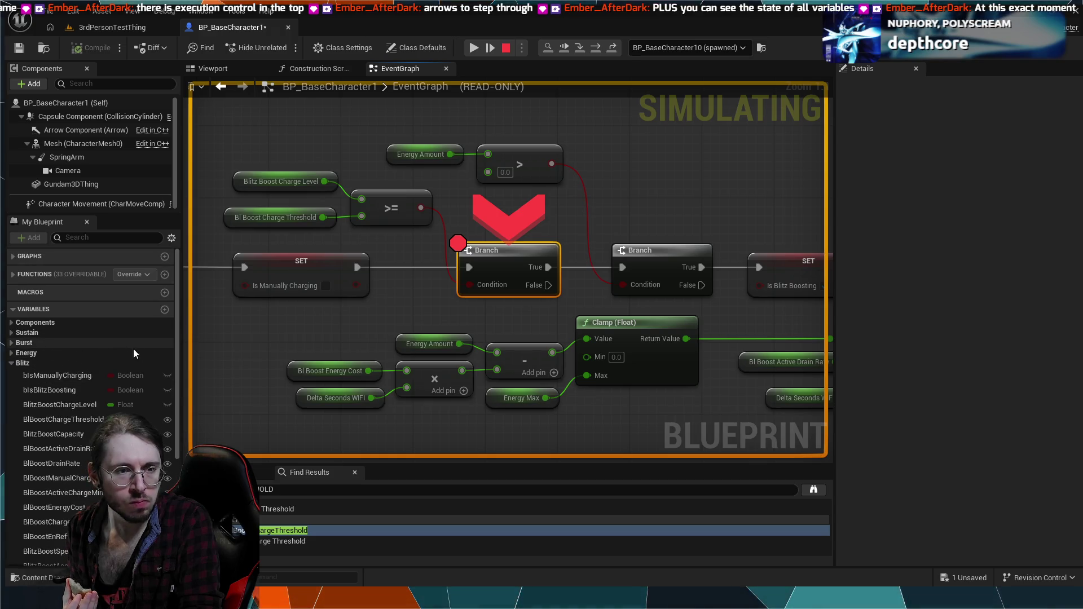
pyautogui.scroll(-3, 745, 198)
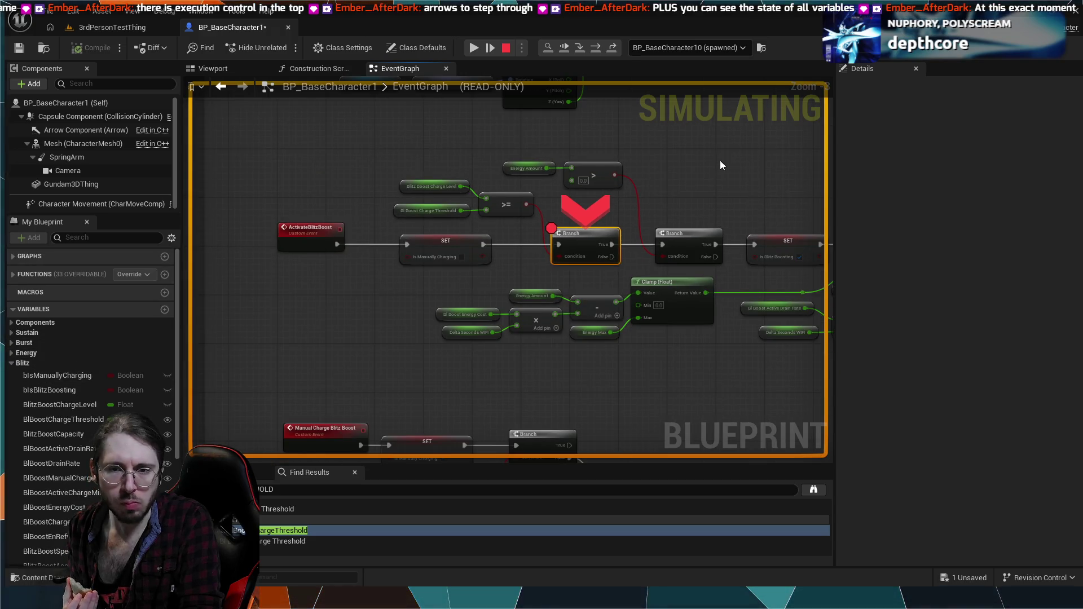
pyautogui.moveTo(719, 160)
pyautogui.mouseDown()
pyautogui.moveTo(508, 292)
pyautogui.moveTo(529, 262)
pyautogui.mouseUp()
pyautogui.scroll(-1, 509, 292)
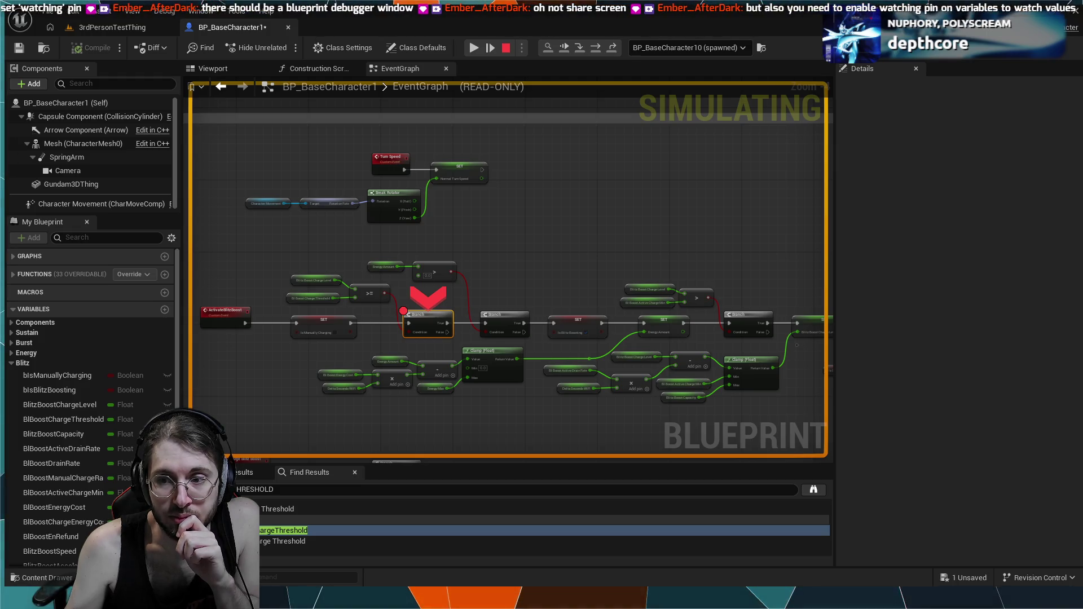
pyautogui.press('super+Down')
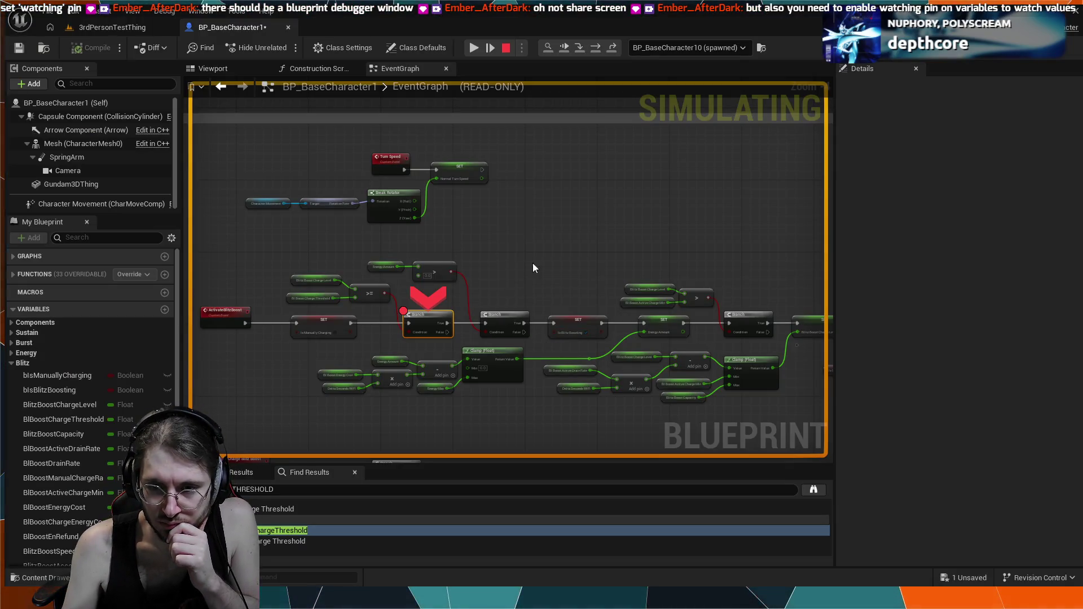
# - End the halted Play-In-Editor session with Escape, keeping the Branch breakpoint set
pyautogui.scroll(-6, 532, 263)
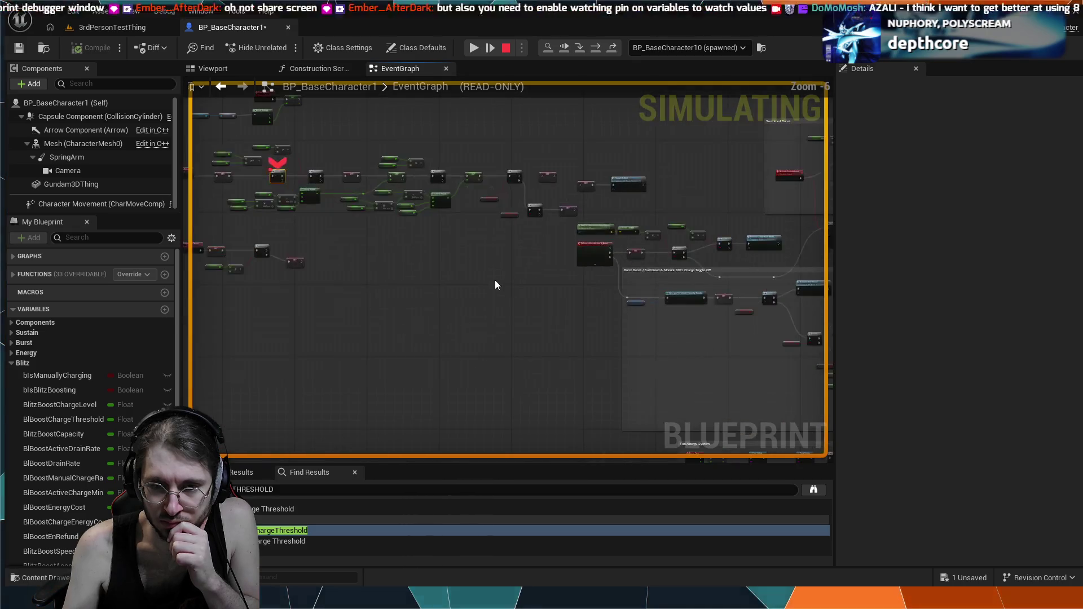
pyautogui.scroll(1, 495, 285)
pyautogui.scroll(2, 593, 344)
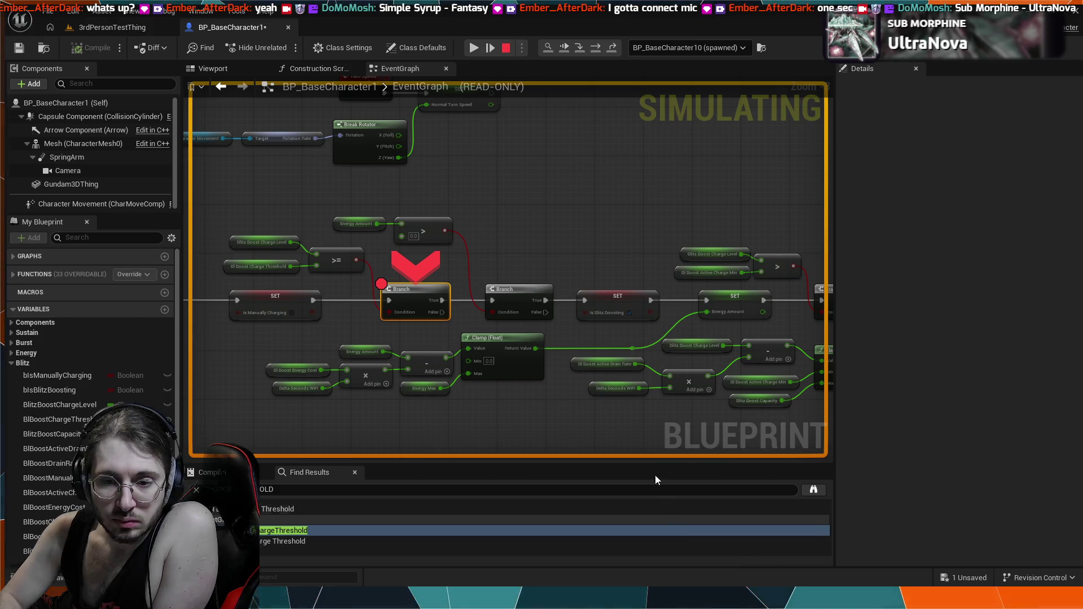
pyautogui.press('Escape')
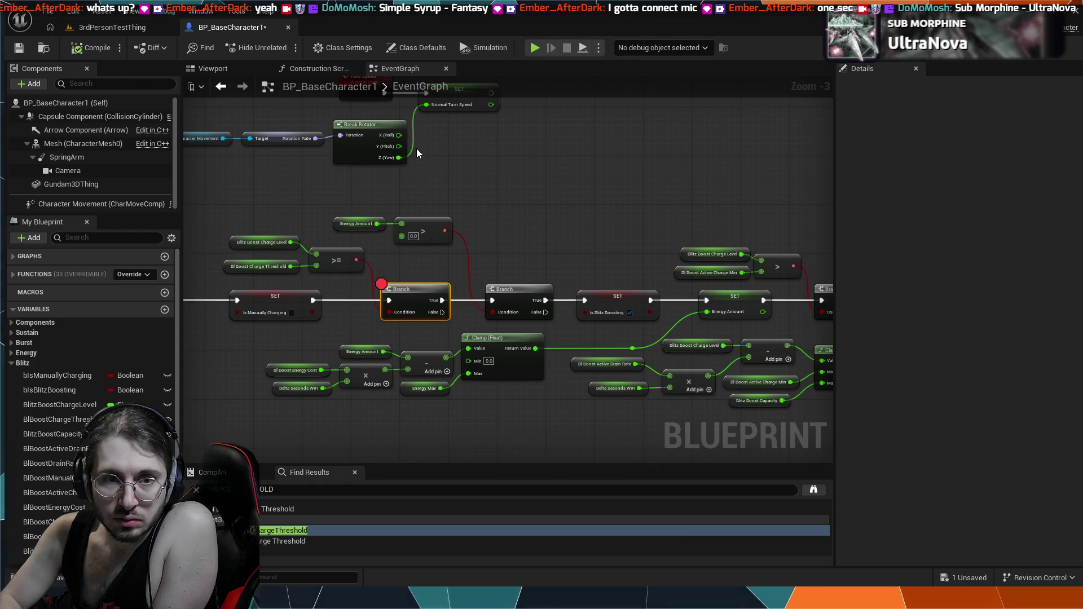
# - Survey the whole Boost group, then Play the 3rdPersonTestThing level until the Branch breakpoint hits
pyautogui.scroll(-2, 610, 266)
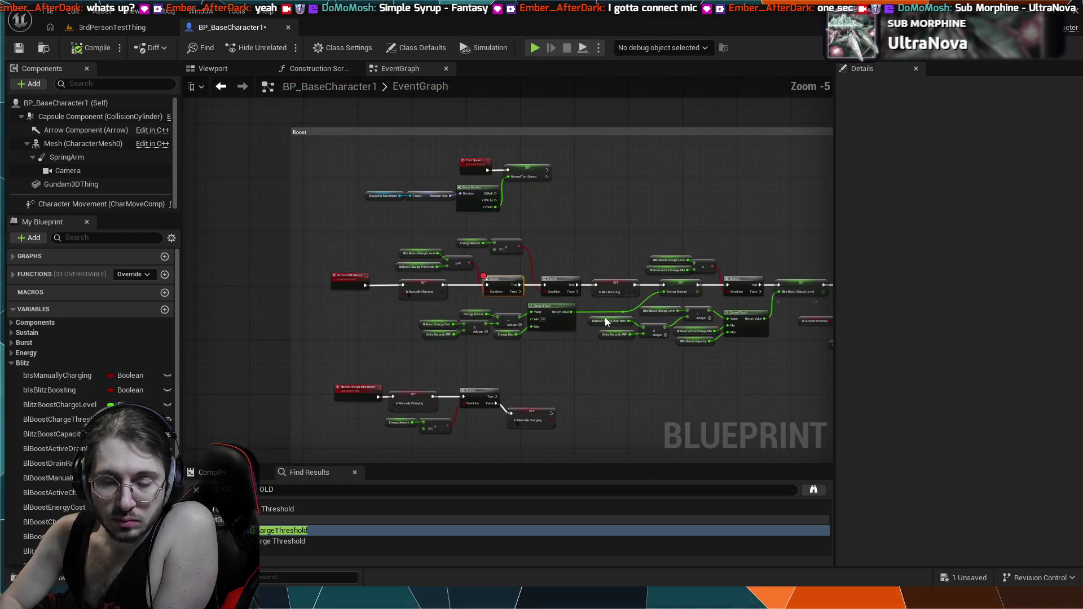
pyautogui.moveTo(602, 370); pyautogui.dragTo(499, 259)
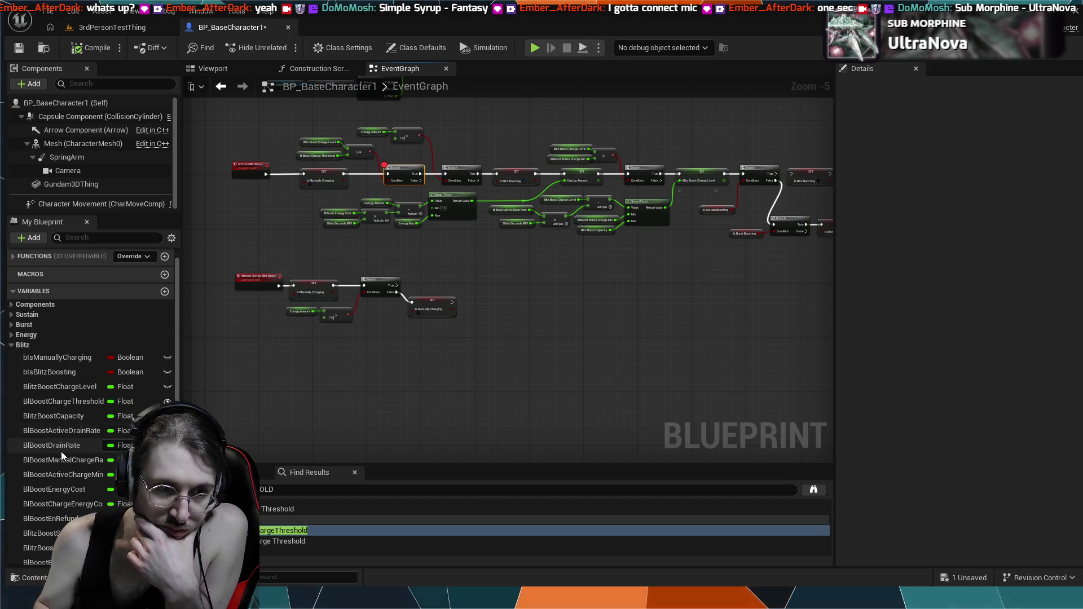
pyautogui.scroll(-2, 61, 455)
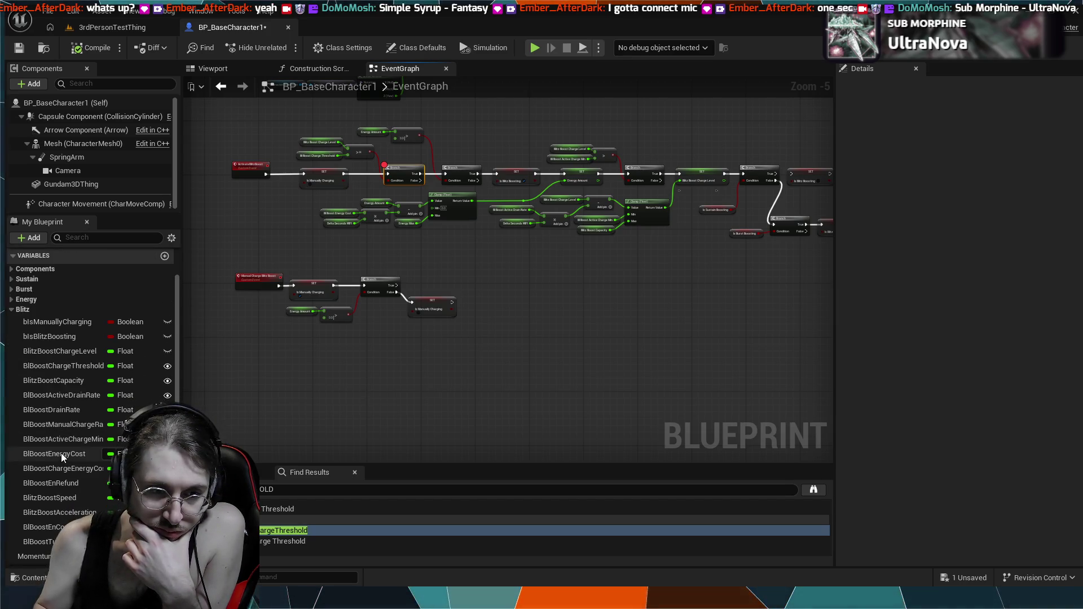
pyautogui.scroll(-4, 17, 456)
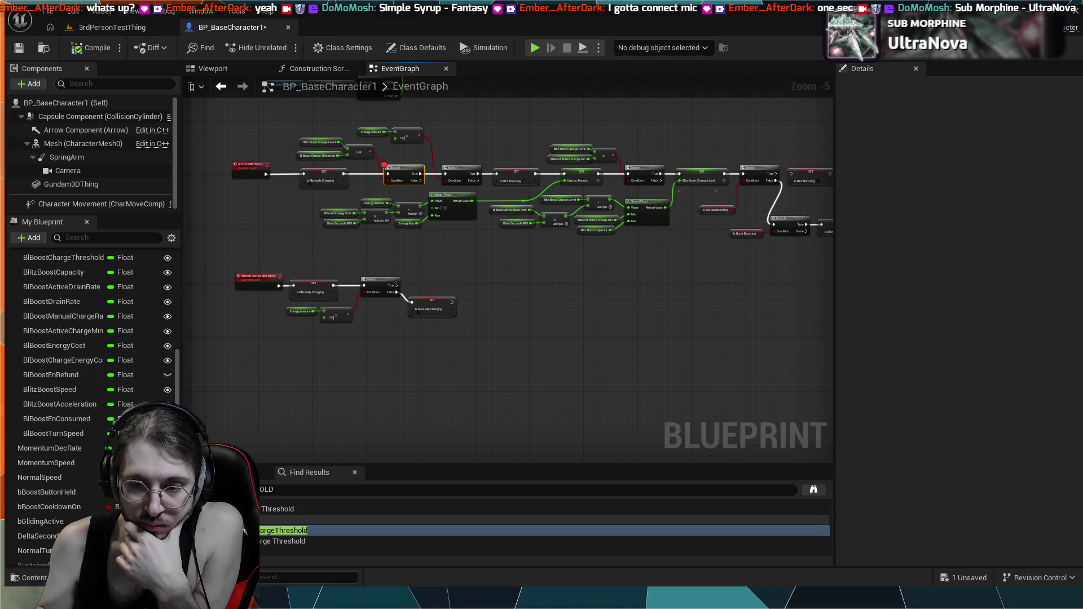
pyautogui.moveTo(512, 205); pyautogui.dragTo(500, 253)
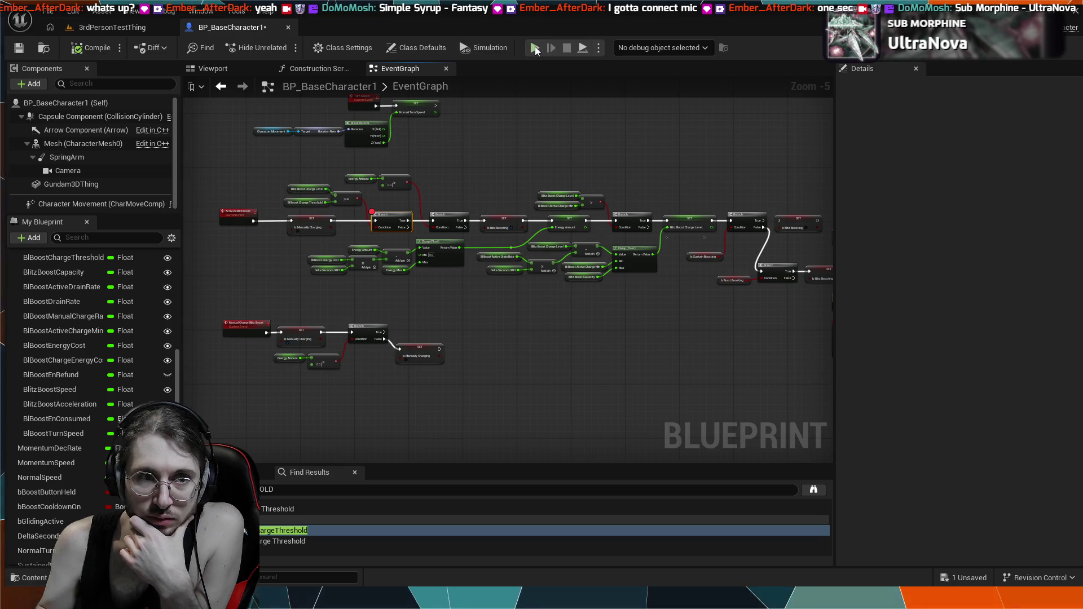
pyautogui.click(104, 28)
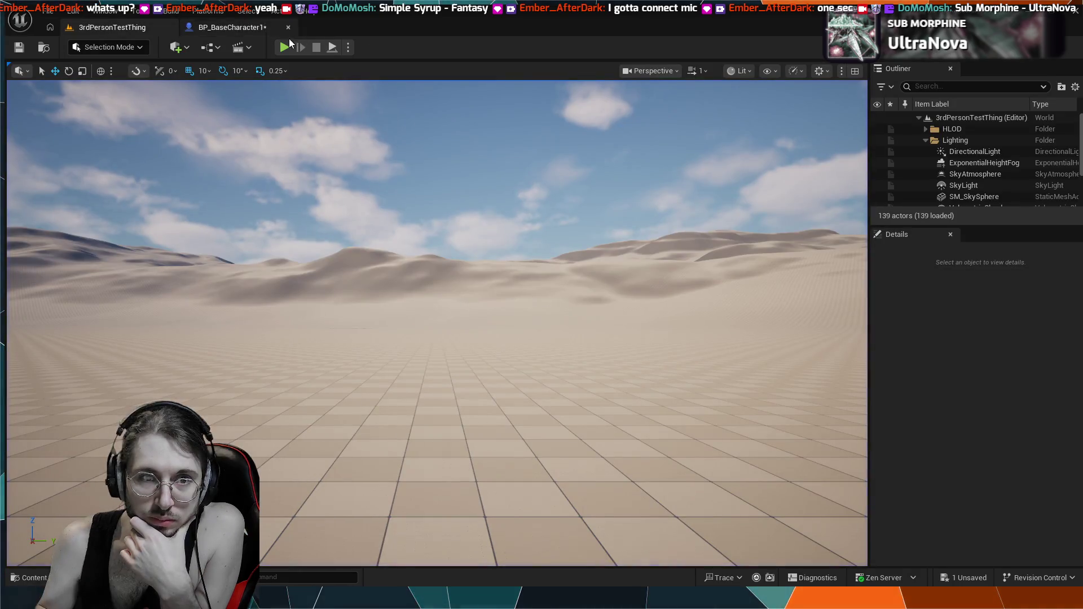
pyautogui.click(284, 47)
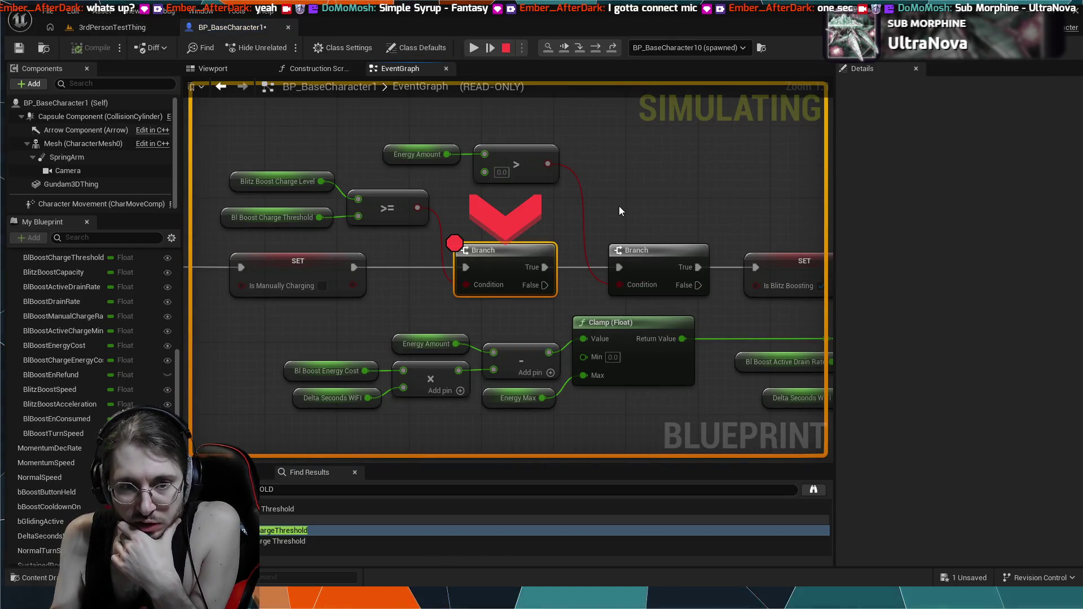
pyautogui.scroll(-3, 611, 198)
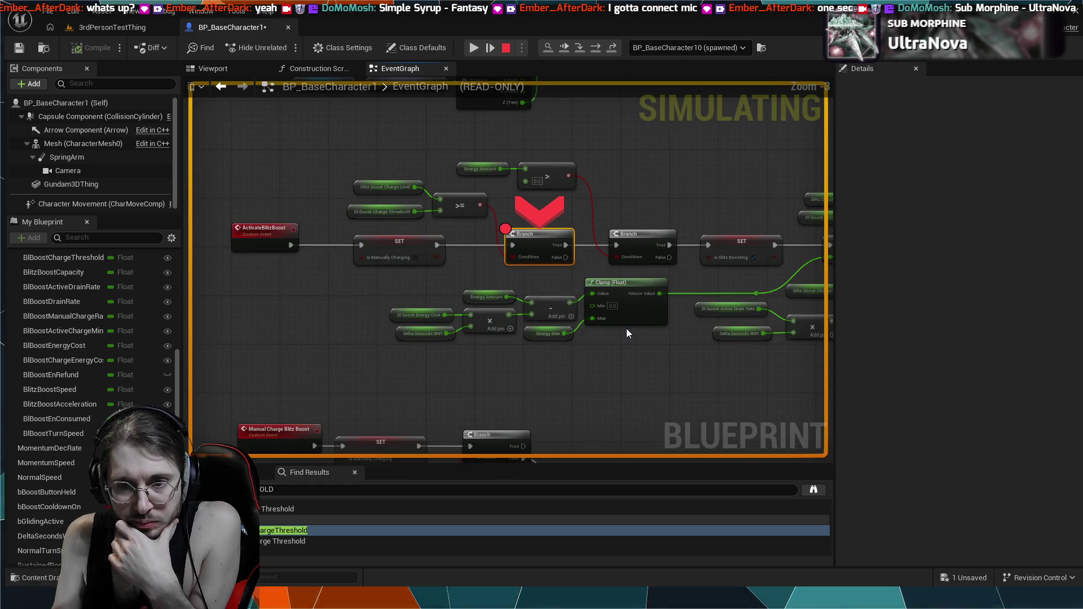
pyautogui.click(623, 312)
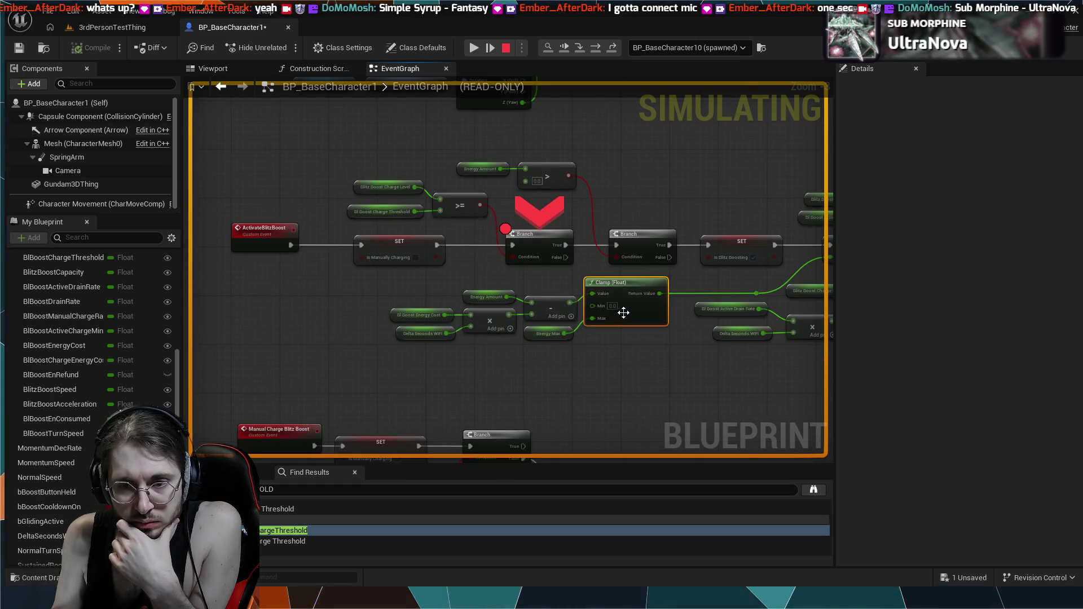
pyautogui.scroll(-5, 655, 362)
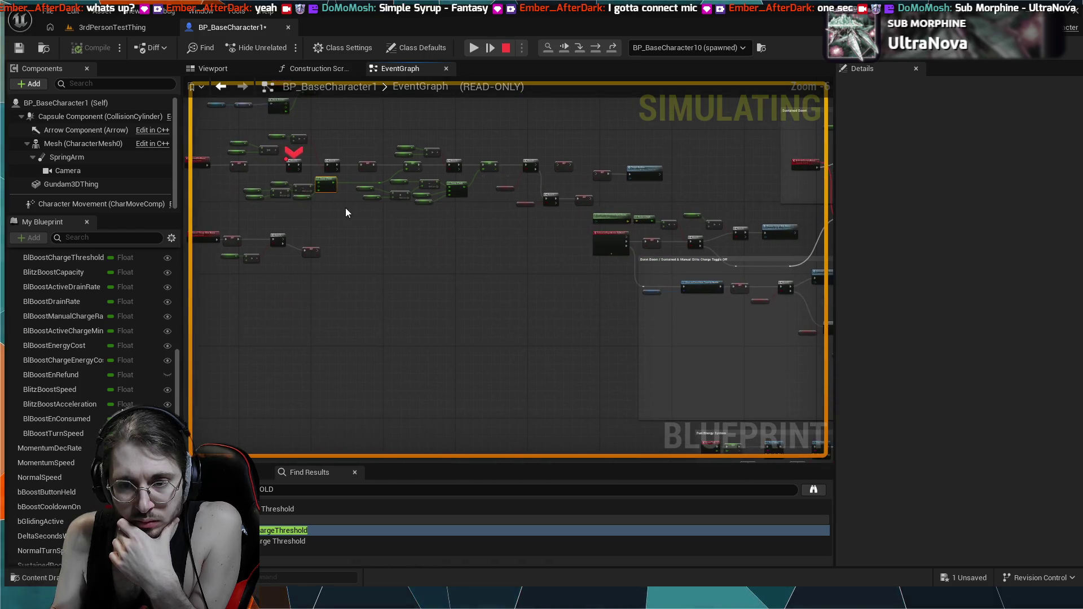
pyautogui.moveTo(461, 241); pyautogui.dragTo(490, 234)
pyautogui.scroll(2, 491, 234)
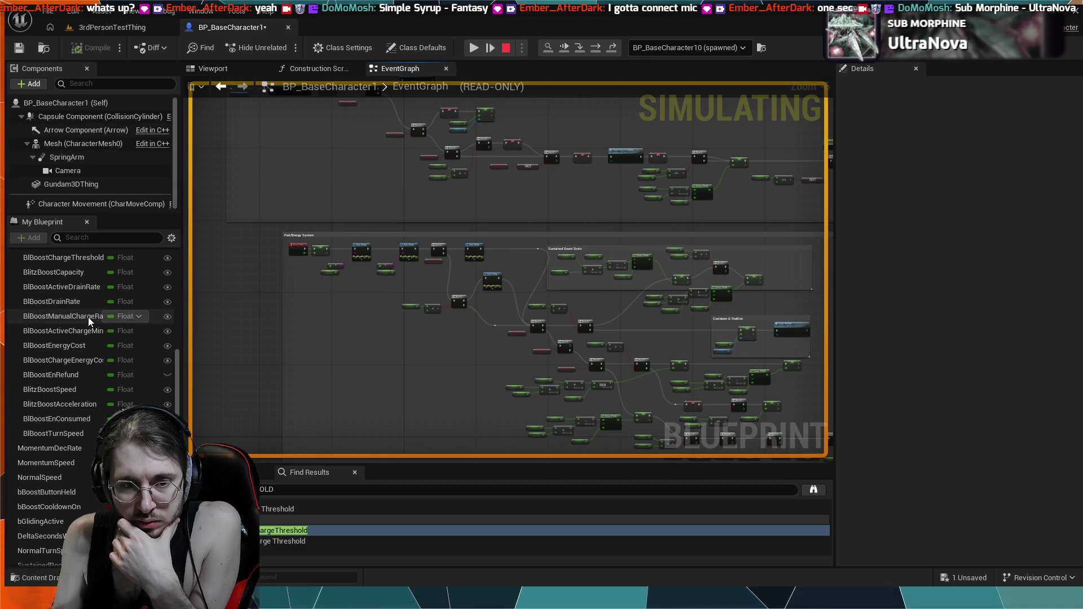
pyautogui.scroll(4, 605, 290)
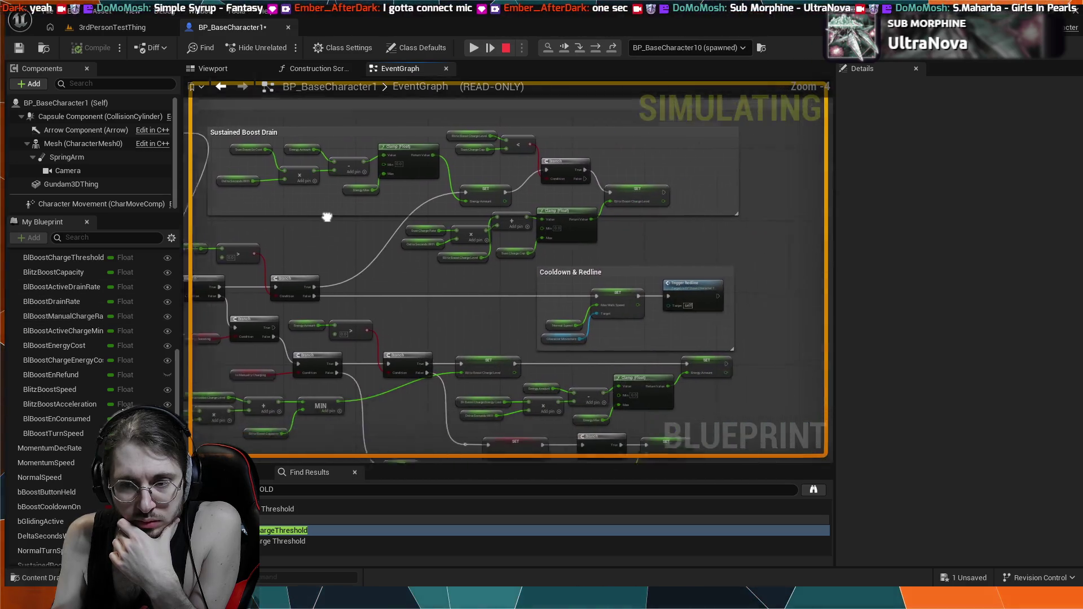
pyautogui.moveTo(365, 253)
pyautogui.mouseDown()
pyautogui.moveTo(567, 188)
pyautogui.moveTo(483, 144)
pyautogui.mouseUp()
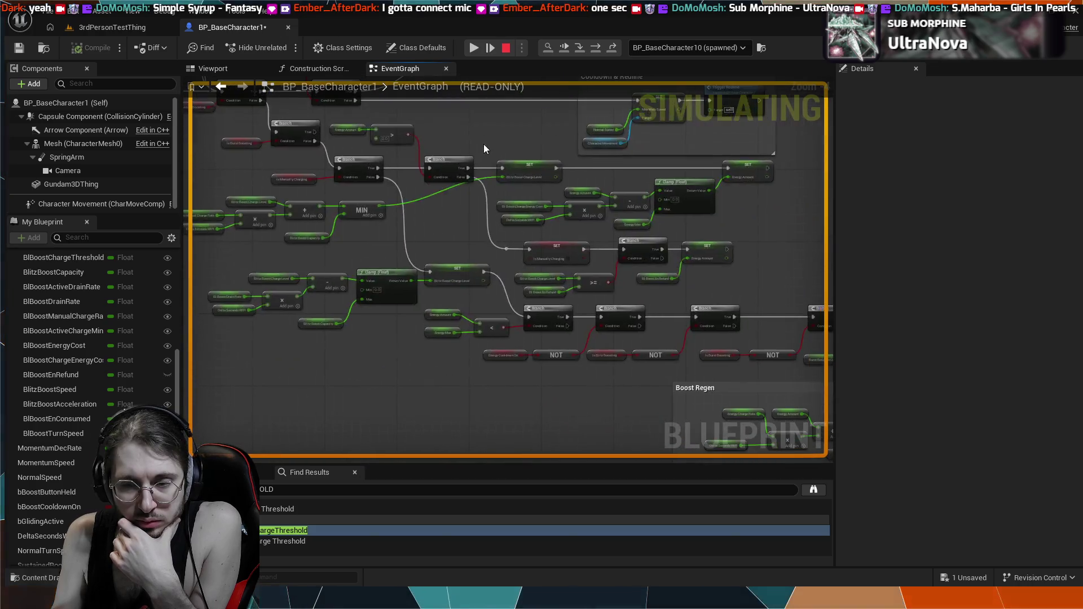
pyautogui.scroll(-1, 488, 158)
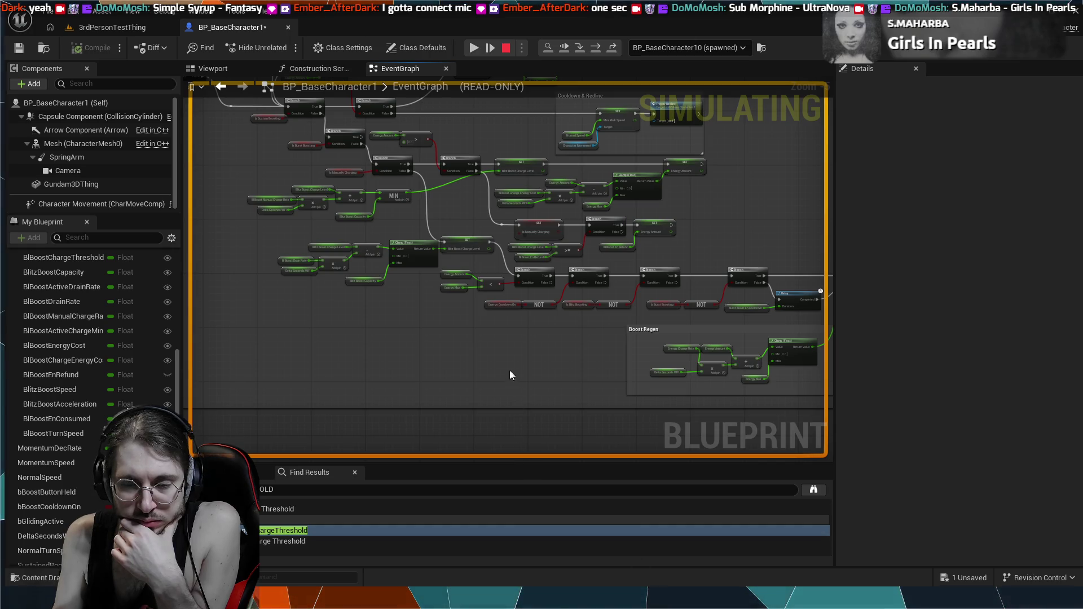
pyautogui.scroll(4, 512, 356)
pyautogui.scroll(-3, 528, 363)
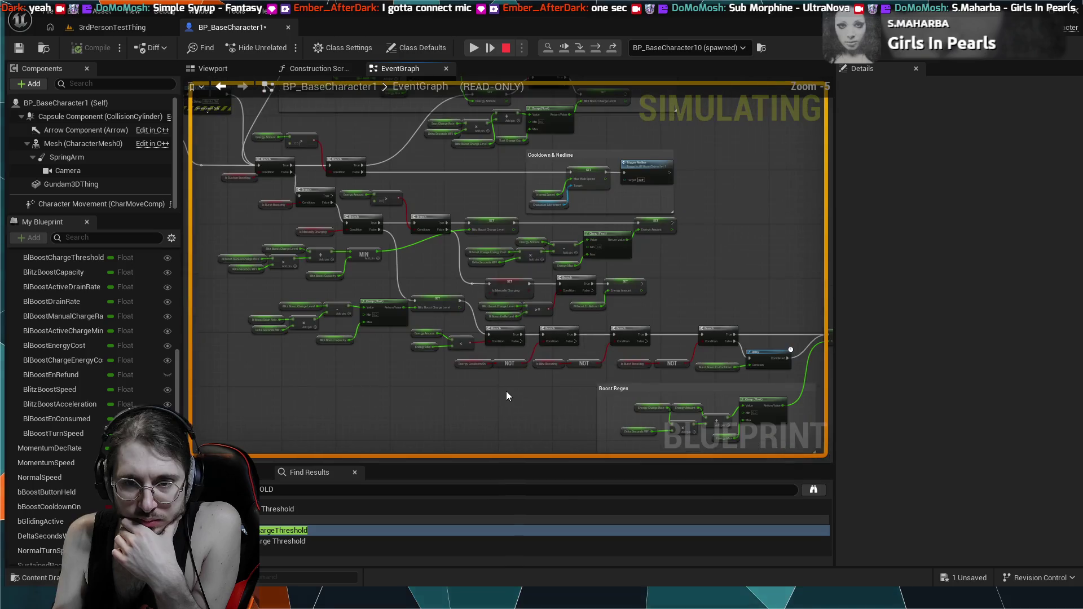
pyautogui.moveTo(644, 249); pyautogui.dragTo(660, 101)
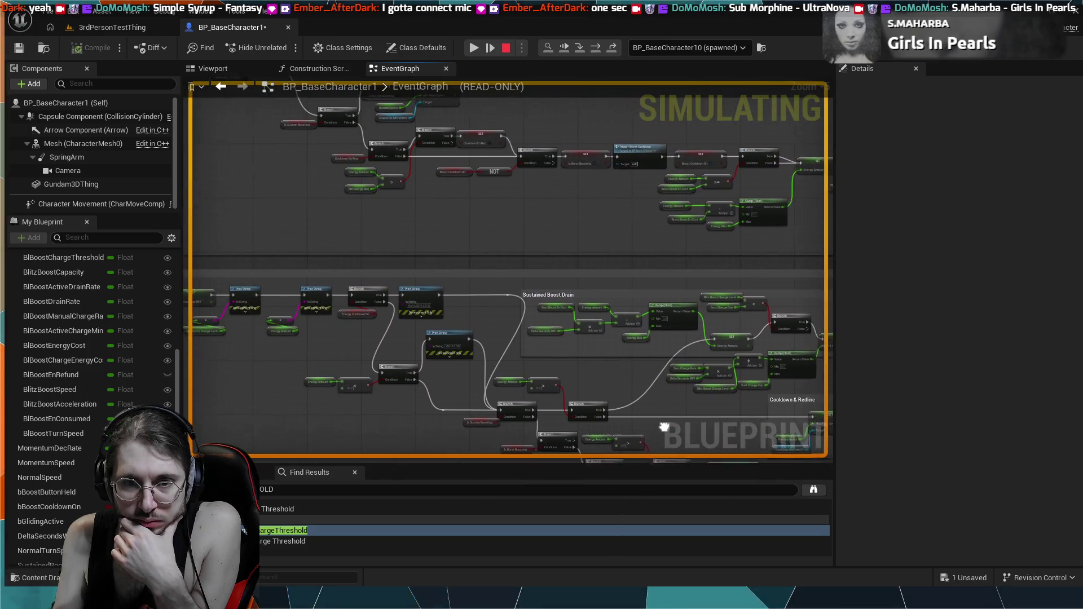
pyautogui.moveTo(669, 400)
pyautogui.mouseDown()
pyautogui.moveTo(567, 251)
pyautogui.moveTo(493, 338)
pyautogui.moveTo(563, 341)
pyautogui.moveTo(547, 279)
pyautogui.mouseUp()
pyautogui.scroll(3, 551, 295)
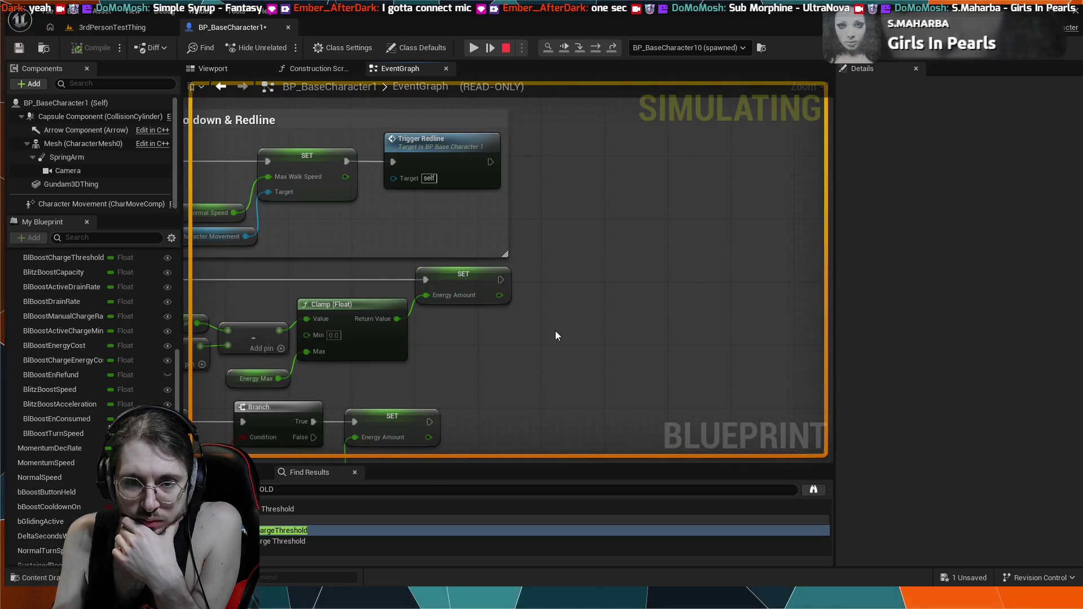
pyautogui.scroll(-4, 551, 294)
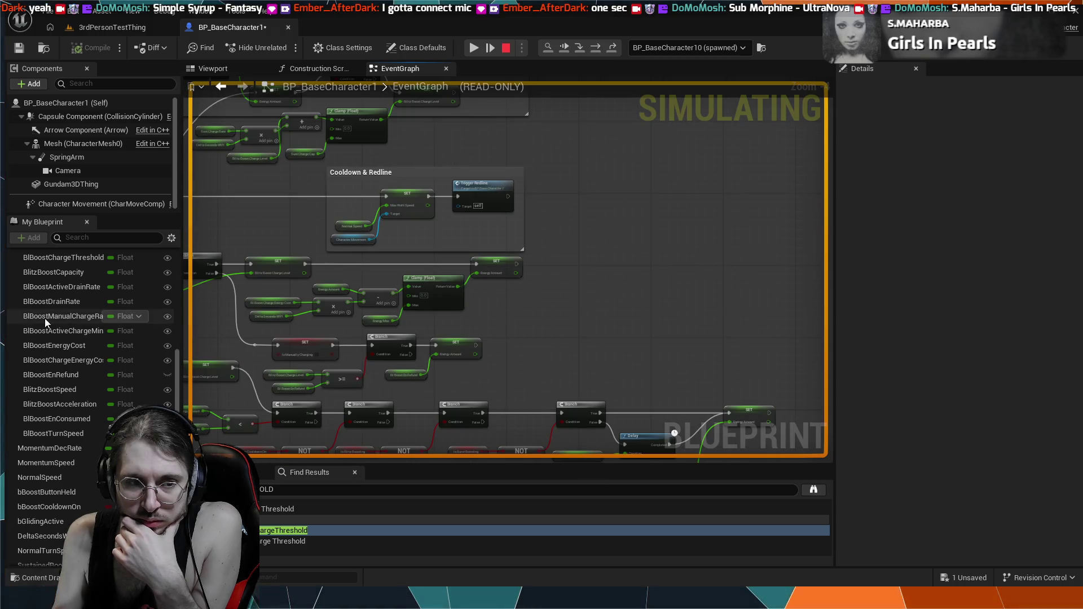
pyautogui.moveTo(523, 356)
pyautogui.mouseDown()
pyautogui.moveTo(610, 389)
pyautogui.moveTo(443, 366)
pyautogui.moveTo(447, 310)
pyautogui.moveTo(545, 320)
pyautogui.moveTo(519, 273)
pyautogui.moveTo(492, 275)
pyautogui.mouseUp()
pyautogui.scroll(-2, 493, 275)
pyautogui.scroll(5, 451, 270)
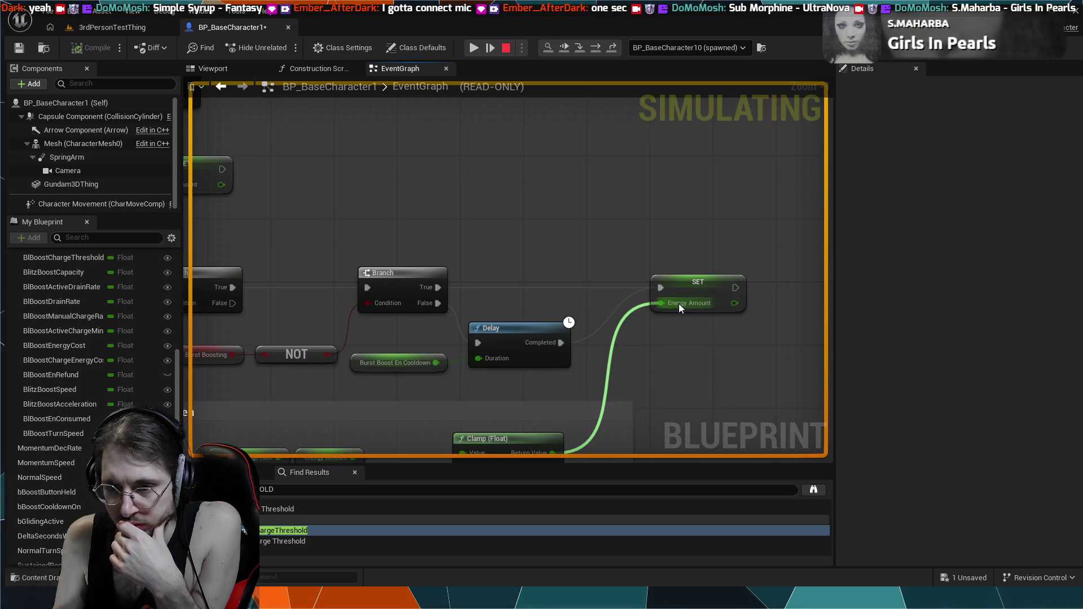
pyautogui.moveTo(557, 377); pyautogui.dragTo(599, 304)
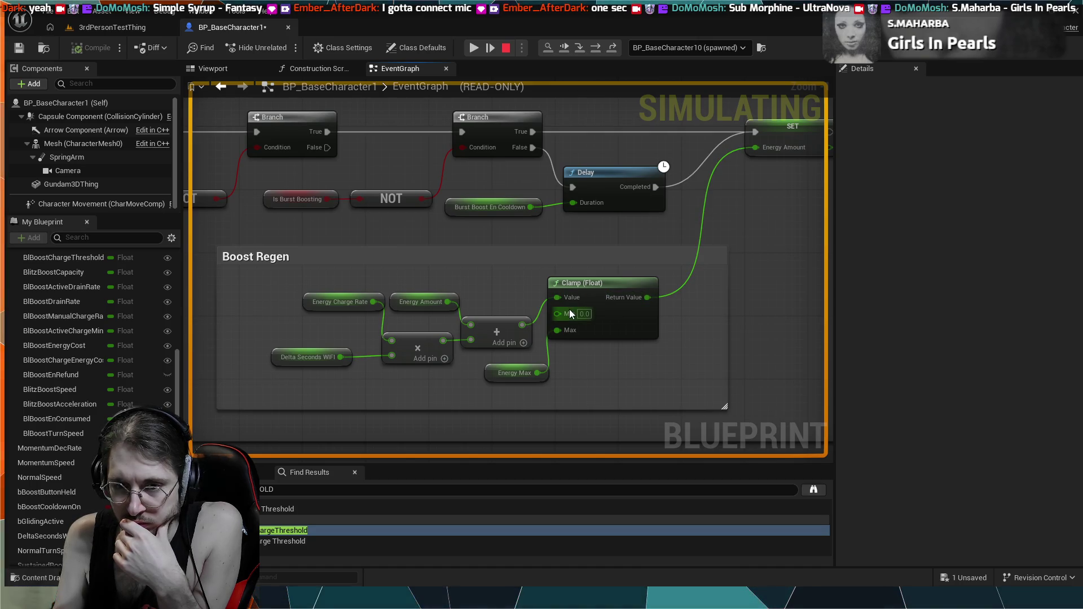
pyautogui.moveTo(525, 282)
pyautogui.mouseDown()
pyautogui.moveTo(520, 312)
pyautogui.moveTo(553, 275)
pyautogui.mouseUp()
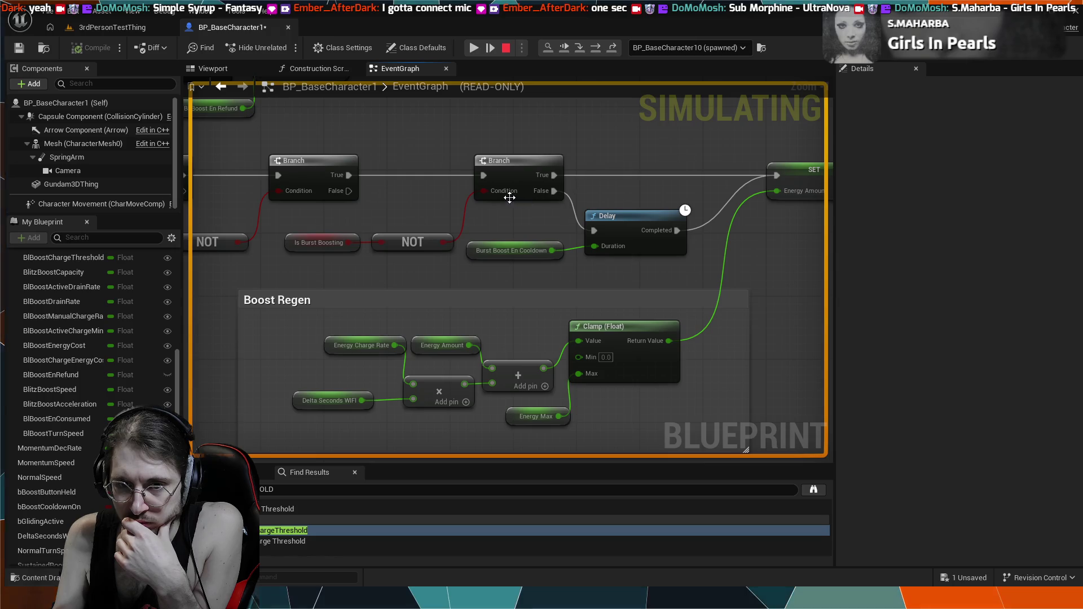
pyautogui.scroll(-3, 499, 228)
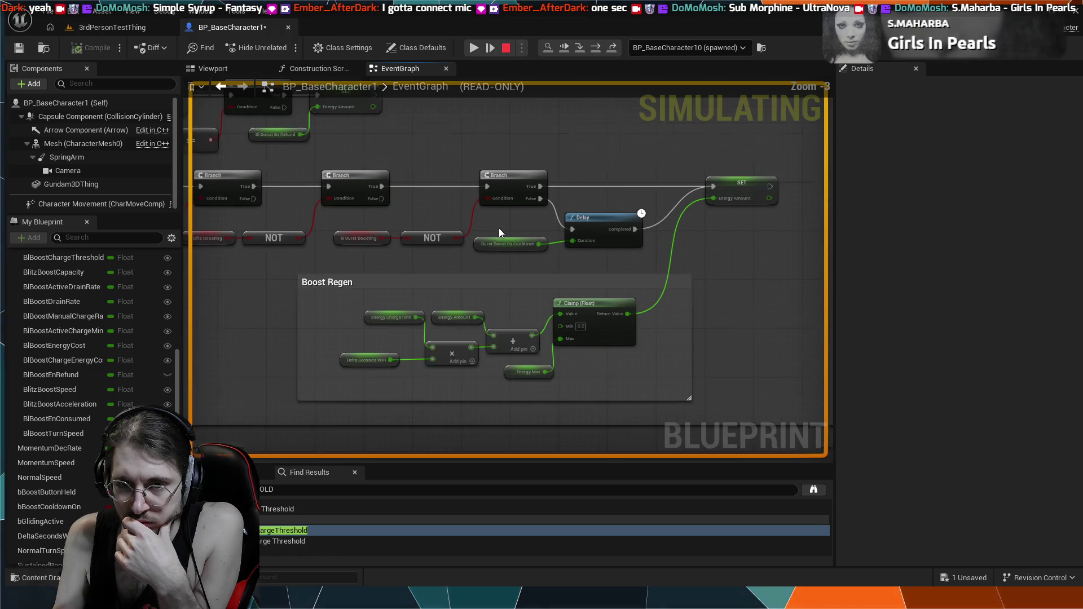
pyautogui.moveTo(498, 228); pyautogui.dragTo(486, 345)
pyautogui.scroll(3, 486, 345)
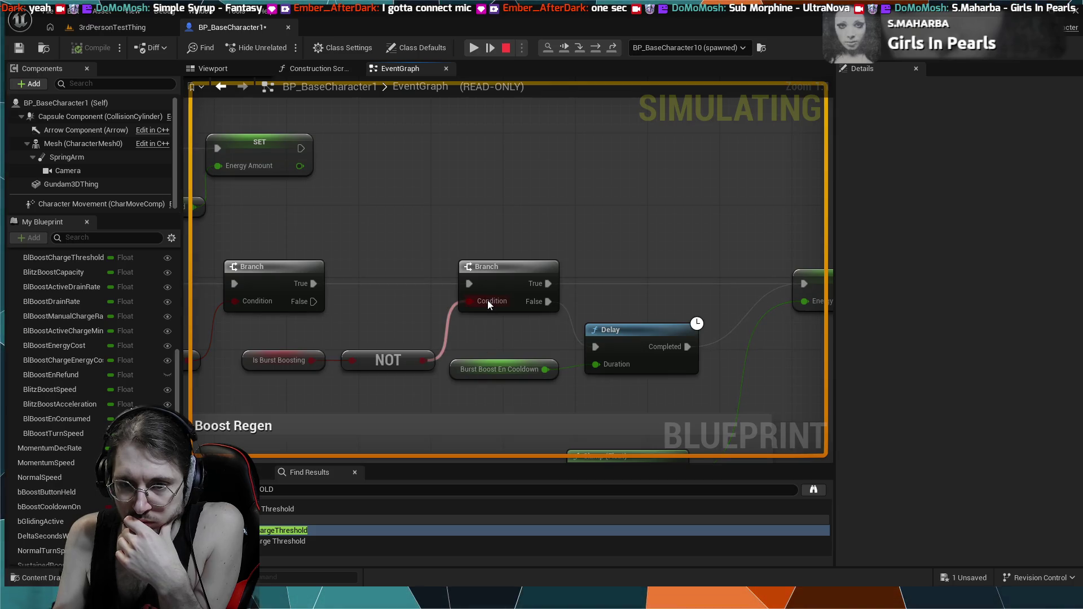
pyautogui.moveTo(363, 313); pyautogui.dragTo(546, 296)
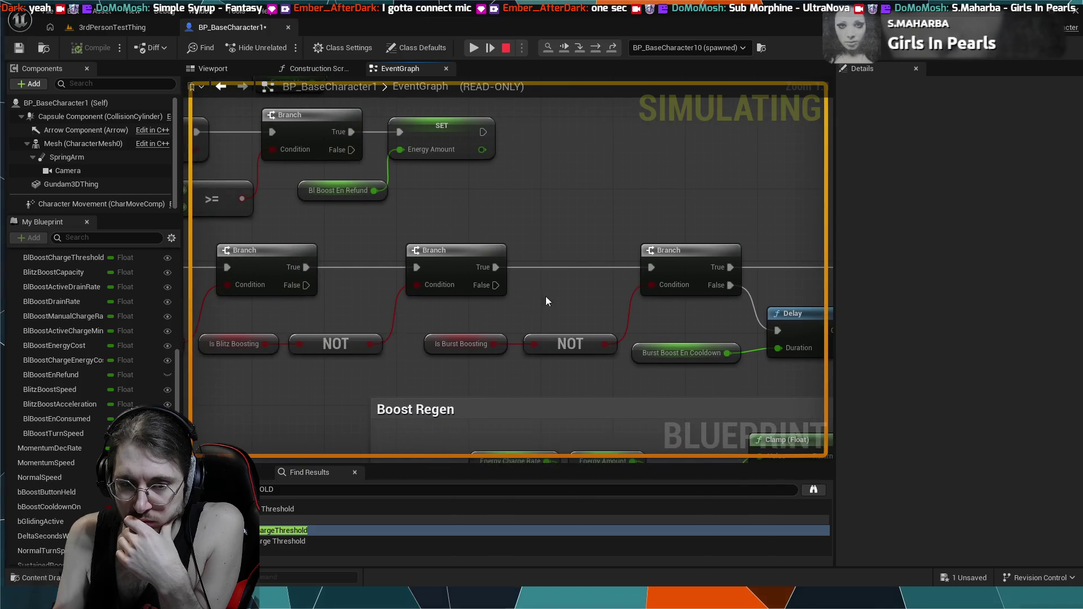
pyautogui.moveTo(293, 321); pyautogui.dragTo(449, 316)
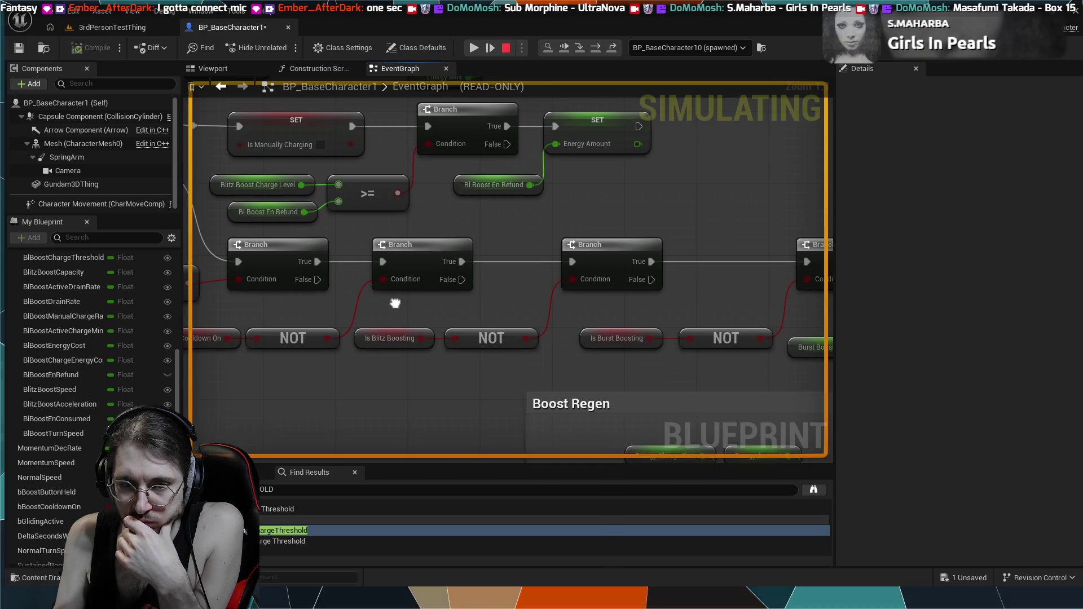
pyautogui.moveTo(394, 302); pyautogui.dragTo(474, 310)
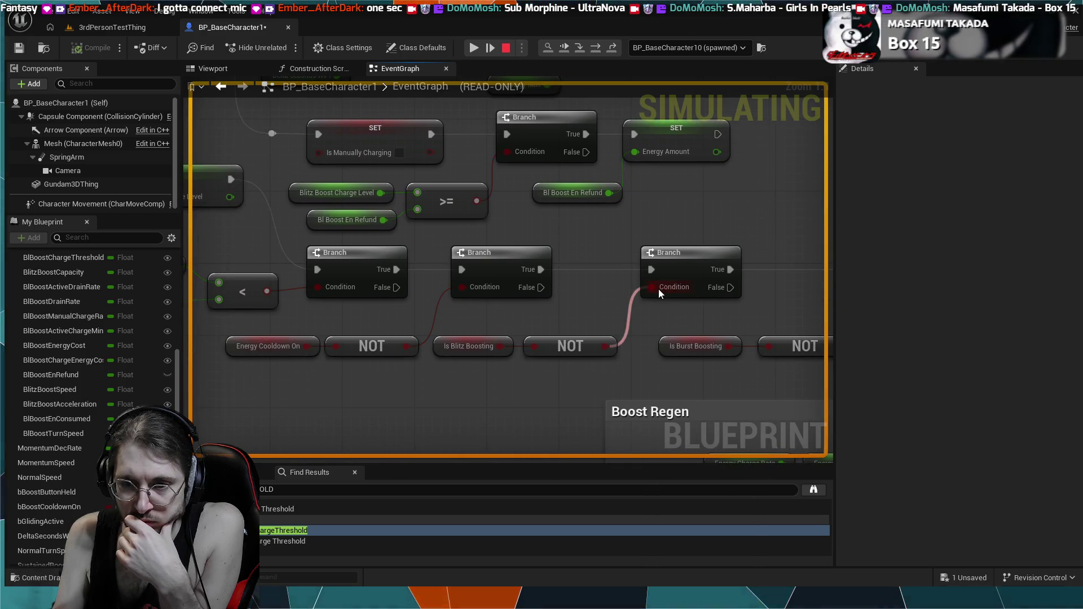
pyautogui.moveTo(670, 294); pyautogui.dragTo(597, 309)
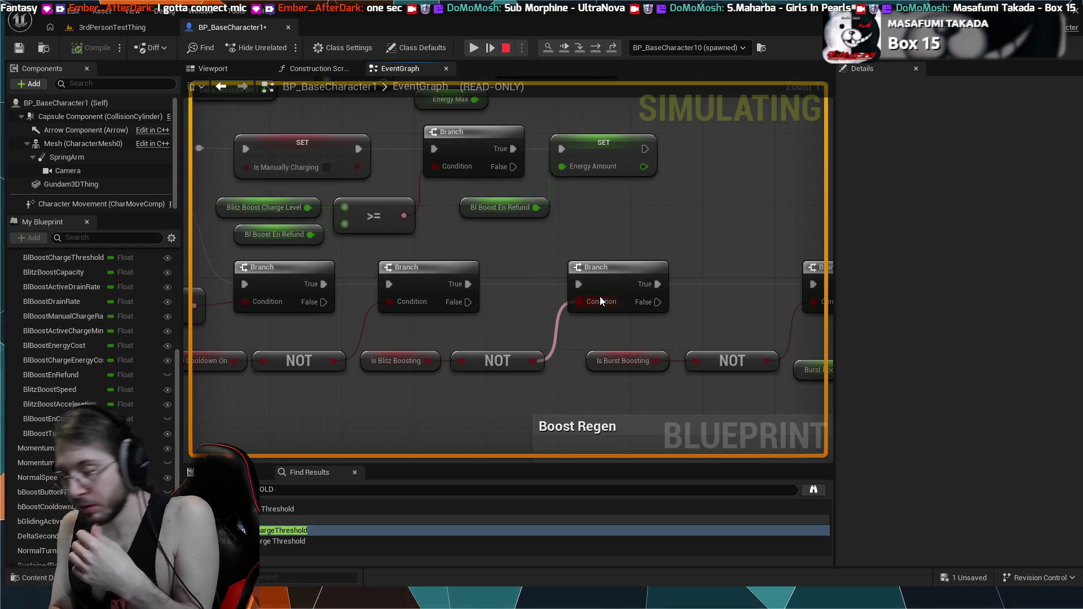
pyautogui.moveTo(488, 243)
pyautogui.mouseDown()
pyautogui.moveTo(493, 251)
pyautogui.moveTo(519, 240)
pyautogui.mouseUp()
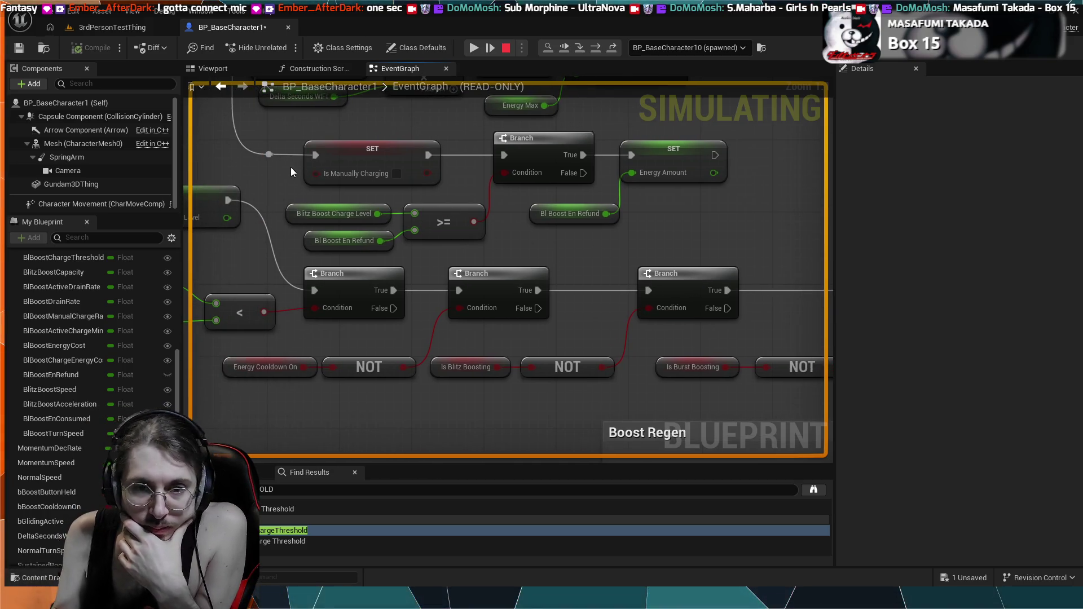
pyautogui.moveTo(290, 167); pyautogui.dragTo(320, 151)
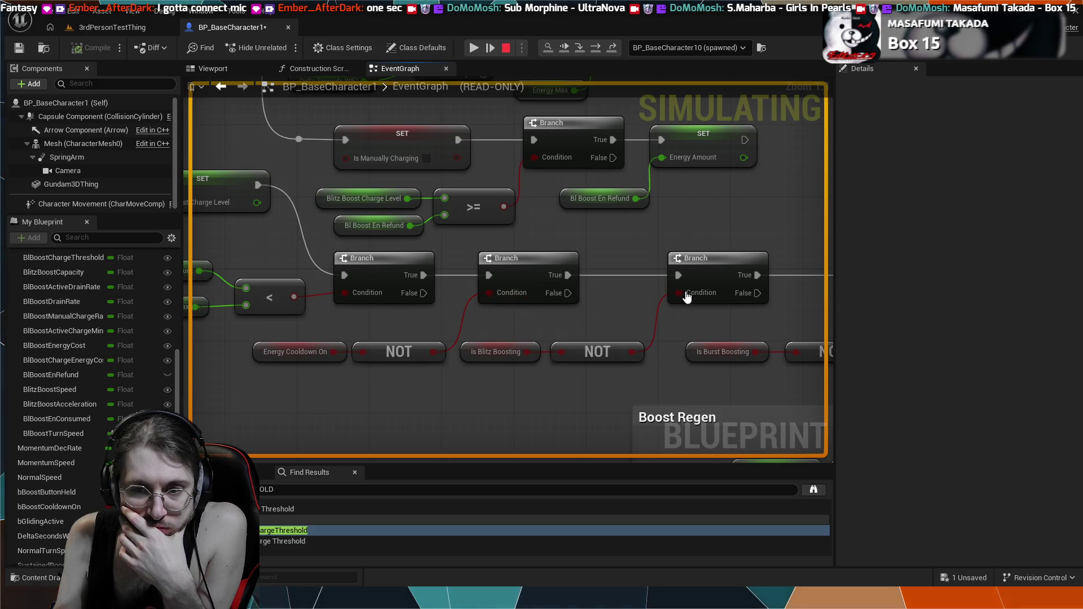
pyautogui.moveTo(690, 317); pyautogui.dragTo(571, 336)
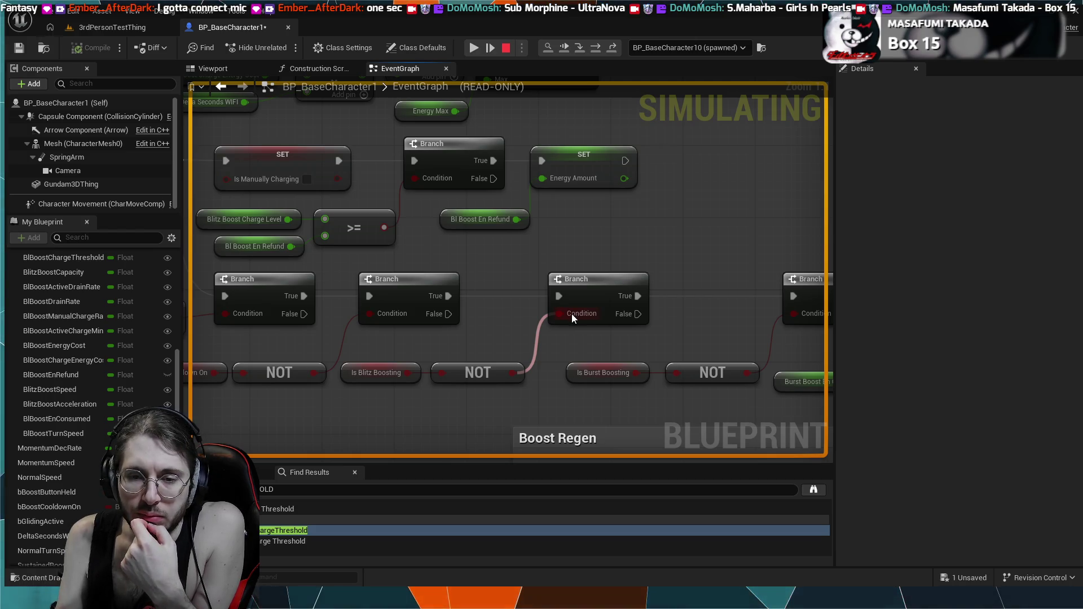
# - Zoom out across the energy Clamp and SET, Cooldown & Redline and Print String nodes
pyautogui.moveTo(519, 236)
pyautogui.mouseDown()
pyautogui.moveTo(515, 279)
pyautogui.moveTo(729, 407)
pyautogui.mouseUp()
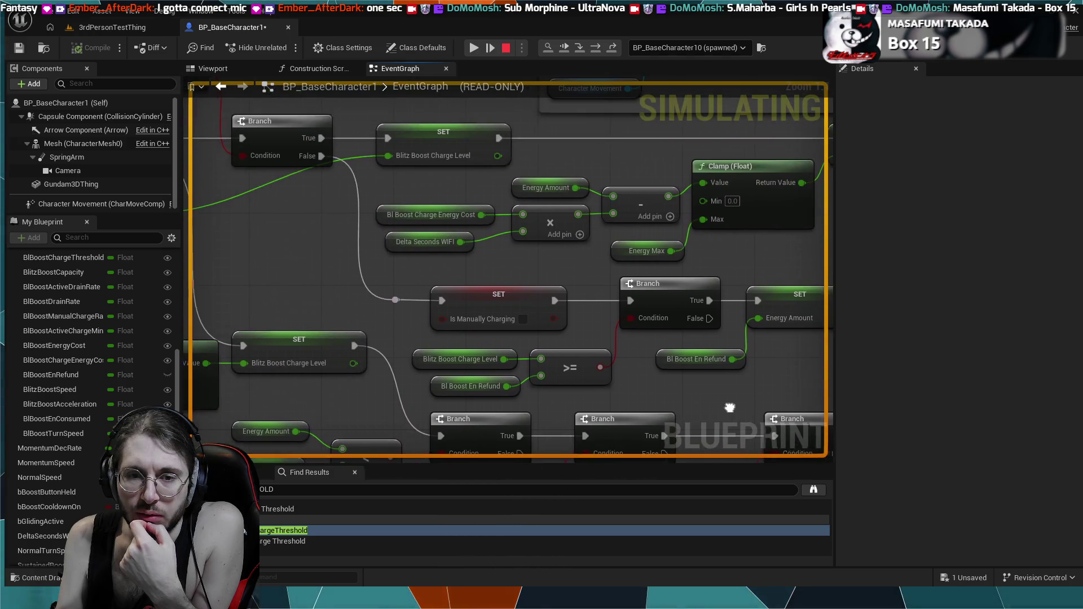
pyautogui.scroll(-2, 335, 273)
pyautogui.moveTo(335, 273); pyautogui.dragTo(563, 391)
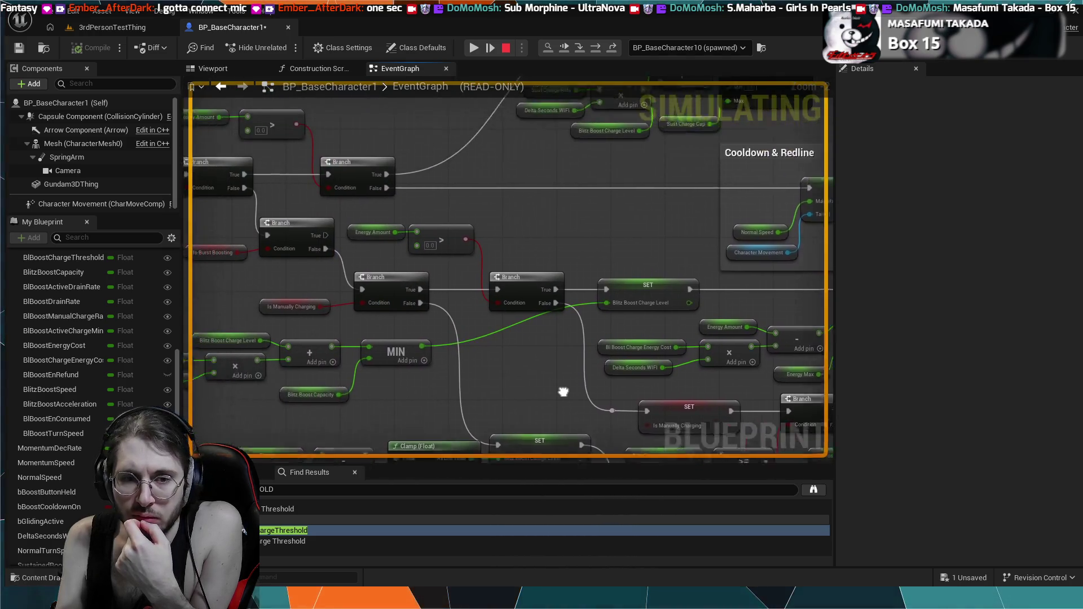
pyautogui.moveTo(458, 138)
pyautogui.mouseDown()
pyautogui.moveTo(604, 314)
pyautogui.moveTo(578, 353)
pyautogui.mouseUp()
pyautogui.scroll(-3, 578, 353)
pyautogui.moveTo(522, 290); pyautogui.dragTo(541, 405)
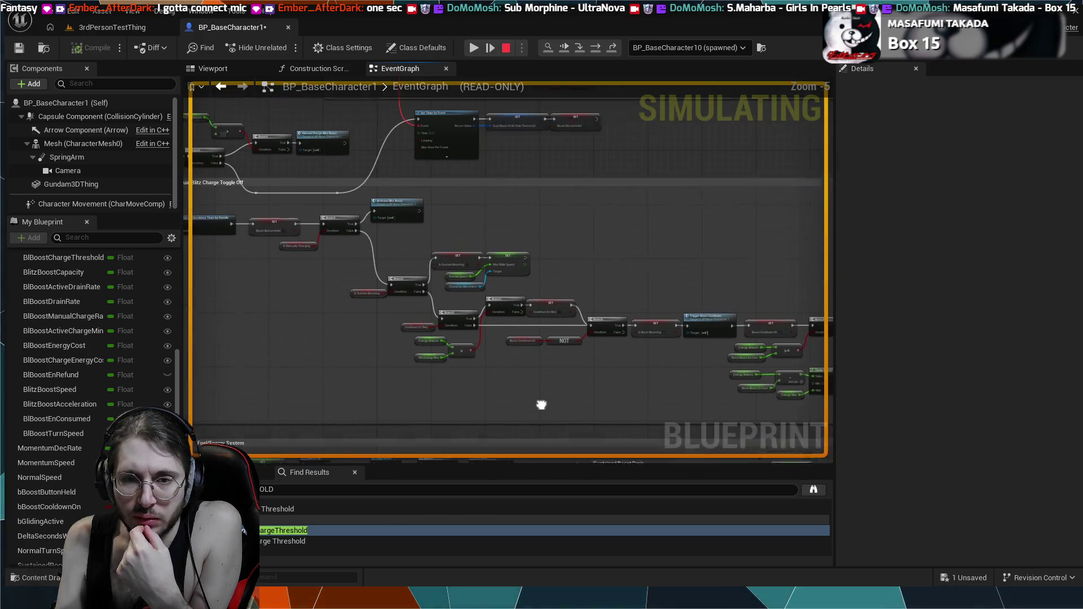
# - Center the Manual Charge Blitz Boost and IA_Boost logic, then move to the blitz-boost activation logic
pyautogui.scroll(1, 456, 211)
pyautogui.scroll(1, 571, 315)
pyautogui.scroll(1, 459, 280)
pyautogui.scroll(1, 560, 297)
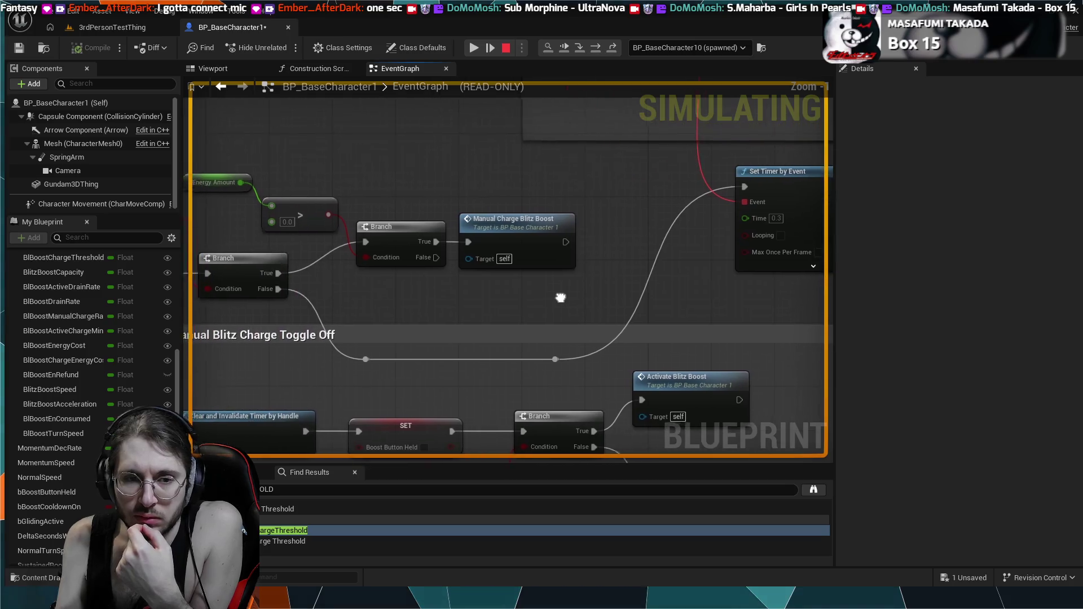
pyautogui.moveTo(560, 298); pyautogui.dragTo(594, 299)
pyautogui.moveTo(432, 136); pyautogui.dragTo(643, 165)
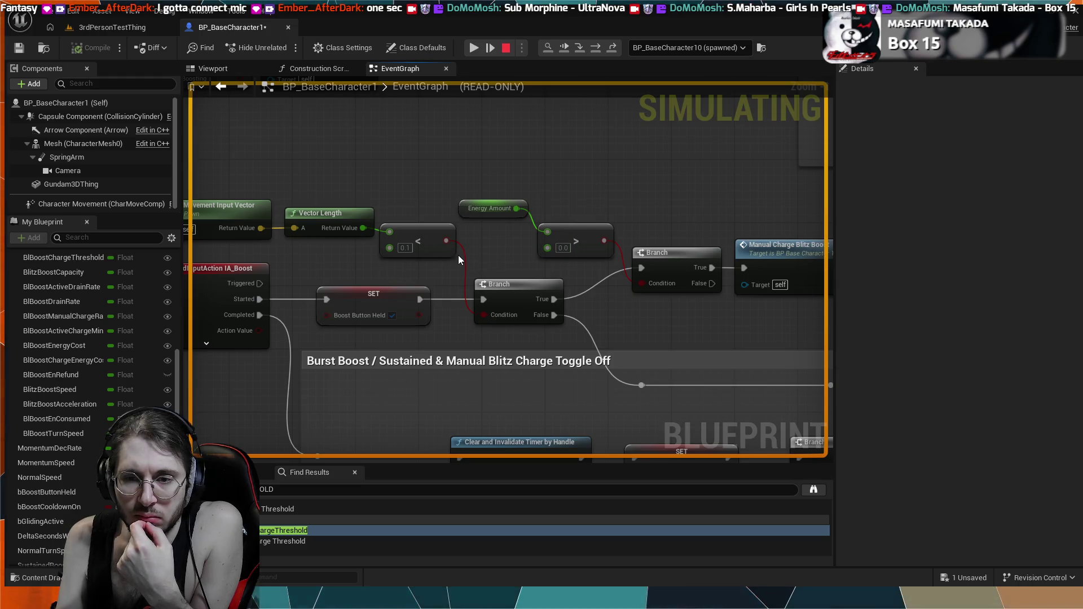
pyautogui.scroll(-3, 458, 255)
pyautogui.moveTo(458, 249)
pyautogui.mouseDown()
pyautogui.moveTo(620, 254)
pyautogui.moveTo(642, 268)
pyautogui.mouseUp()
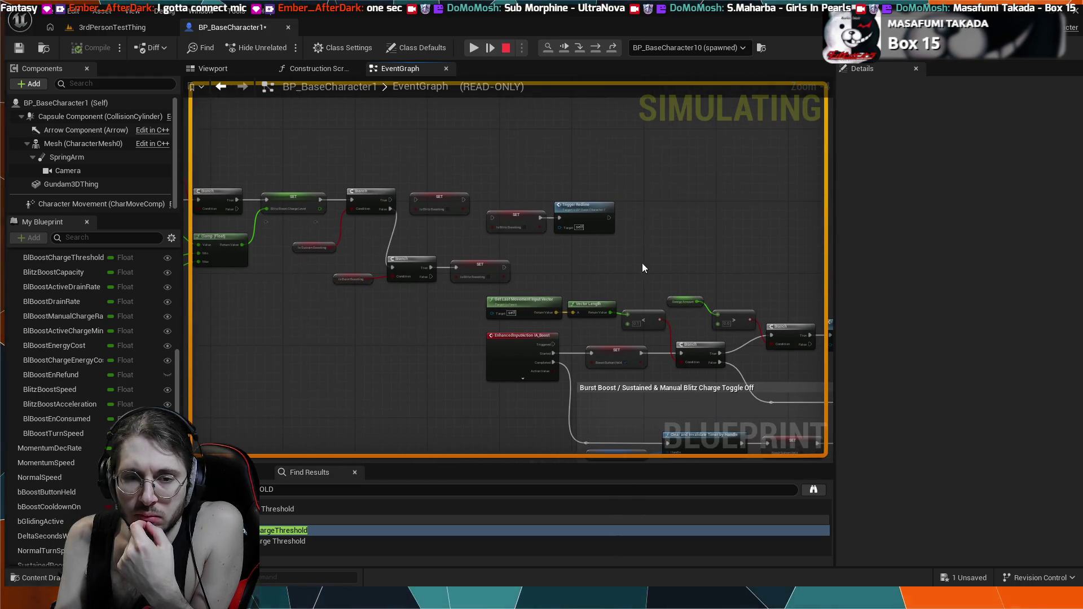
pyautogui.moveTo(330, 206)
pyautogui.mouseDown()
pyautogui.moveTo(609, 367)
pyautogui.moveTo(793, 361)
pyautogui.mouseUp()
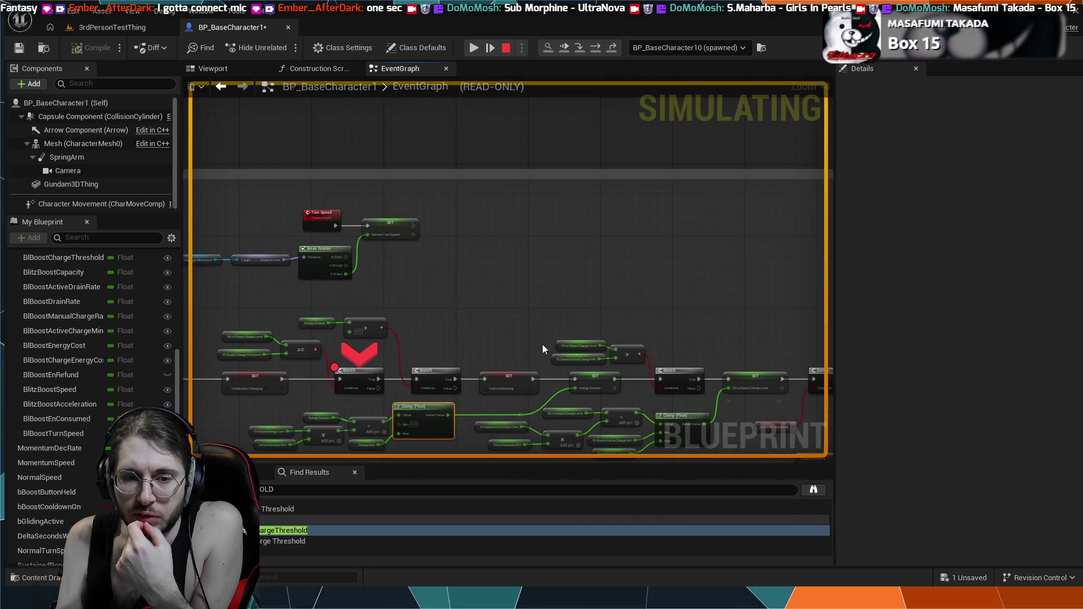
# - Zoom in on the breakpointed Branch and Clamp, following the chain past the Energy Amount SET
pyautogui.moveTo(542, 344); pyautogui.dragTo(496, 242)
pyautogui.scroll(2, 496, 242)
pyautogui.moveTo(408, 228); pyautogui.dragTo(537, 185)
pyautogui.scroll(2, 469, 249)
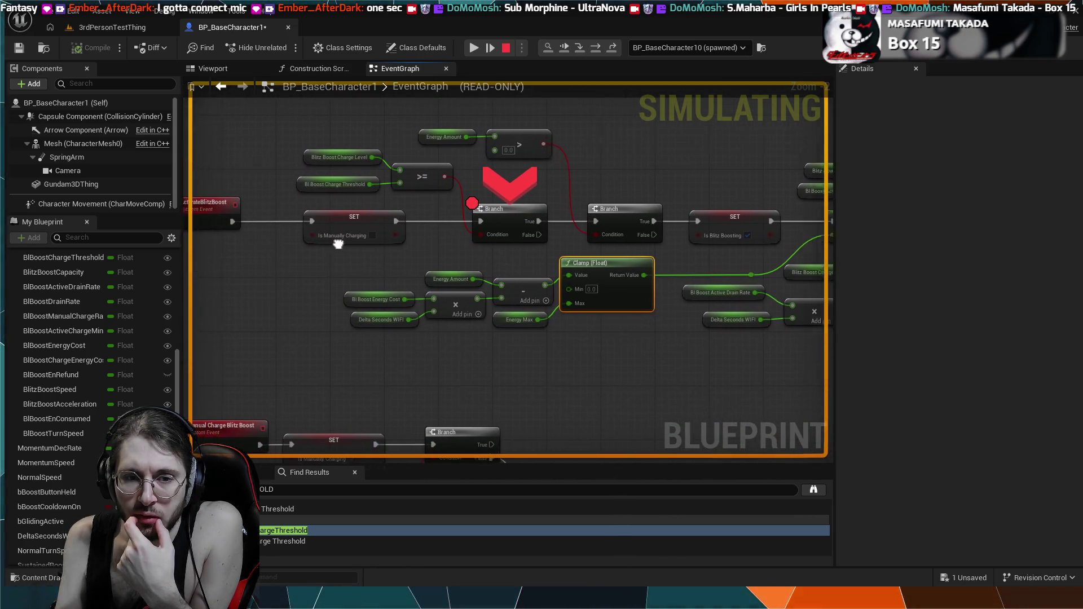
pyautogui.scroll(2, 471, 254)
pyautogui.moveTo(545, 223)
pyautogui.mouseDown()
pyautogui.moveTo(269, 208)
pyautogui.moveTo(517, 269)
pyautogui.mouseUp()
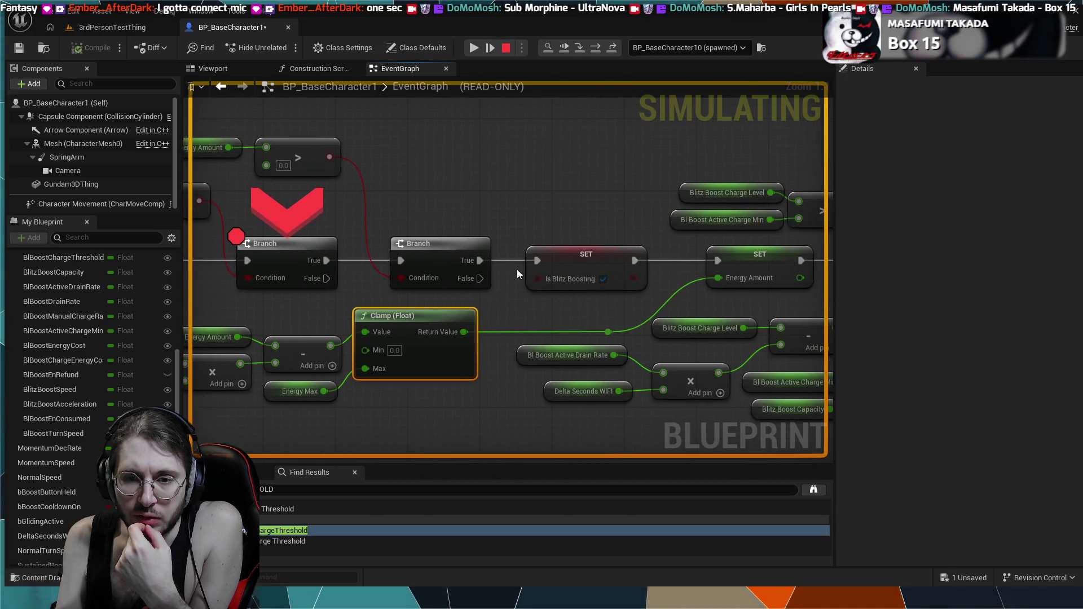
pyautogui.moveTo(553, 299); pyautogui.dragTo(442, 310)
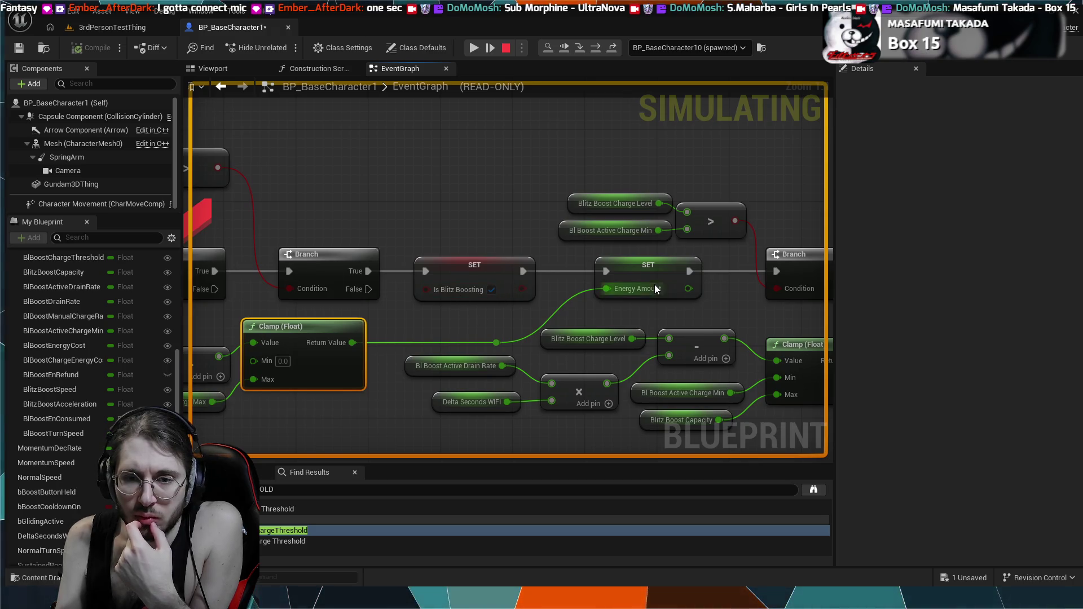
pyautogui.moveTo(690, 310)
pyautogui.mouseDown()
pyautogui.moveTo(580, 308)
pyautogui.moveTo(341, 208)
pyautogui.moveTo(235, 184)
pyautogui.mouseUp()
# - Frame the Blitz Boost Charge Level SET node and adjust the zoom around it
pyautogui.scroll(-2, 576, 308)
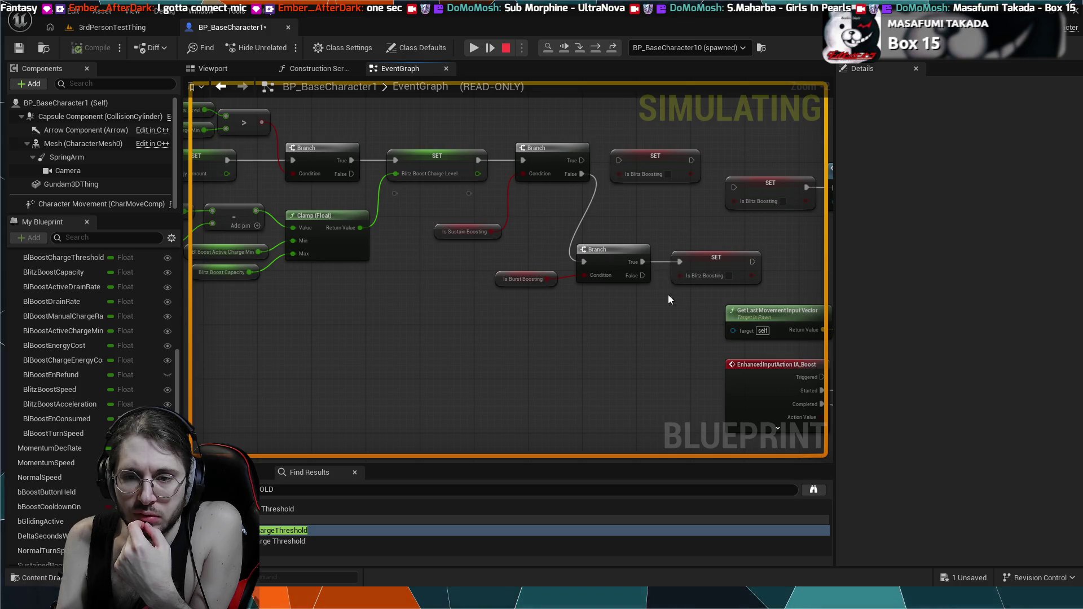
pyautogui.moveTo(628, 205)
pyautogui.mouseDown()
pyautogui.moveTo(648, 229)
pyautogui.moveTo(797, 274)
pyautogui.mouseUp()
pyautogui.moveTo(495, 305); pyautogui.dragTo(520, 267)
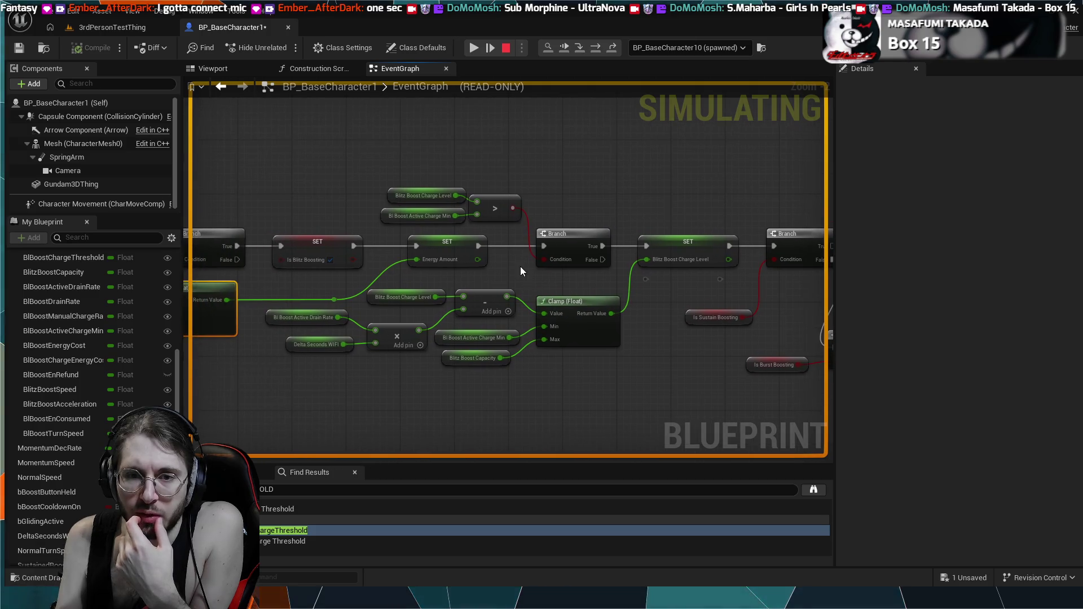
pyautogui.scroll(1, 510, 265)
pyautogui.scroll(1, 510, 265)
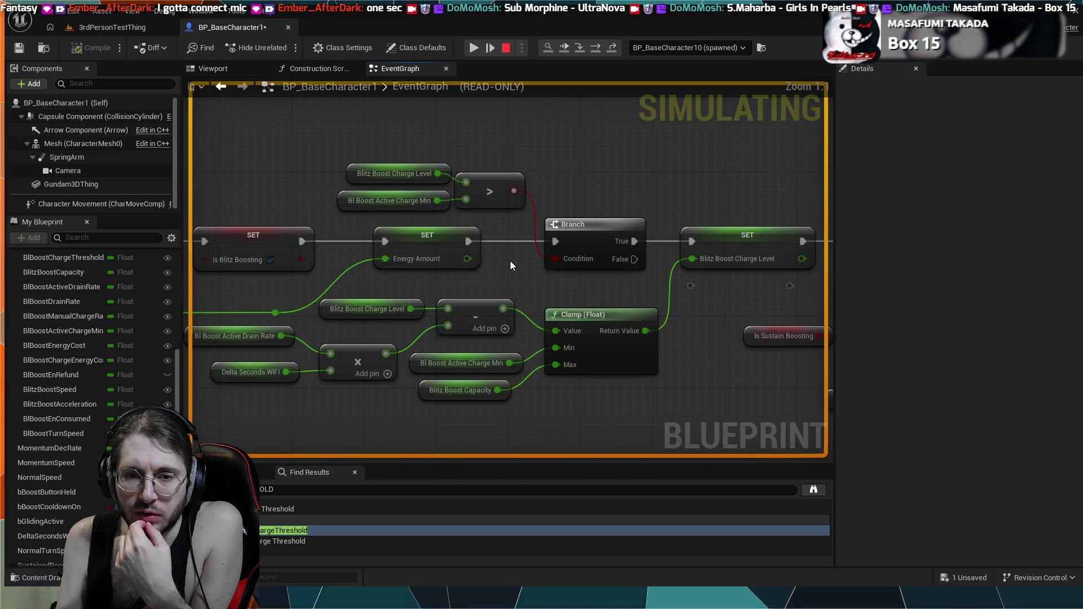
pyautogui.scroll(-1, 511, 261)
pyautogui.scroll(-1, 564, 260)
pyautogui.scroll(-1, 565, 260)
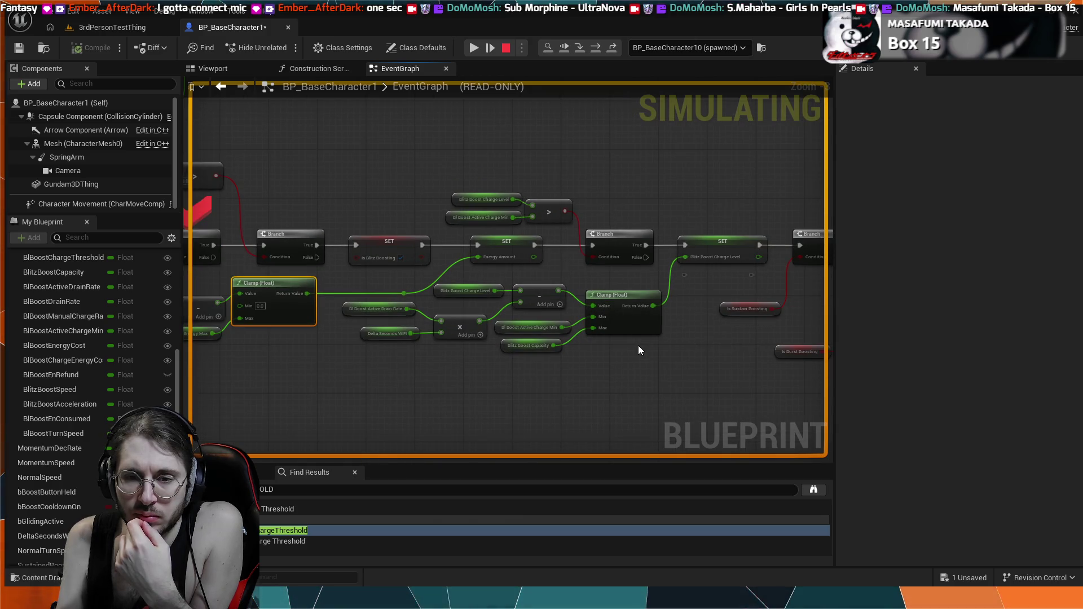
# - Pan right to the Branches that set Is Blitz Boosting and frame them
pyautogui.moveTo(640, 351); pyautogui.dragTo(434, 349)
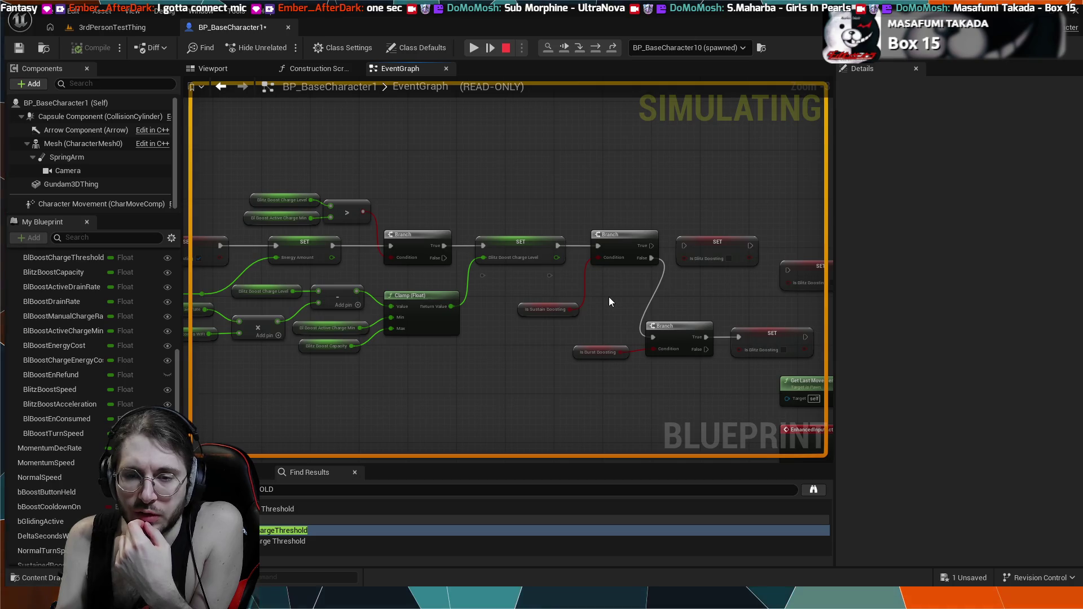
pyautogui.scroll(2, 608, 297)
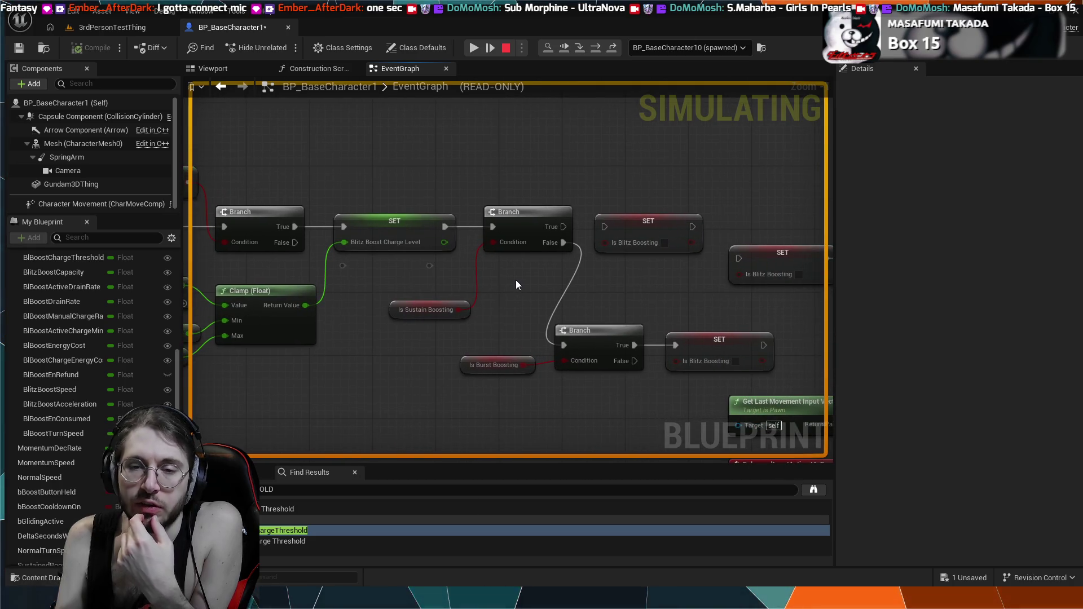
pyautogui.scroll(1, 516, 284)
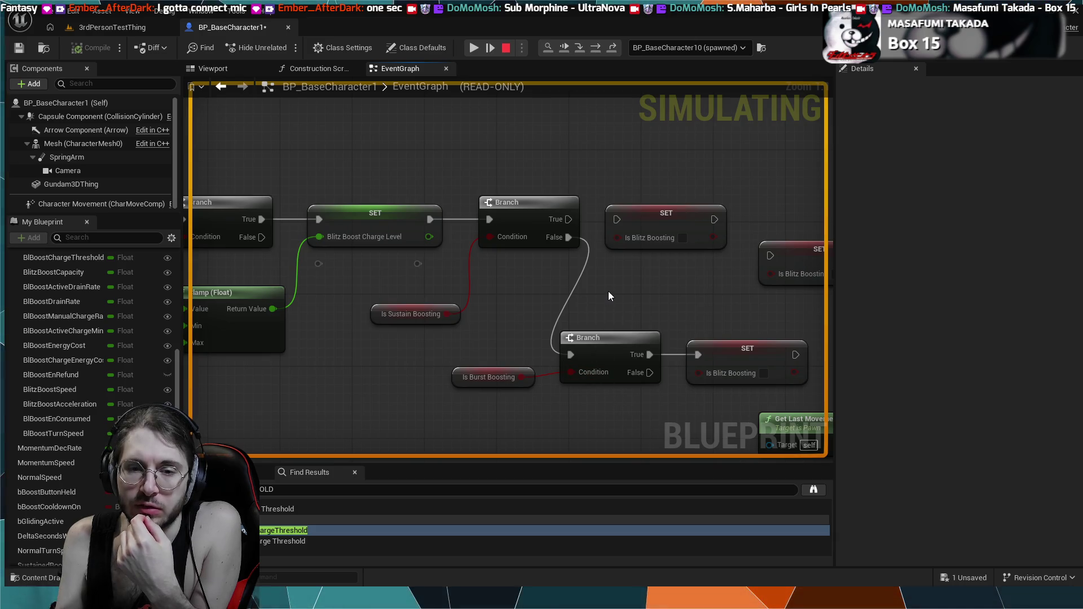
pyautogui.scroll(-1, 608, 286)
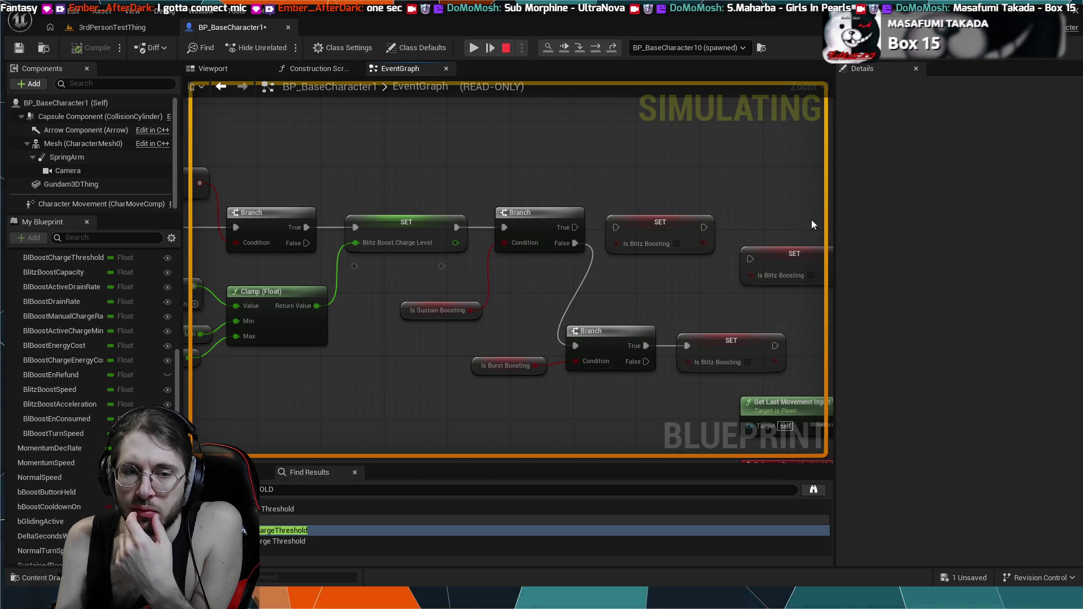
pyautogui.moveTo(398, 320)
pyautogui.mouseDown()
pyautogui.moveTo(408, 329)
pyautogui.moveTo(310, 365)
pyautogui.moveTo(343, 379)
pyautogui.moveTo(498, 390)
pyautogui.mouseUp()
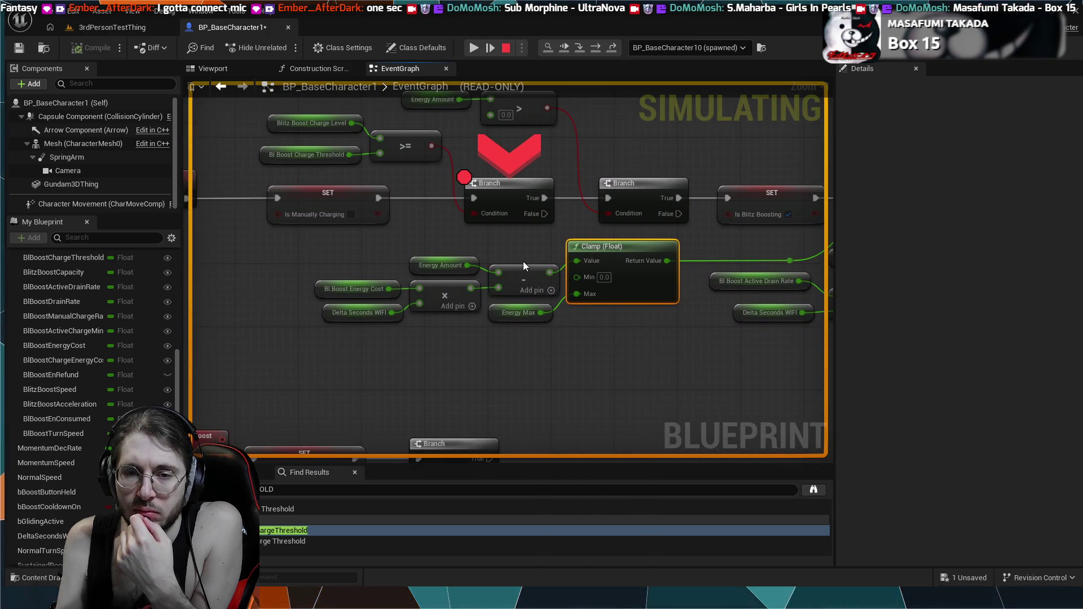
# - Return to the breakpointed Branch and inspect the Is Blitz Boosting variable's details
pyautogui.moveTo(530, 230); pyautogui.dragTo(382, 291)
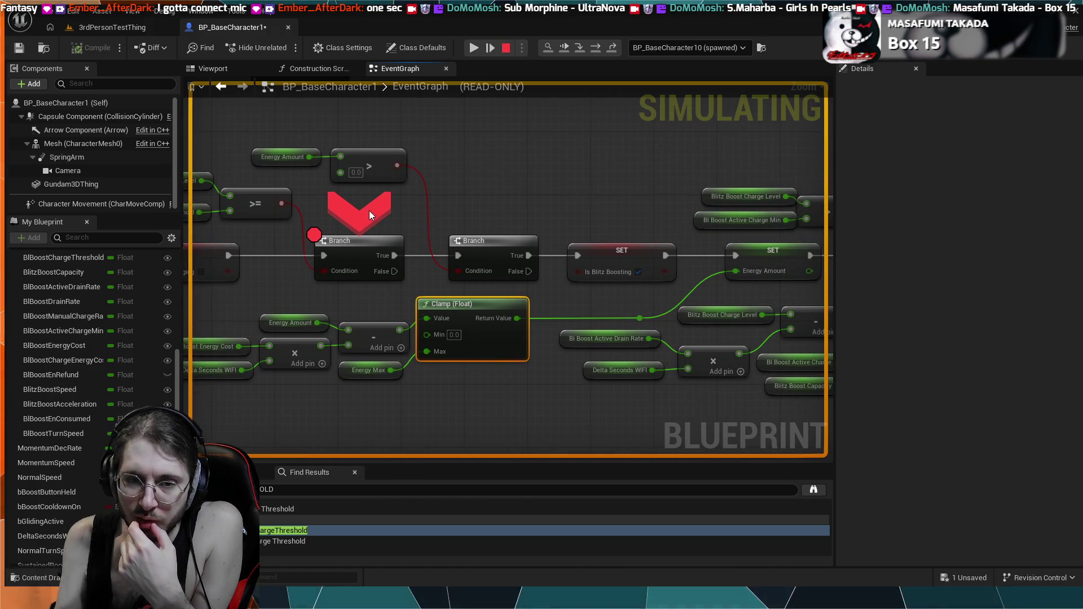
pyautogui.click(508, 165)
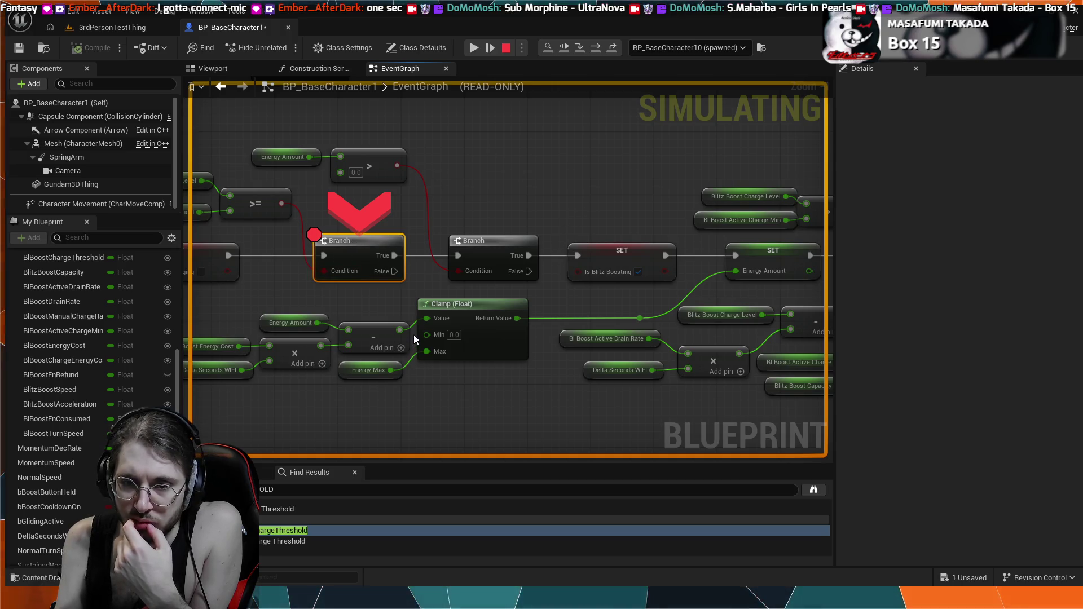
pyautogui.click(597, 259)
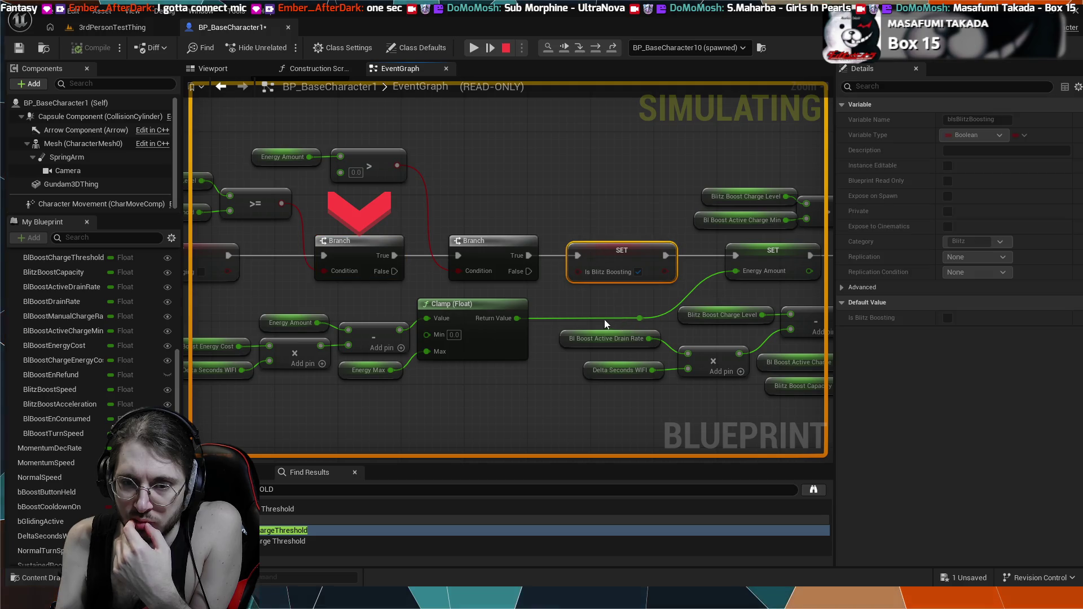
# - Add an F9 breakpoint on the first Branch node and resume the paused game
pyautogui.click(357, 247)
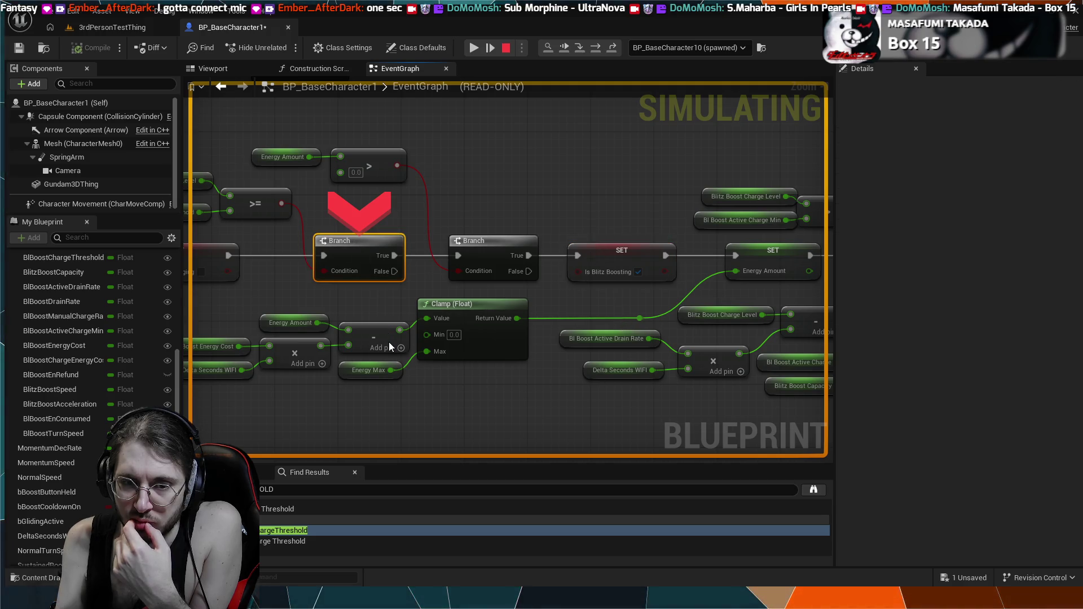
pyautogui.press('F9')
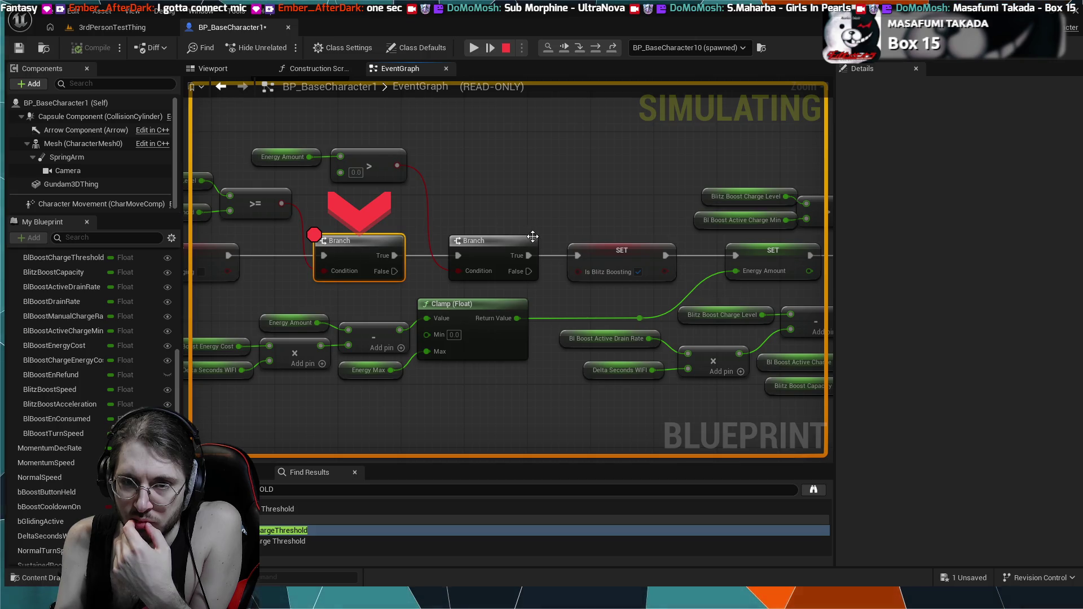
pyautogui.click(562, 48)
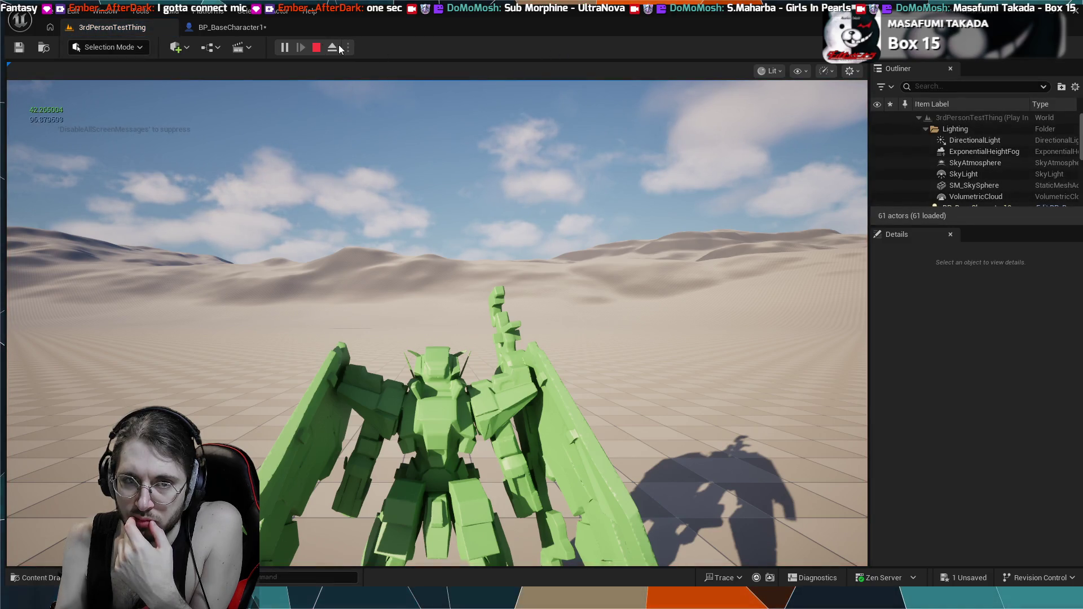
# - Stop the session with Escape and Play the level again until the Branch breakpoint triggers
pyautogui.press('Escape')
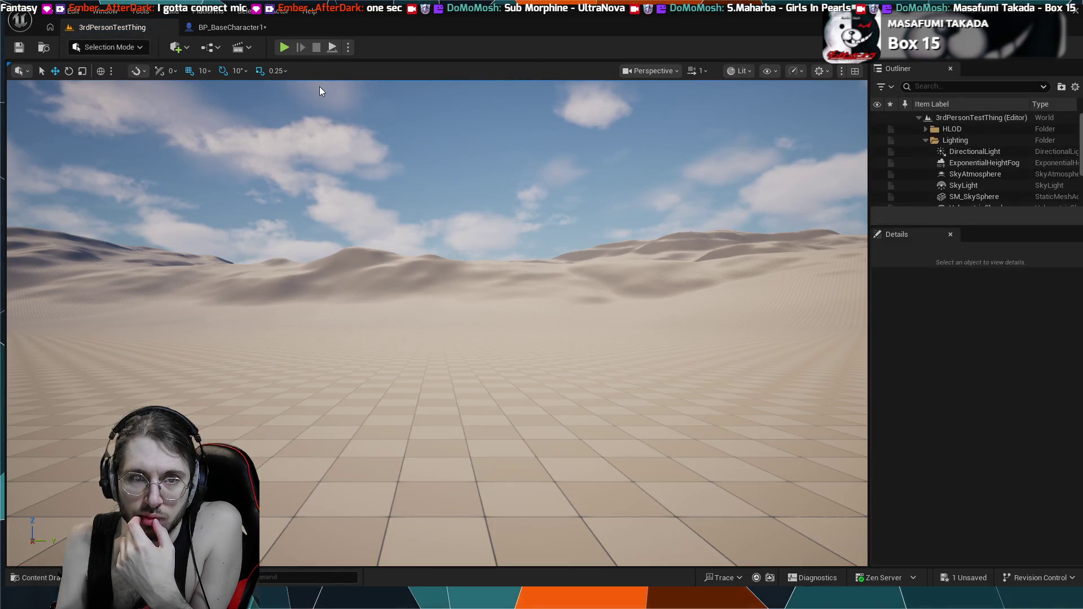
pyautogui.click(319, 86)
pyautogui.click(284, 46)
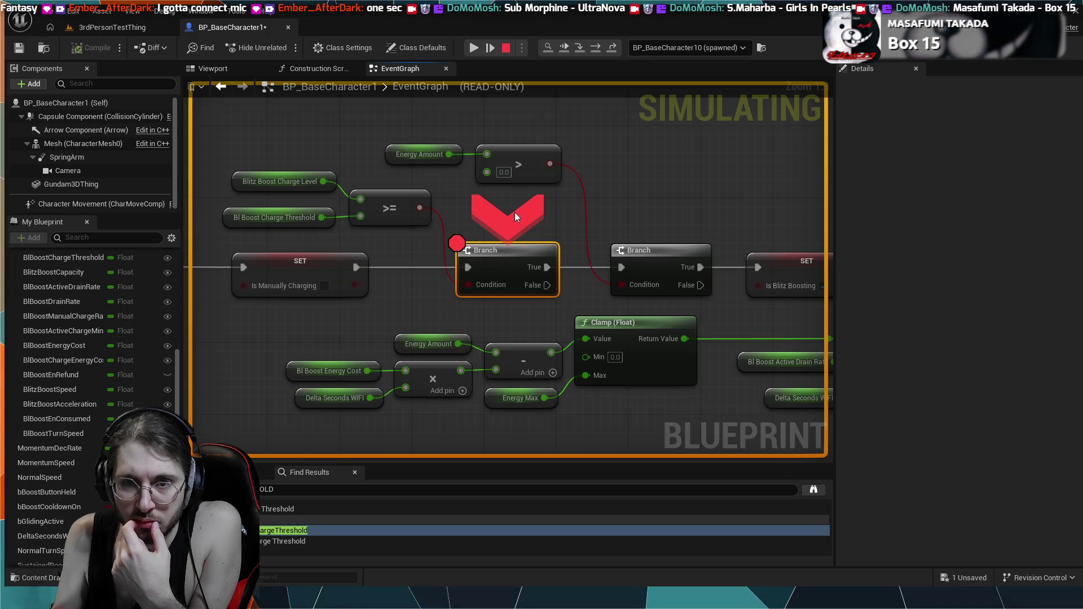
# - Step over twice to reach the SET Is Blitz Boosting node, then inspect the surrounding nodes
pyautogui.click(578, 50)
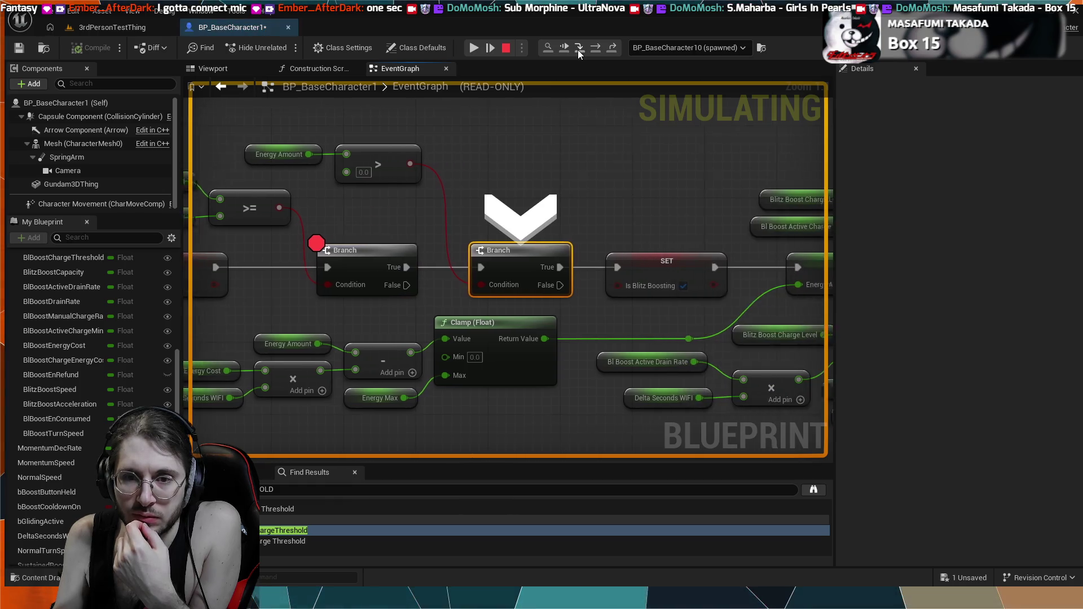
pyautogui.click(577, 49)
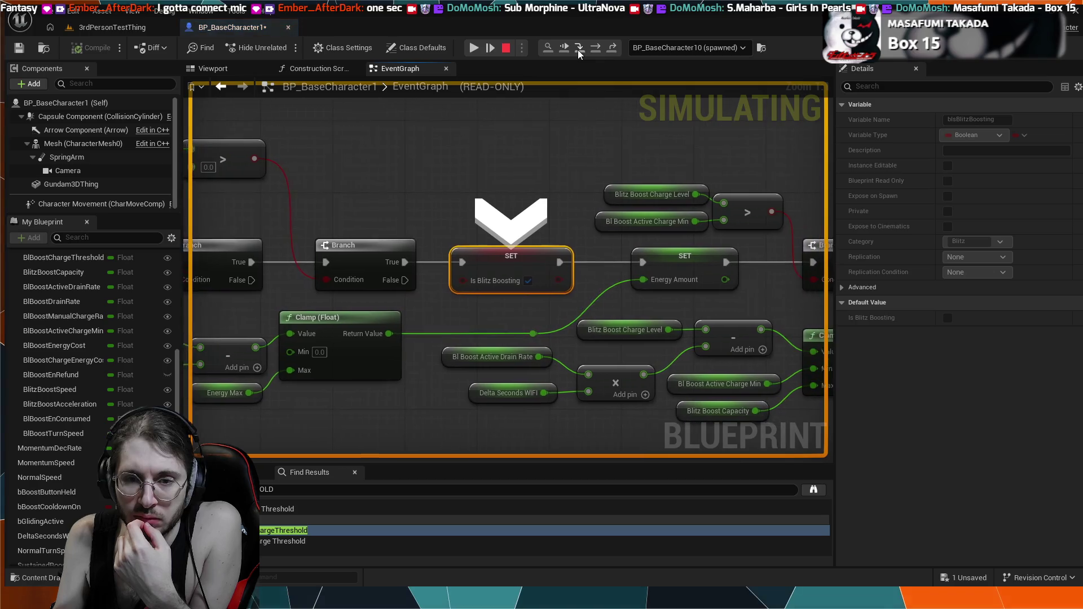
pyautogui.moveTo(409, 146)
pyautogui.mouseDown()
pyautogui.moveTo(577, 149)
pyautogui.moveTo(470, 156)
pyautogui.mouseUp()
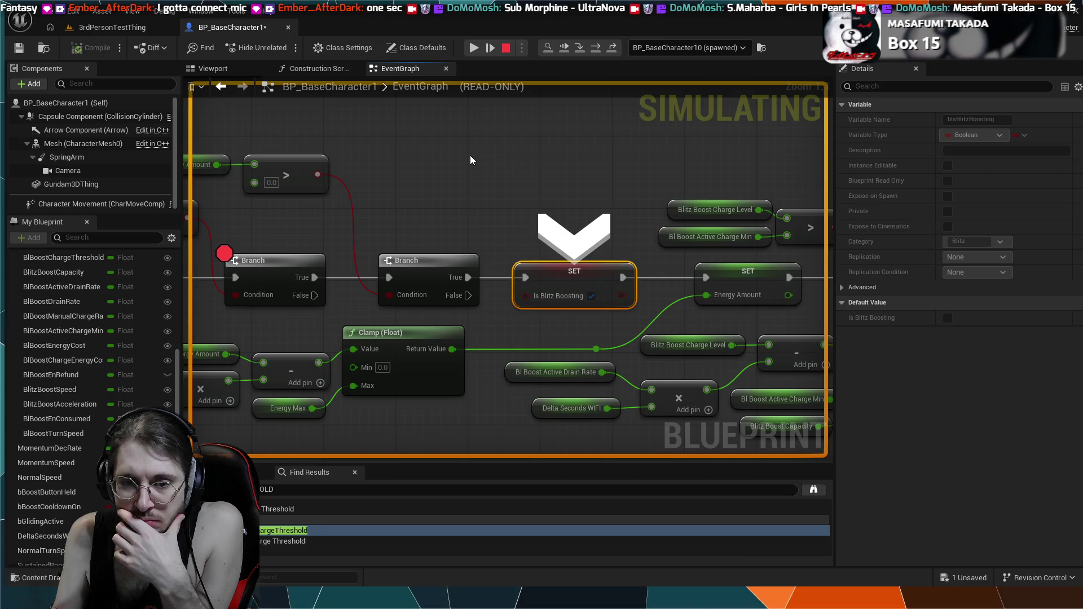
pyautogui.scroll(-3, 470, 156)
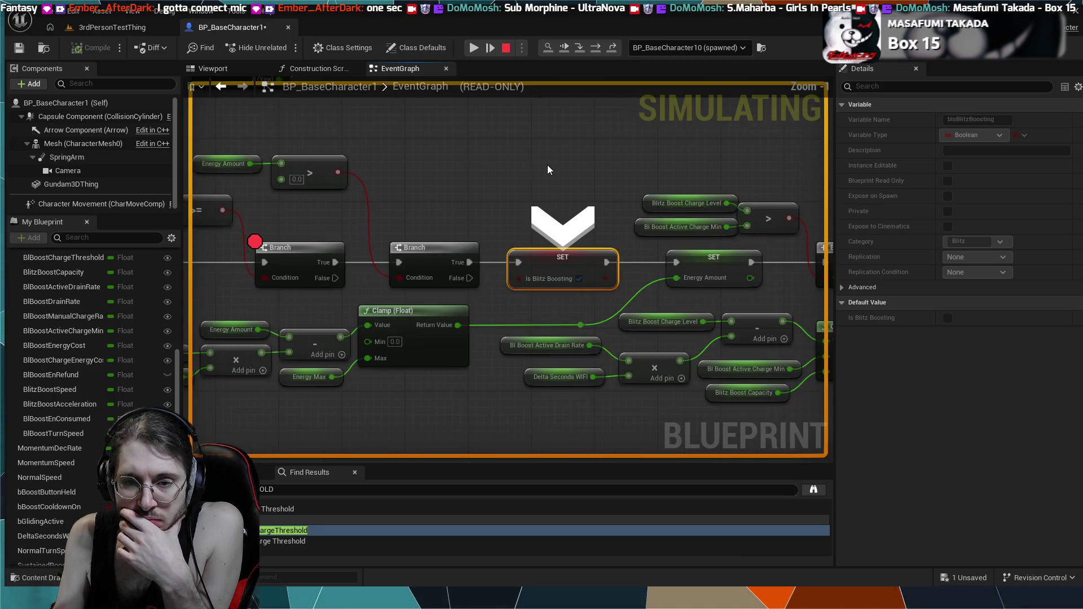
pyautogui.moveTo(526, 156); pyautogui.dragTo(442, 181)
pyautogui.scroll(2, 443, 176)
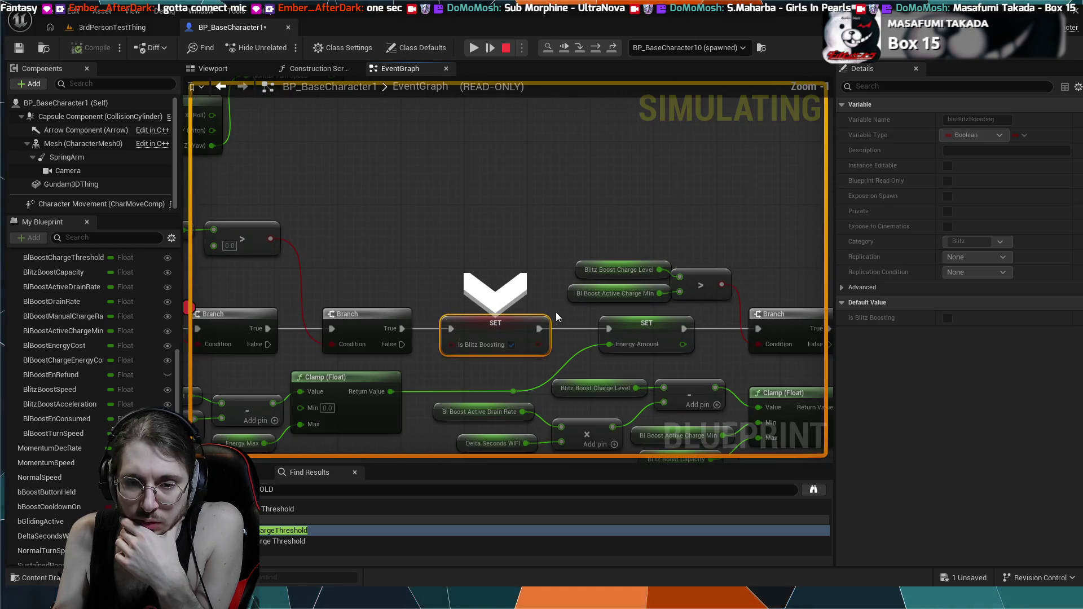
pyautogui.scroll(-8, 614, 395)
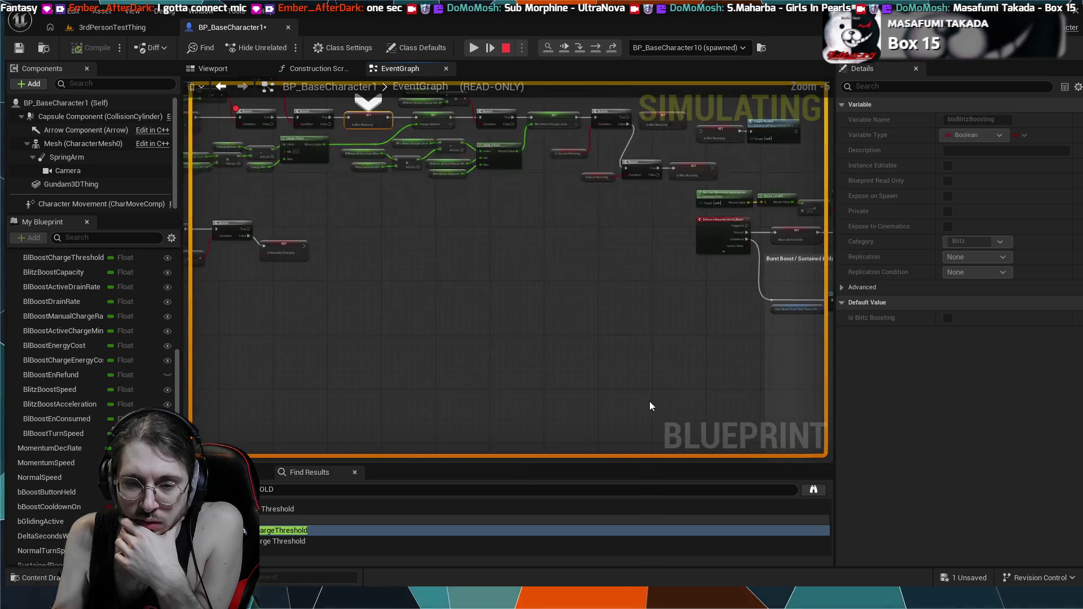
# - Survey the Fuel Energy System, Branch and NOT, and Delay and Clamp nodes with nothing selected
pyautogui.moveTo(593, 311); pyautogui.dragTo(622, 305)
pyautogui.scroll(8, 649, 296)
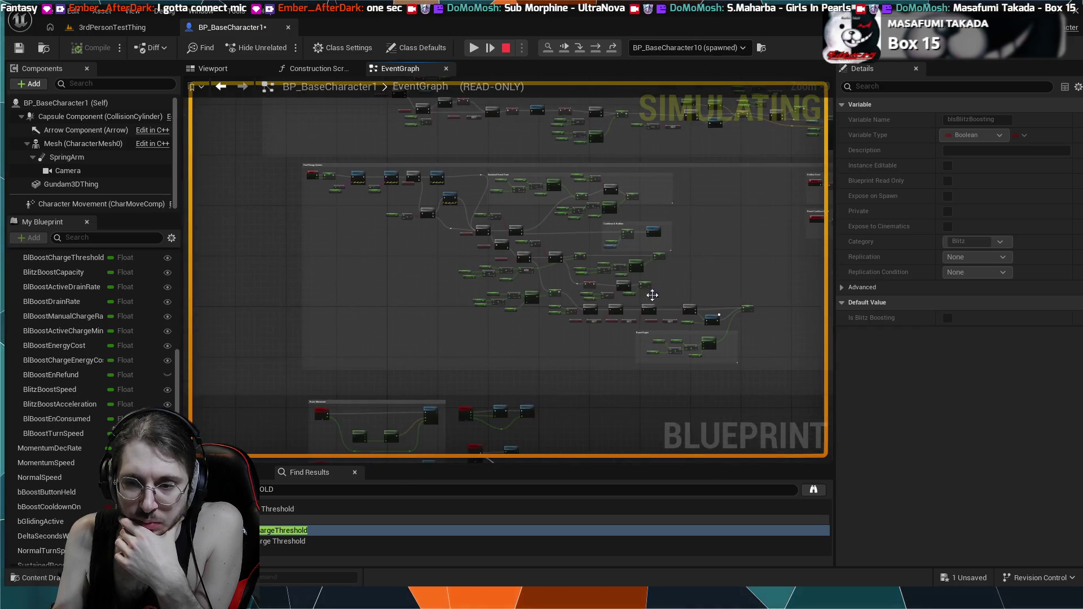
pyautogui.moveTo(545, 325); pyautogui.dragTo(596, 361)
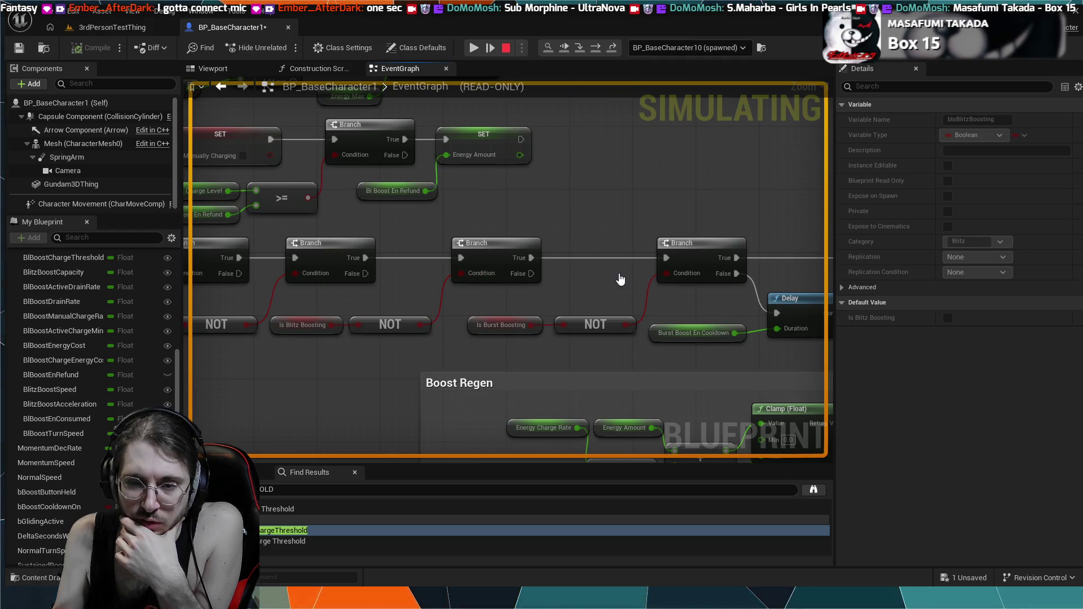
pyautogui.click(589, 289)
pyautogui.moveTo(589, 288); pyautogui.dragTo(456, 285)
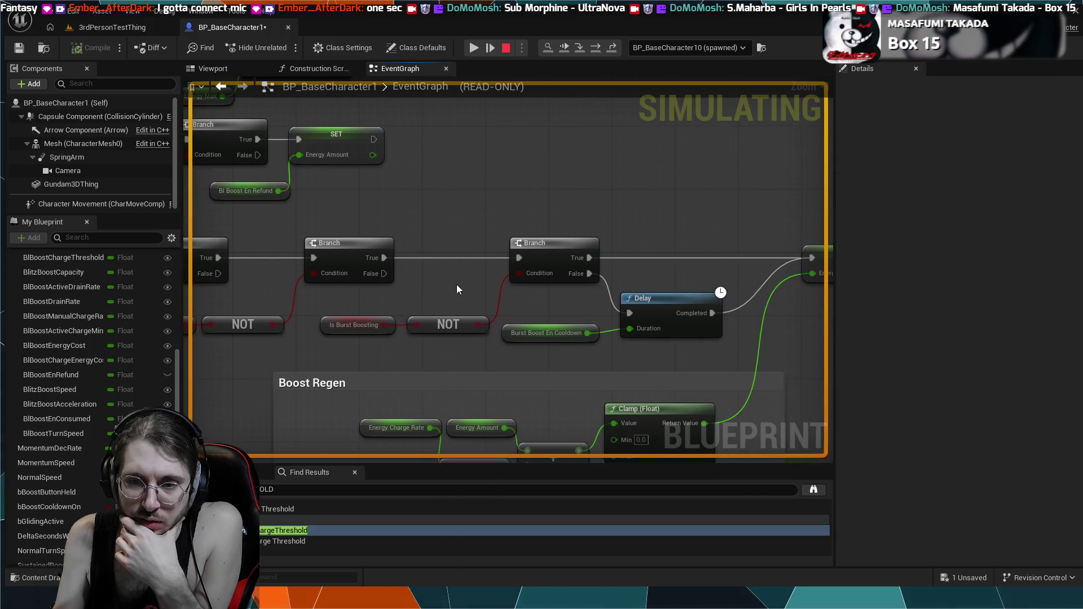
pyautogui.moveTo(682, 268); pyautogui.dragTo(489, 188)
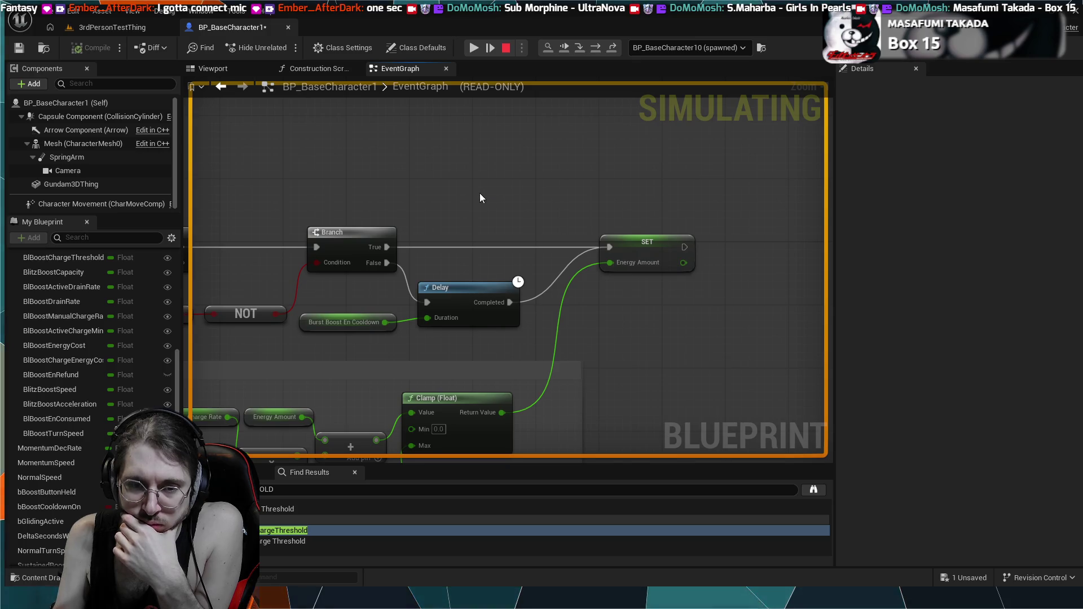
# - Pan through Sustained Boost Drain and Cooldown & Redline back to the Branch, then return to the game level
pyautogui.scroll(-5, 505, 245)
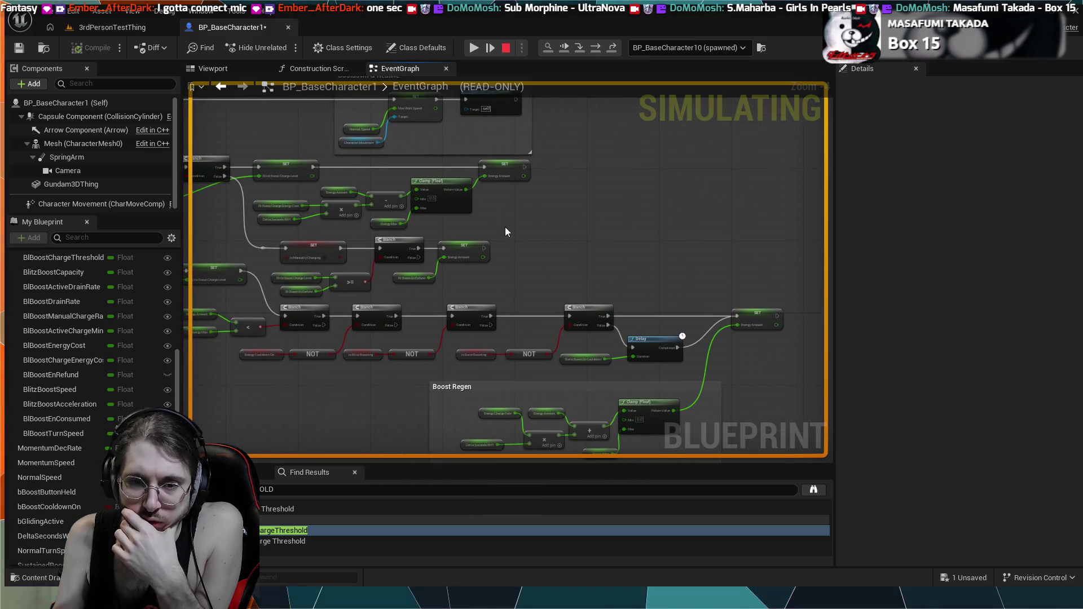
pyautogui.moveTo(505, 231); pyautogui.dragTo(564, 269)
pyautogui.moveTo(399, 194)
pyautogui.mouseDown()
pyautogui.moveTo(633, 454)
pyautogui.moveTo(427, 230)
pyautogui.moveTo(486, 317)
pyautogui.moveTo(577, 356)
pyautogui.moveTo(486, 324)
pyautogui.moveTo(543, 309)
pyautogui.moveTo(614, 332)
pyautogui.mouseUp()
pyautogui.scroll(-4, 544, 309)
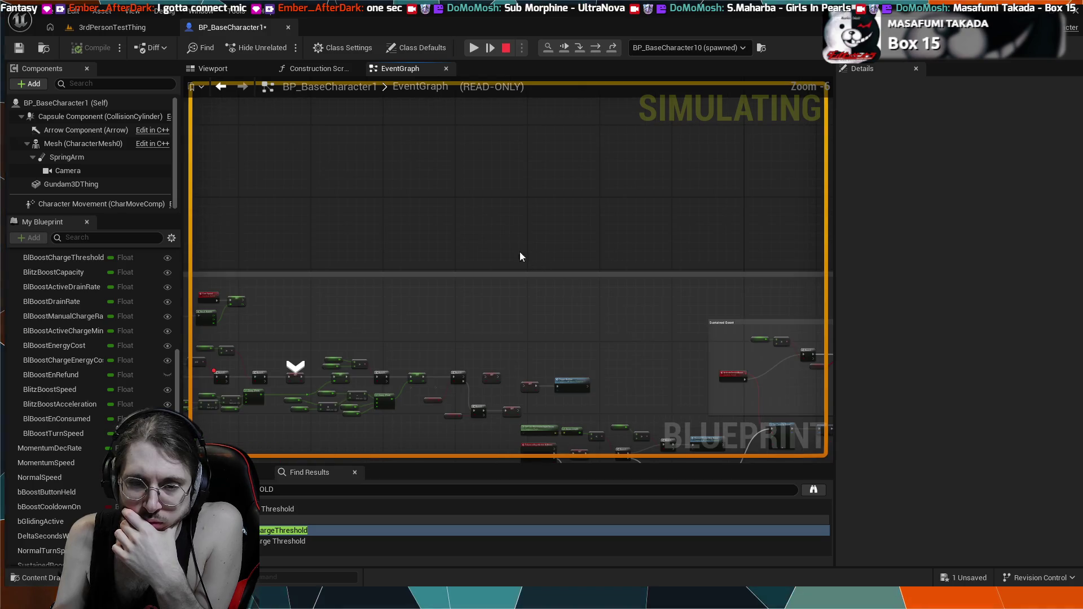
pyautogui.moveTo(399, 456)
pyautogui.mouseDown()
pyautogui.moveTo(418, 324)
pyautogui.moveTo(490, 259)
pyautogui.mouseUp()
pyautogui.scroll(3, 520, 361)
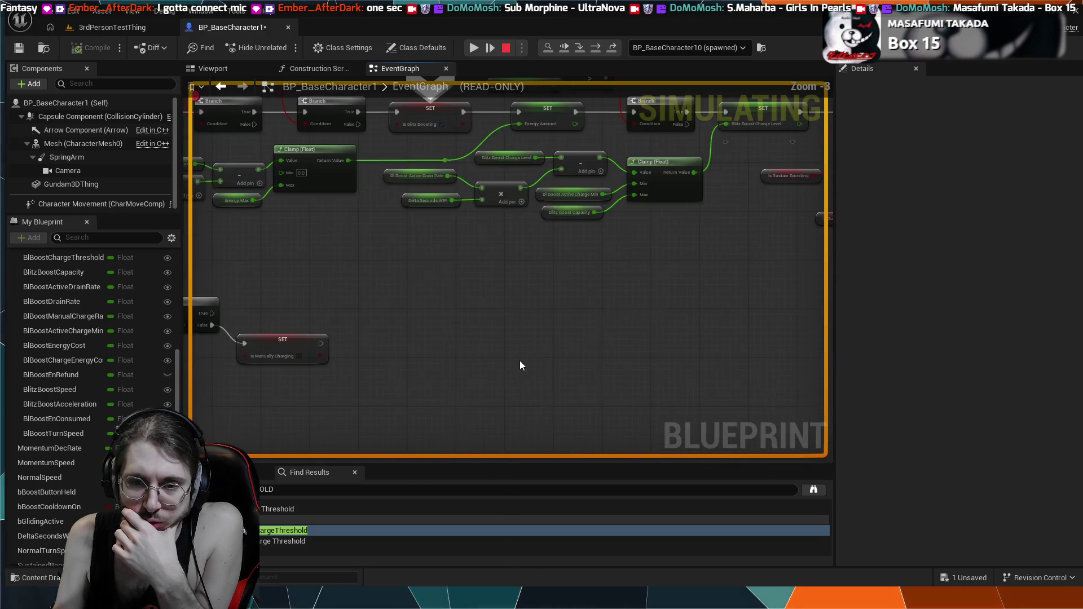
pyautogui.moveTo(509, 344); pyautogui.dragTo(560, 422)
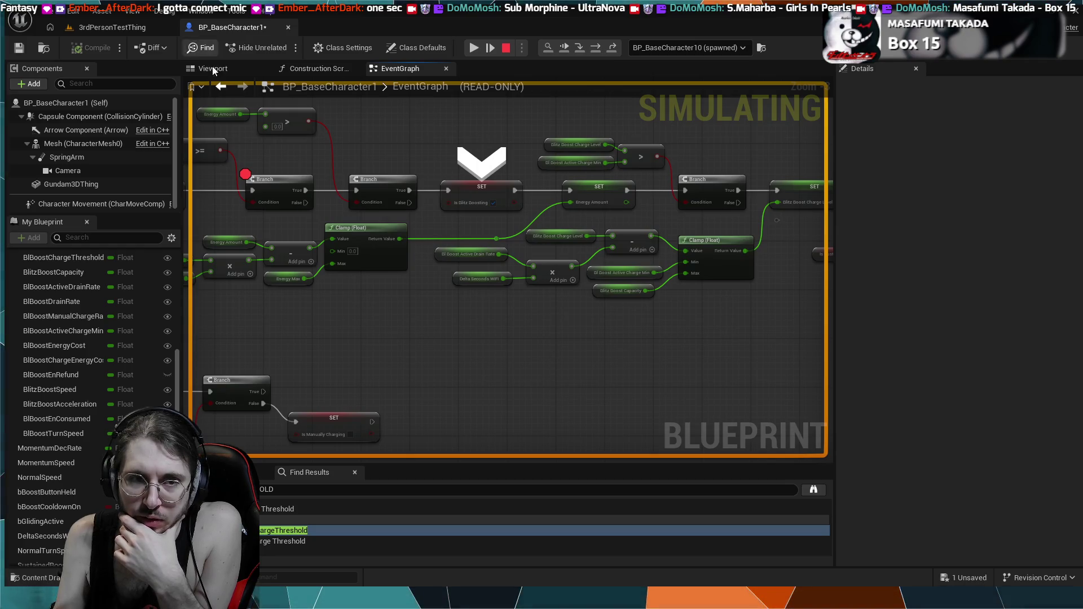
pyautogui.click(473, 47)
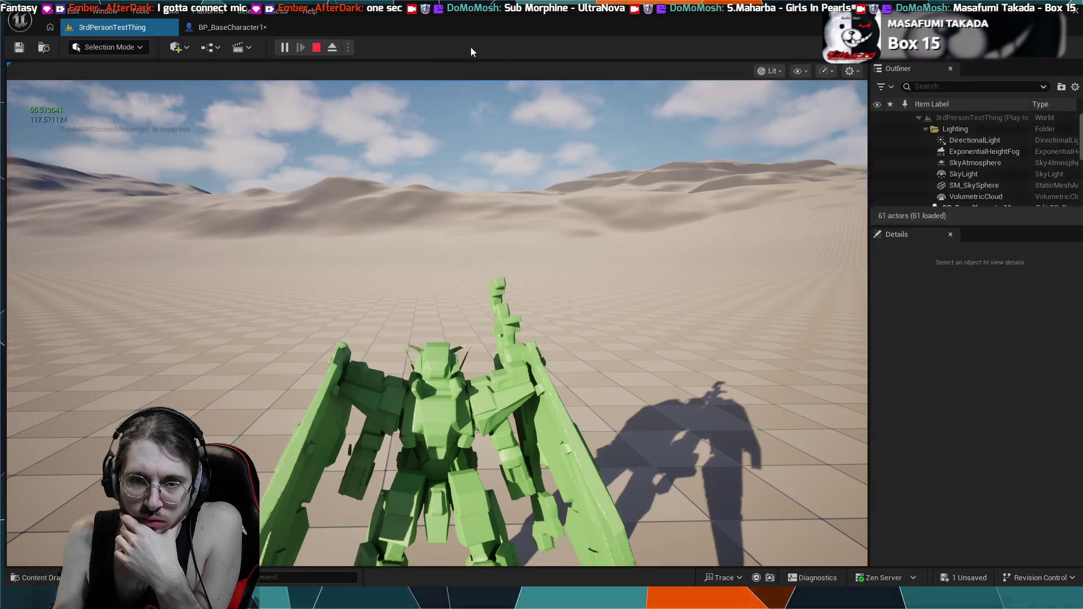
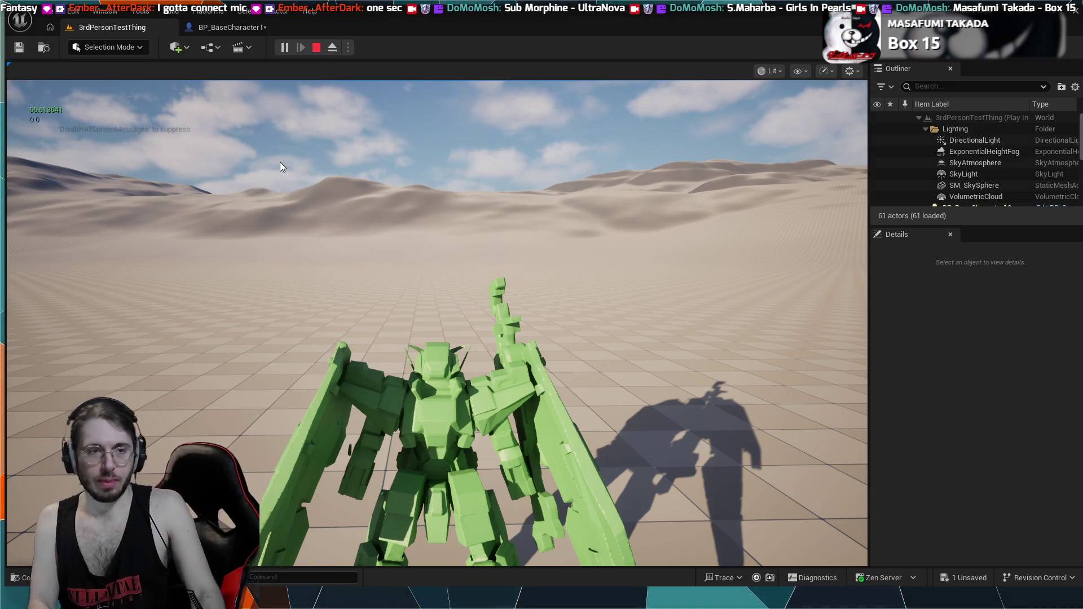
# - Stop the test play and bring up BP_BaseCharacter1's EventGraph at the boost branch chain
pyautogui.press('Escape')
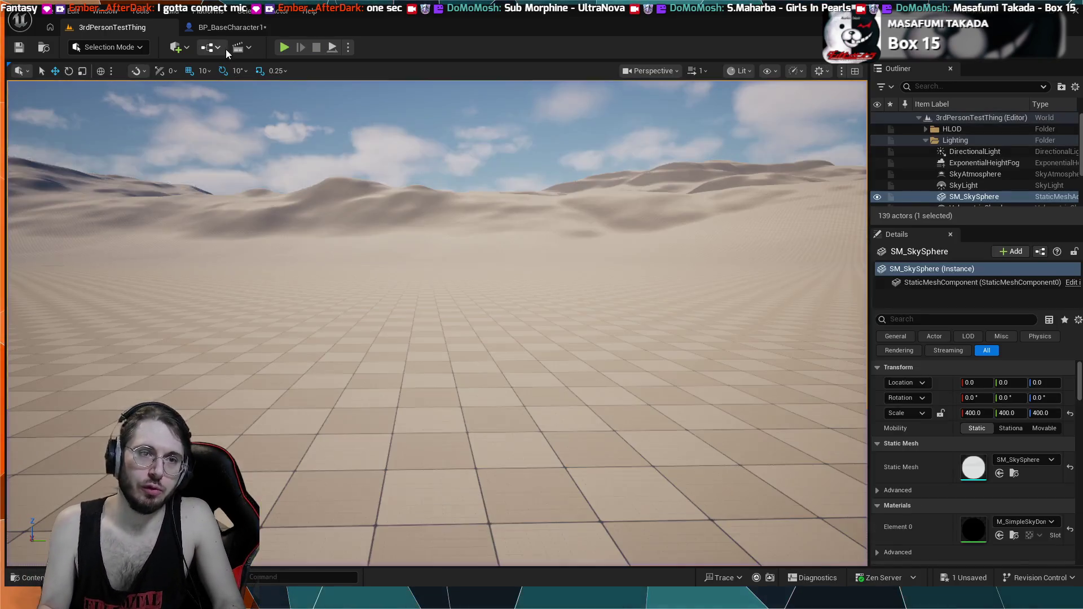
pyautogui.click(225, 28)
pyautogui.moveTo(544, 352)
pyautogui.mouseDown()
pyautogui.moveTo(505, 326)
pyautogui.moveTo(490, 290)
pyautogui.moveTo(542, 261)
pyautogui.moveTo(589, 286)
pyautogui.mouseUp()
pyautogui.scroll(-2, 491, 290)
pyautogui.scroll(7, 589, 286)
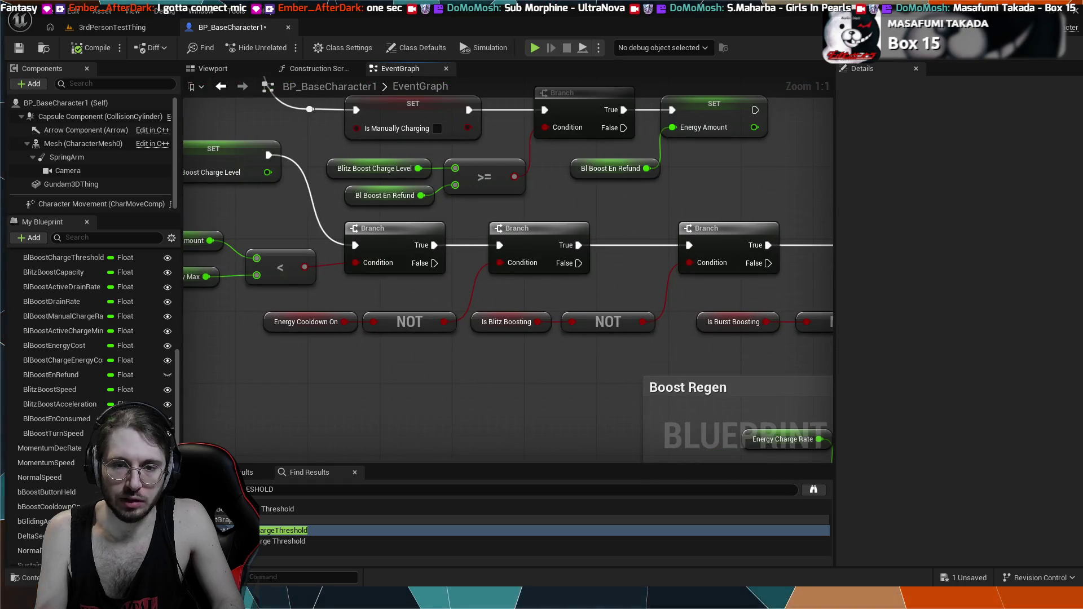
pyautogui.moveTo(534, 331); pyautogui.dragTo(441, 350)
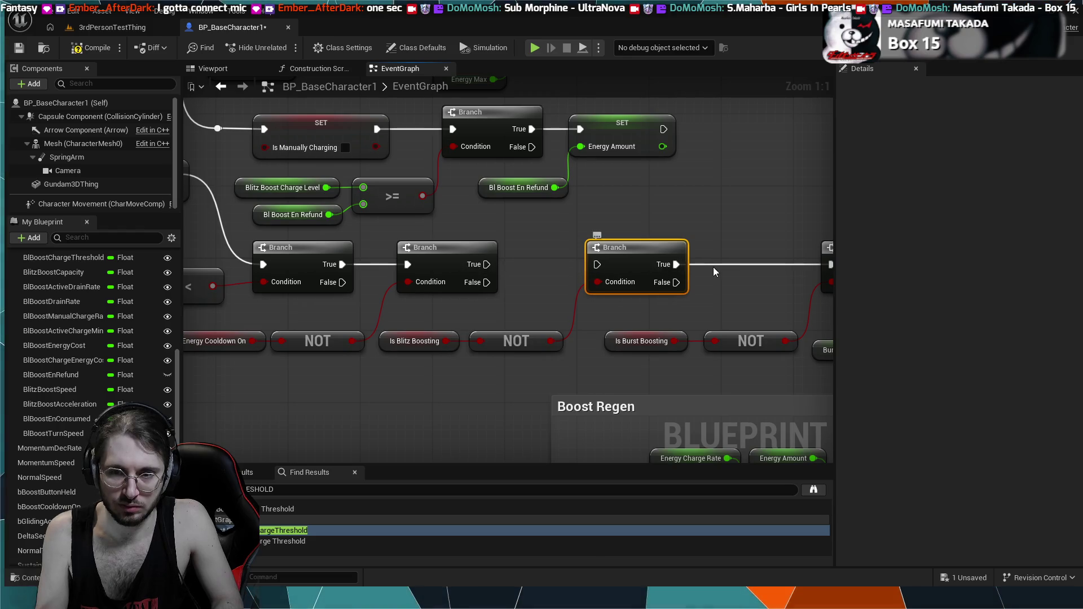
# - Drag a new wire from the Branch's True output, then undo and redo the wiring change
pyautogui.moveTo(392, 281)
pyautogui.mouseDown()
pyautogui.moveTo(665, 253)
pyautogui.moveTo(735, 281)
pyautogui.mouseUp()
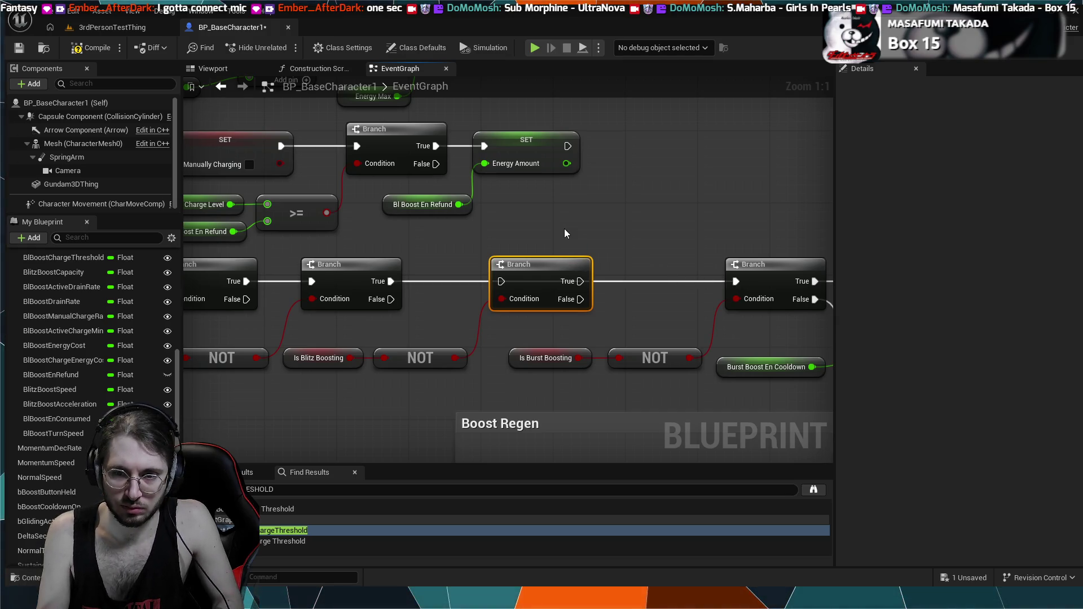
pyautogui.hotkey('ctrl', 'z')
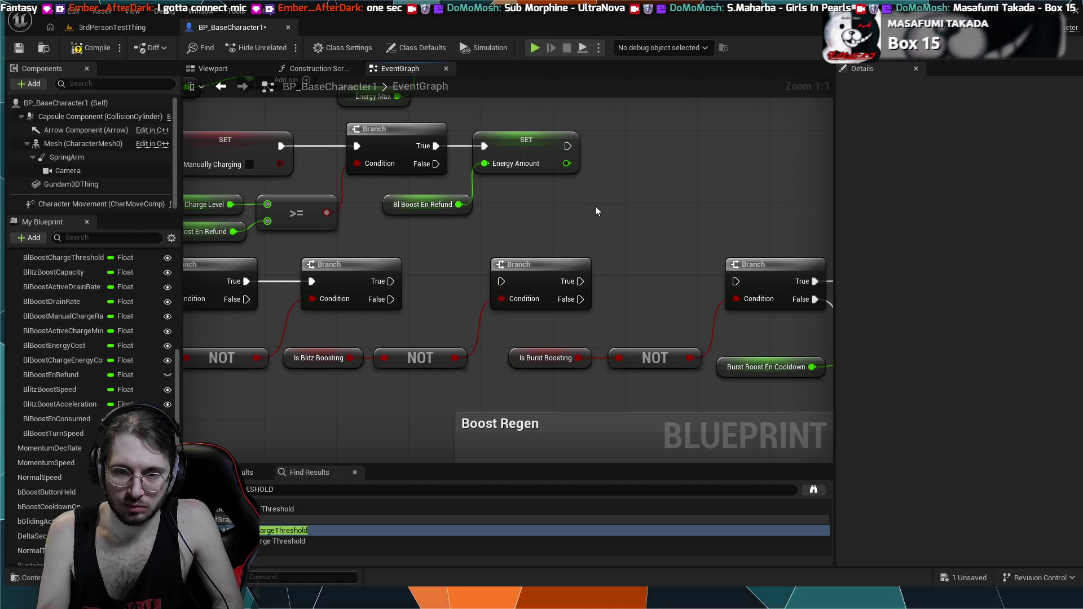
pyautogui.hotkey('ctrl', 'y')
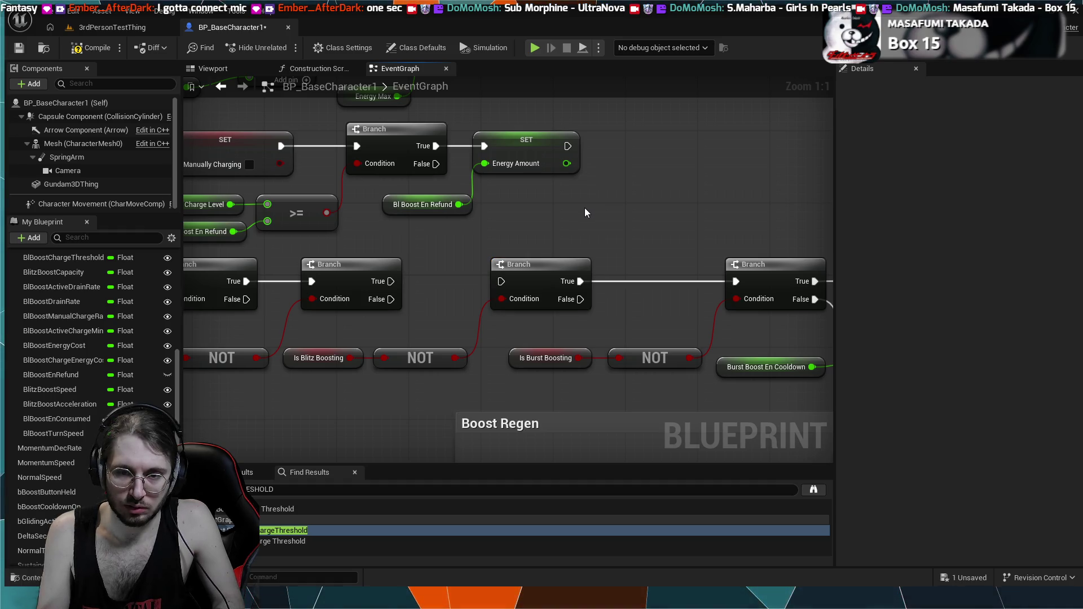
pyautogui.hotkey('ctrl', 'y')
# - Pan across the compare nodes and boost branch chain, then clear the node selection
pyautogui.scroll(-2, 657, 246)
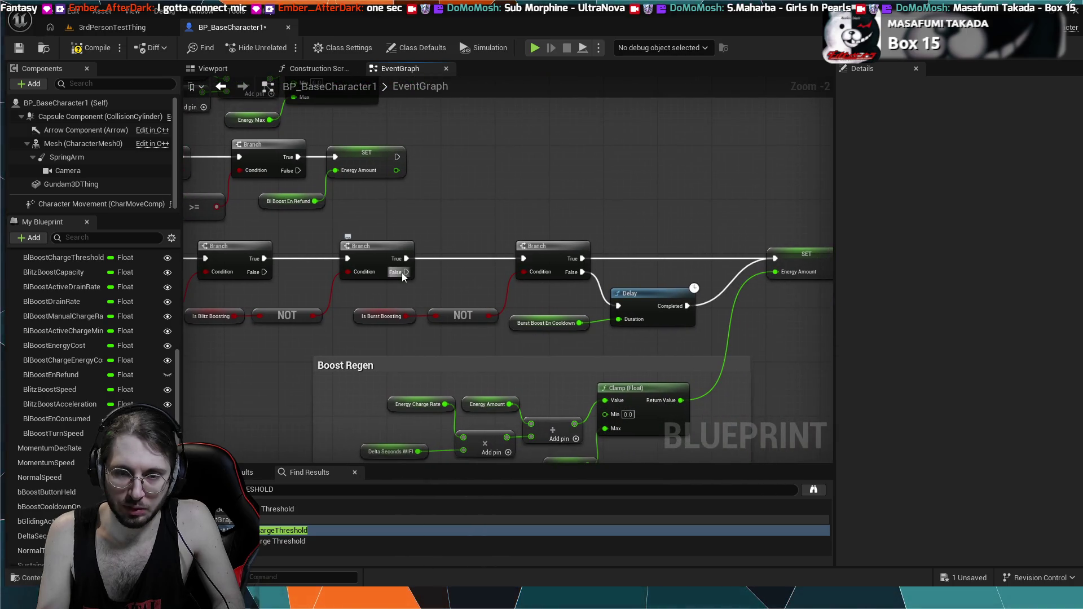
pyautogui.moveTo(551, 259)
pyautogui.mouseDown()
pyautogui.moveTo(659, 254)
pyautogui.moveTo(547, 263)
pyautogui.mouseUp()
pyautogui.moveTo(474, 216); pyautogui.dragTo(384, 210)
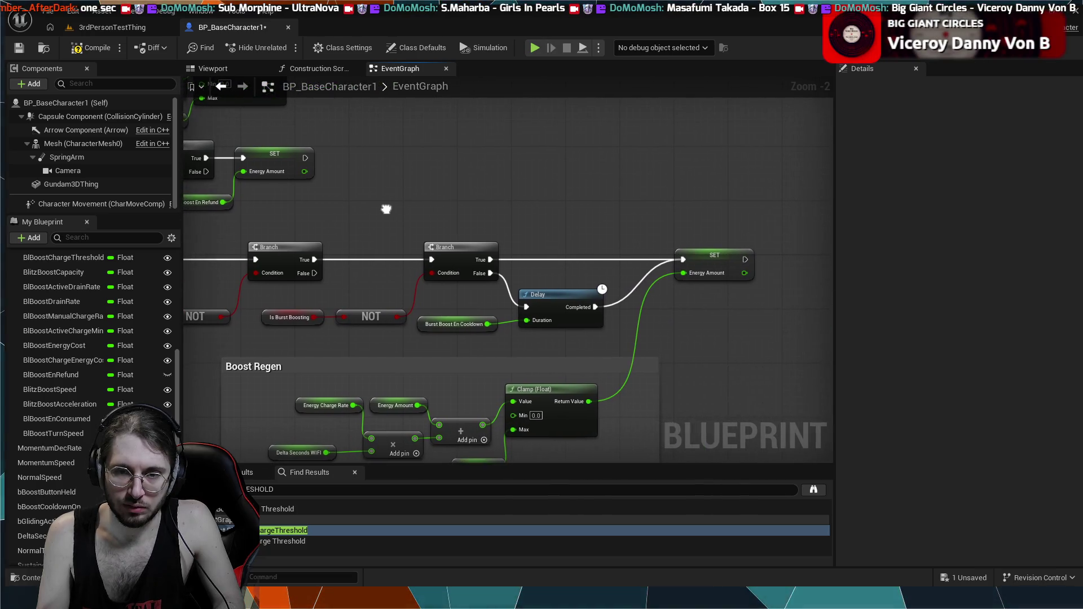
pyautogui.moveTo(157, 244); pyautogui.dragTo(395, 229)
pyautogui.moveTo(415, 312)
pyautogui.mouseDown()
pyautogui.moveTo(482, 309)
pyautogui.moveTo(475, 286)
pyautogui.moveTo(490, 292)
pyautogui.mouseUp()
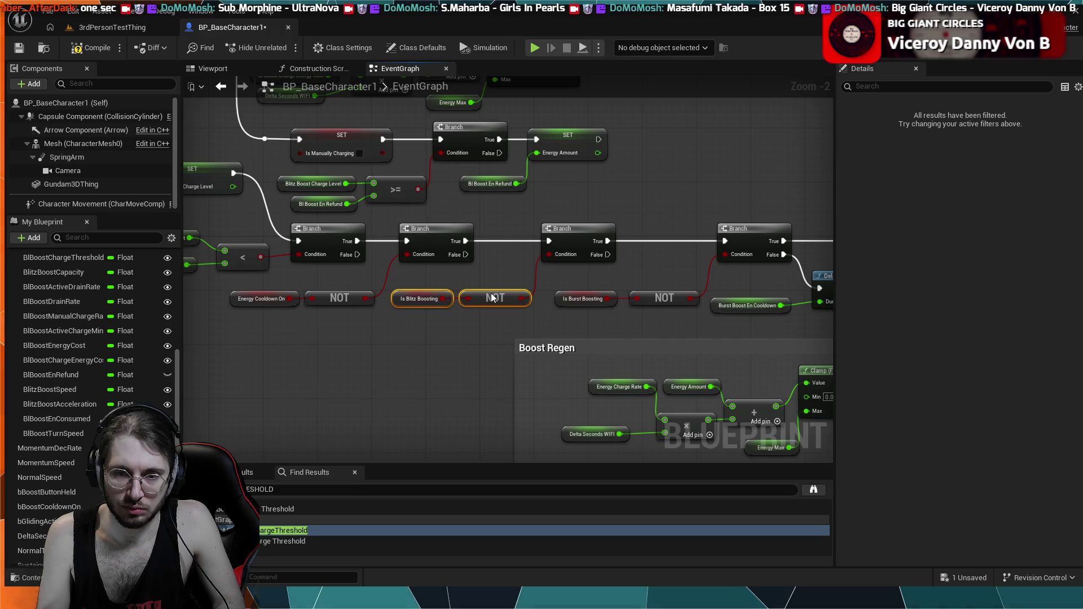
pyautogui.click(489, 276)
# - Review the Cooldown & Redline section and the Delay, SET and Boost Regen nodes, then return to the level
pyautogui.moveTo(441, 202); pyautogui.dragTo(618, 424)
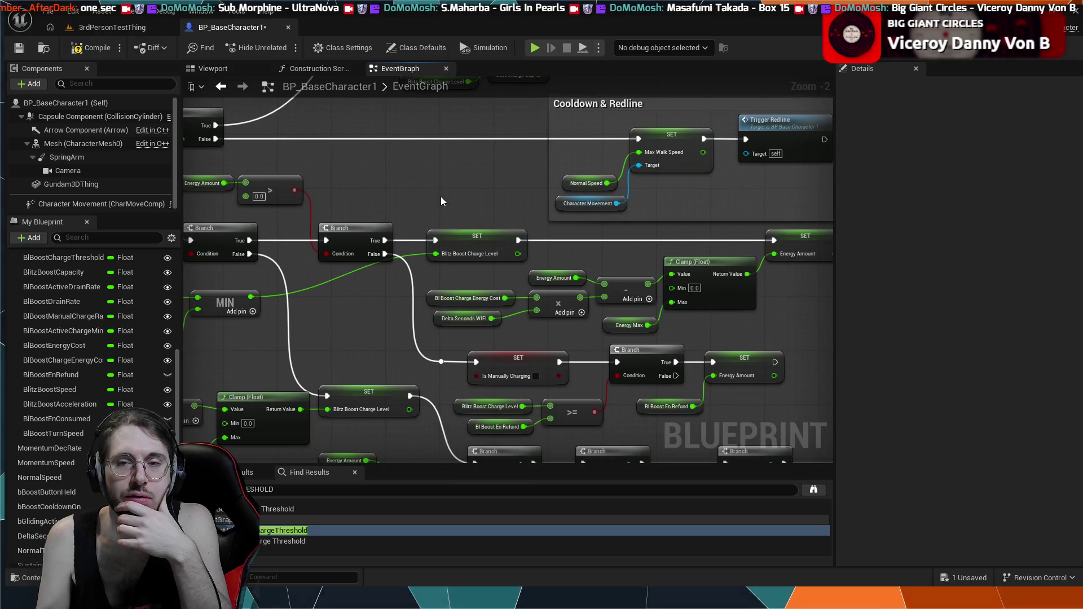
pyautogui.moveTo(375, 331)
pyautogui.mouseDown()
pyautogui.moveTo(353, 176)
pyautogui.moveTo(207, 91)
pyautogui.mouseUp()
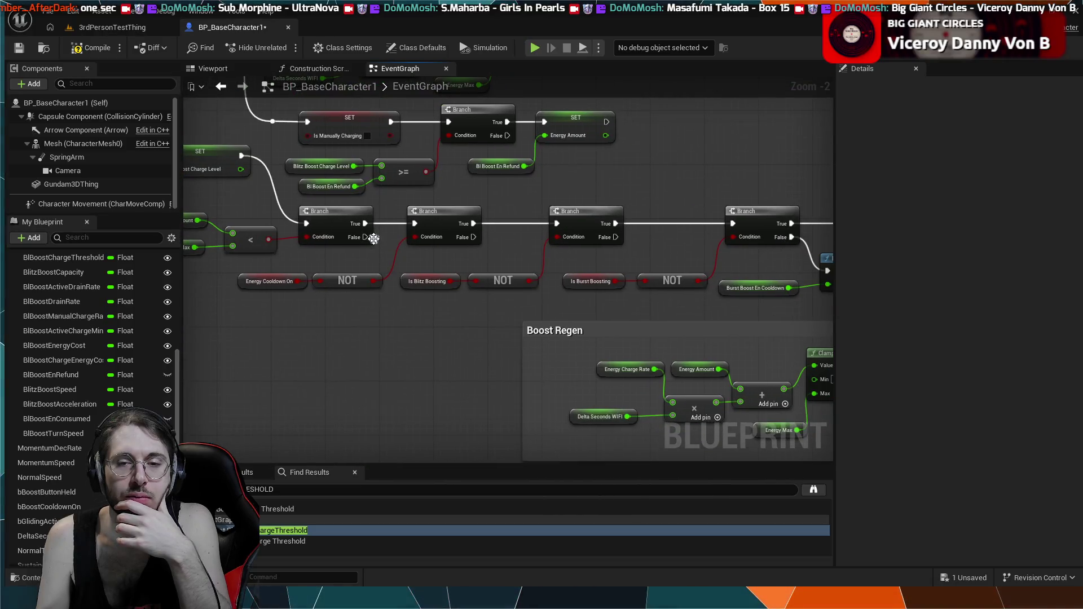
pyautogui.moveTo(541, 280); pyautogui.dragTo(488, 273)
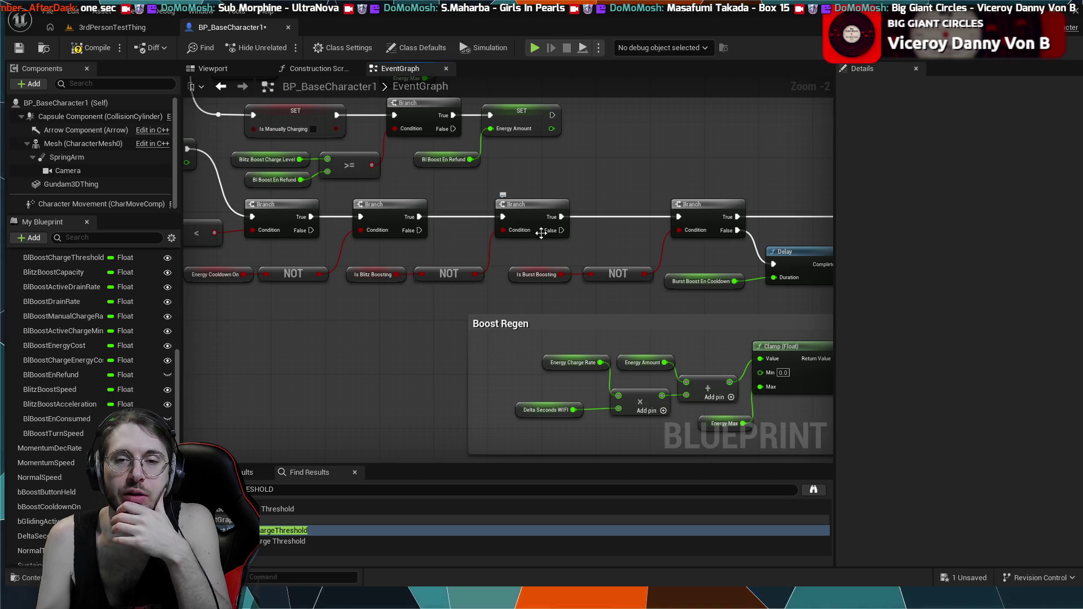
pyautogui.moveTo(541, 233)
pyautogui.mouseDown()
pyautogui.moveTo(518, 247)
pyautogui.moveTo(427, 211)
pyautogui.moveTo(474, 195)
pyautogui.moveTo(422, 210)
pyautogui.mouseUp()
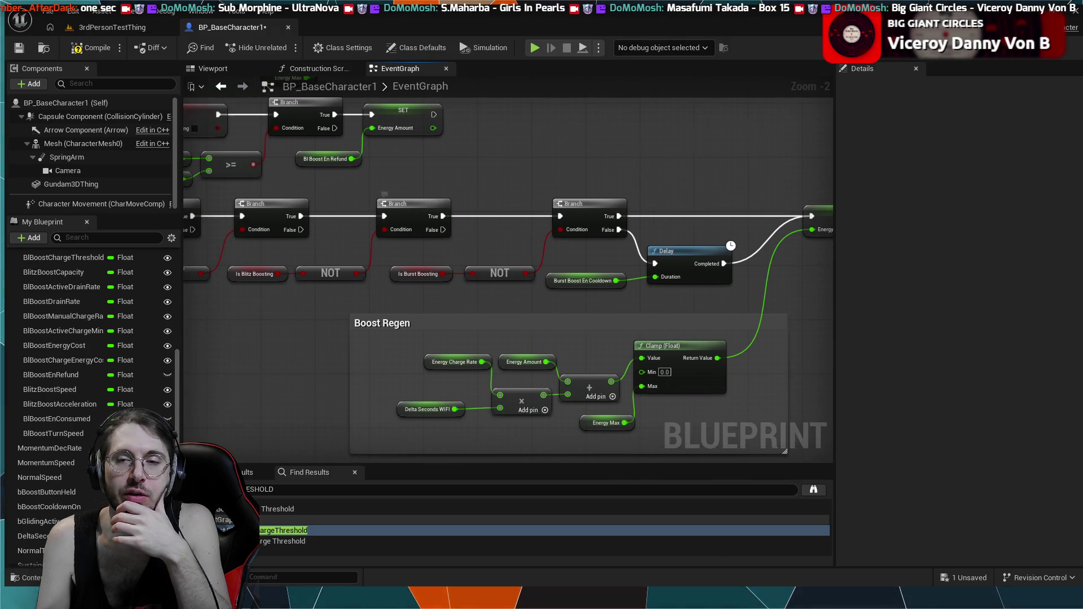
pyautogui.moveTo(735, 166)
pyautogui.mouseDown()
pyautogui.moveTo(601, 188)
pyautogui.moveTo(668, 194)
pyautogui.mouseUp()
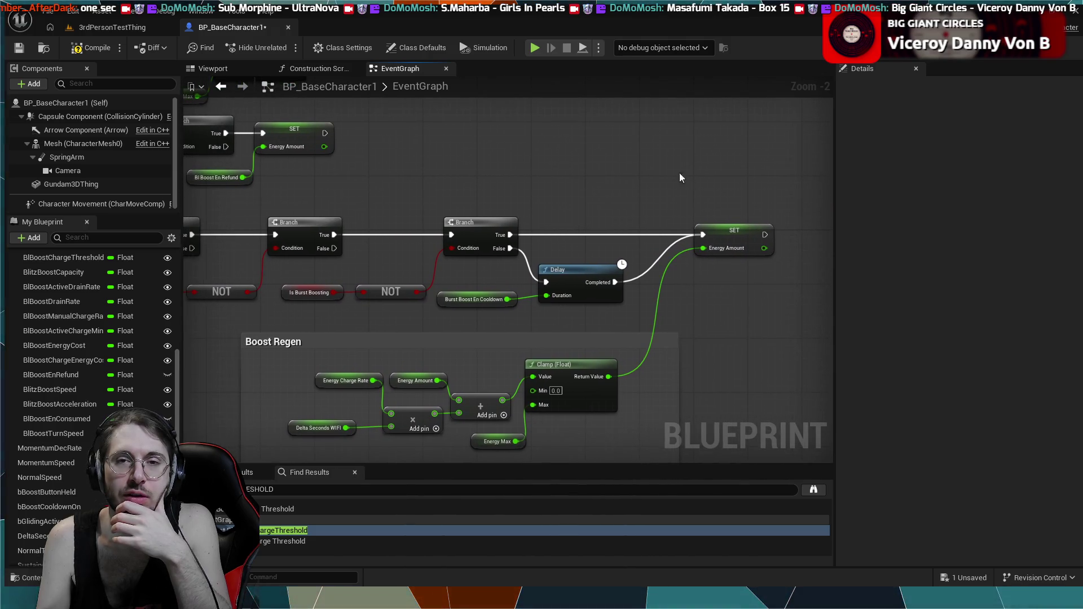
pyautogui.click(97, 32)
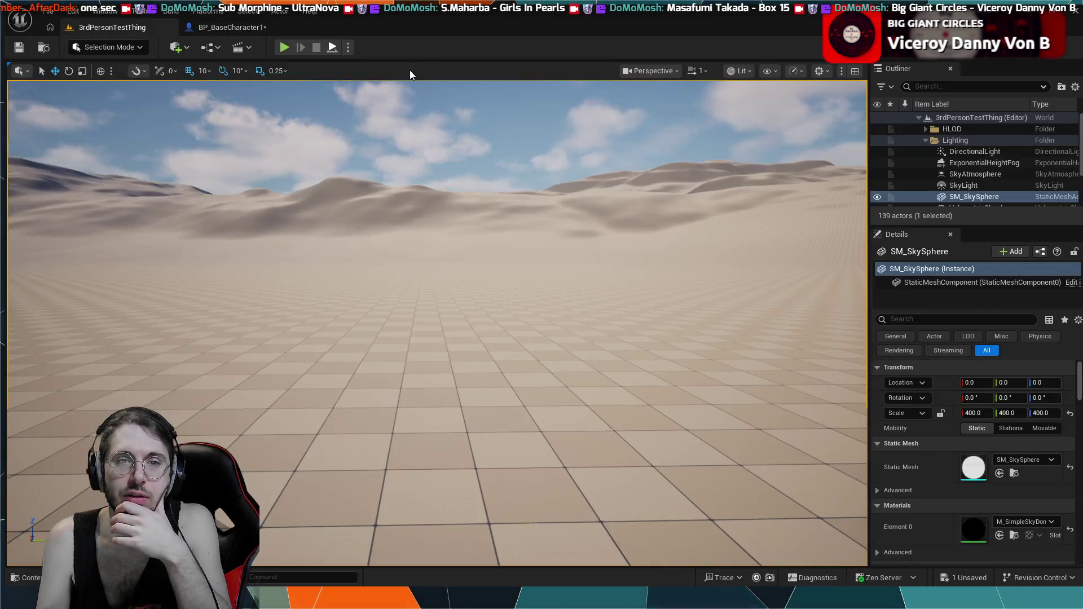
# - Play until the charge Branch breakpoint hits, stop, and inspect the Energy Amount SET node
pyautogui.click(285, 48)
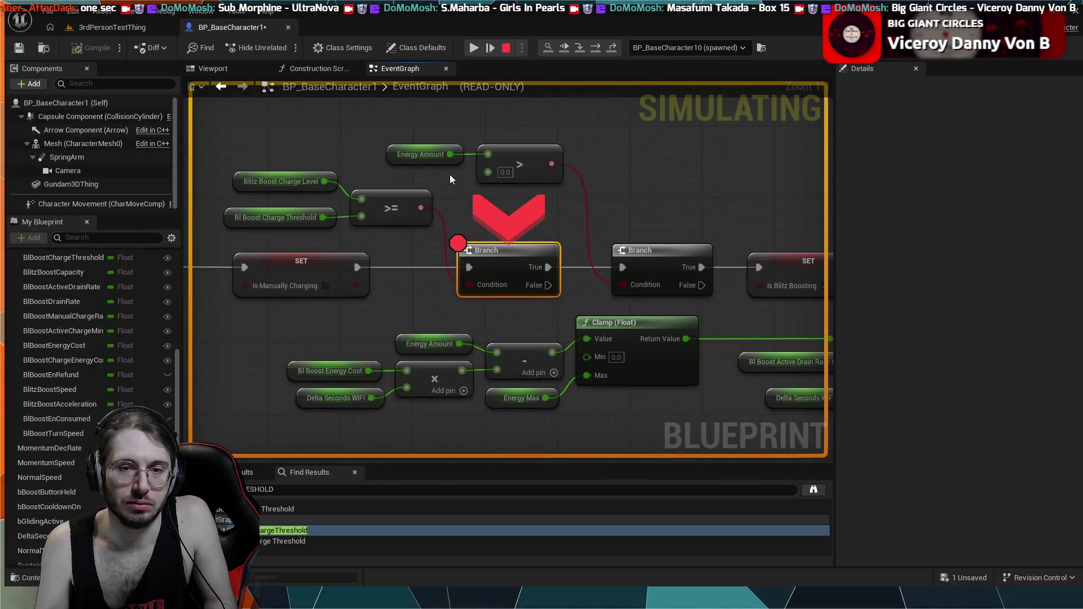
pyautogui.click(509, 49)
pyautogui.moveTo(661, 178); pyautogui.dragTo(248, 155)
pyautogui.click(593, 247)
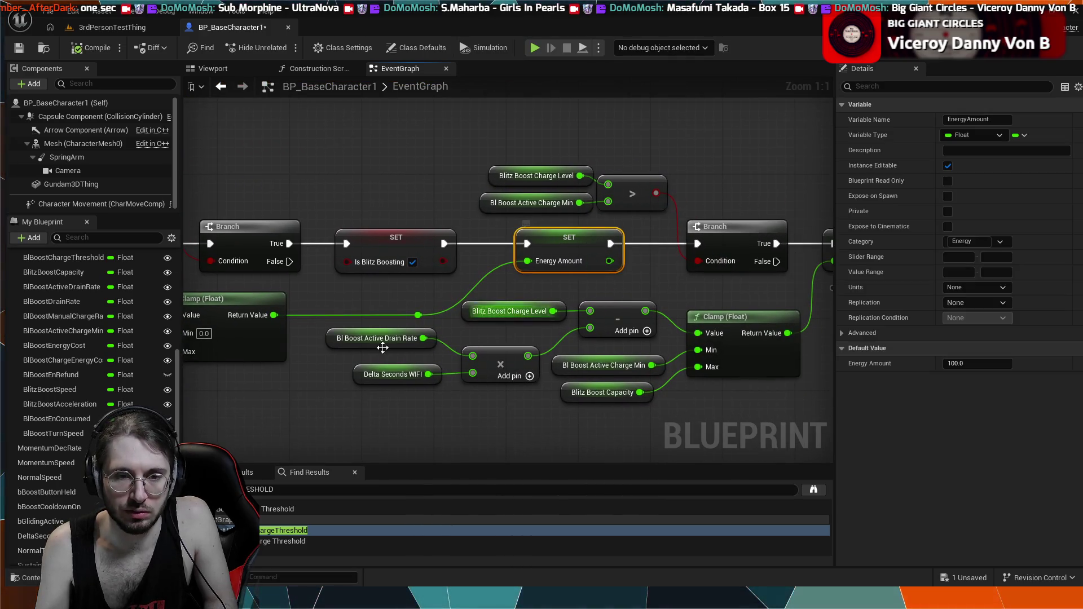
# - Break the exec link from SET Blitz Boost Charge Level to the Is Sustain Boosting branch and compile
pyautogui.moveTo(329, 378); pyautogui.dragTo(564, 336)
pyautogui.moveTo(316, 258); pyautogui.dragTo(380, 253)
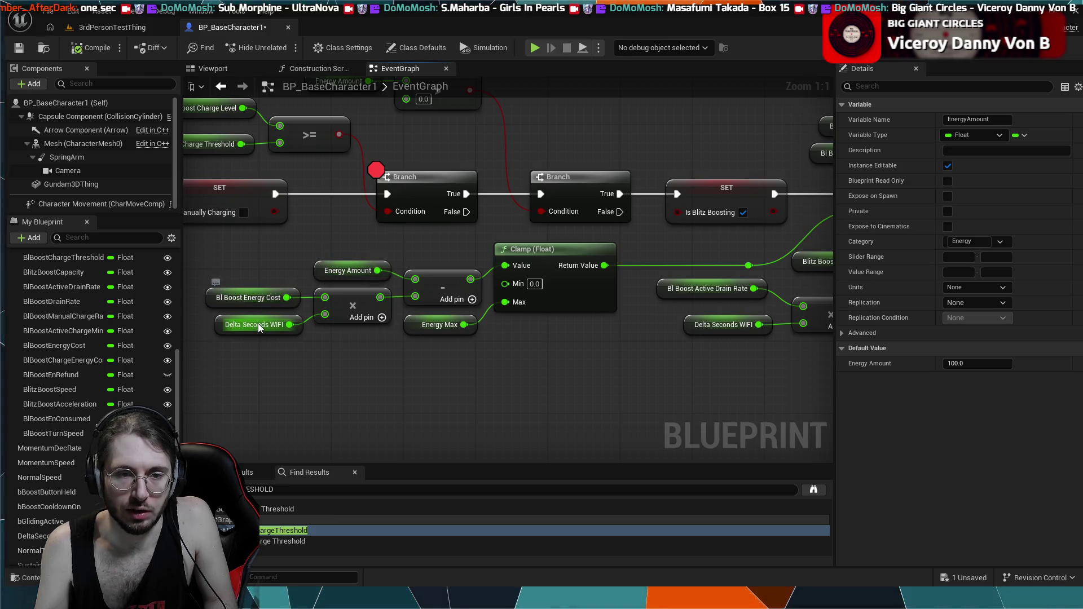
pyautogui.moveTo(269, 349); pyautogui.dragTo(353, 316)
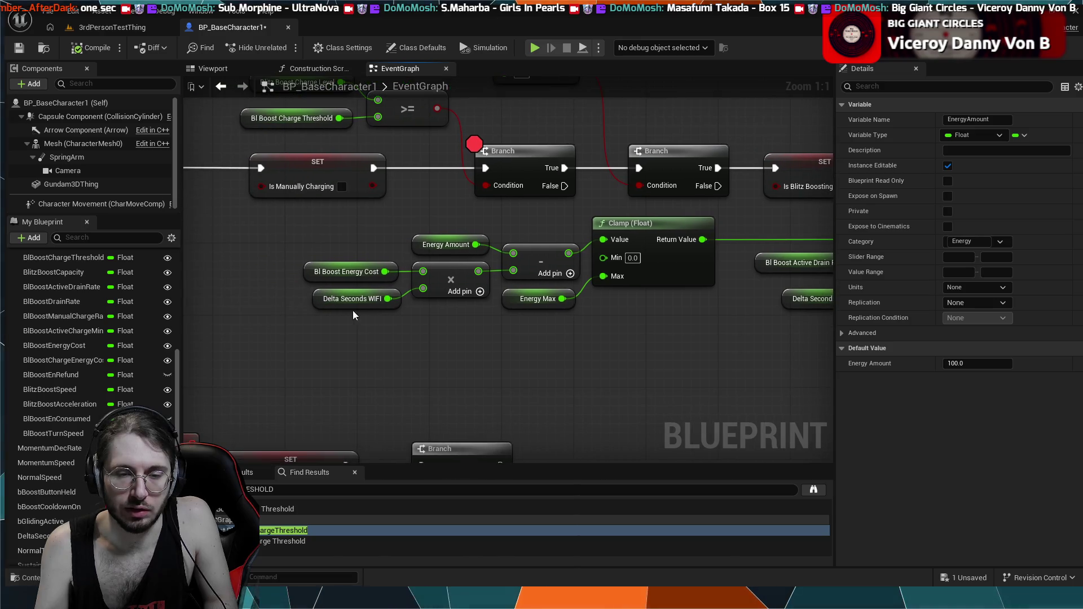
pyautogui.moveTo(428, 317)
pyautogui.mouseDown()
pyautogui.moveTo(381, 345)
pyautogui.moveTo(398, 397)
pyautogui.mouseUp()
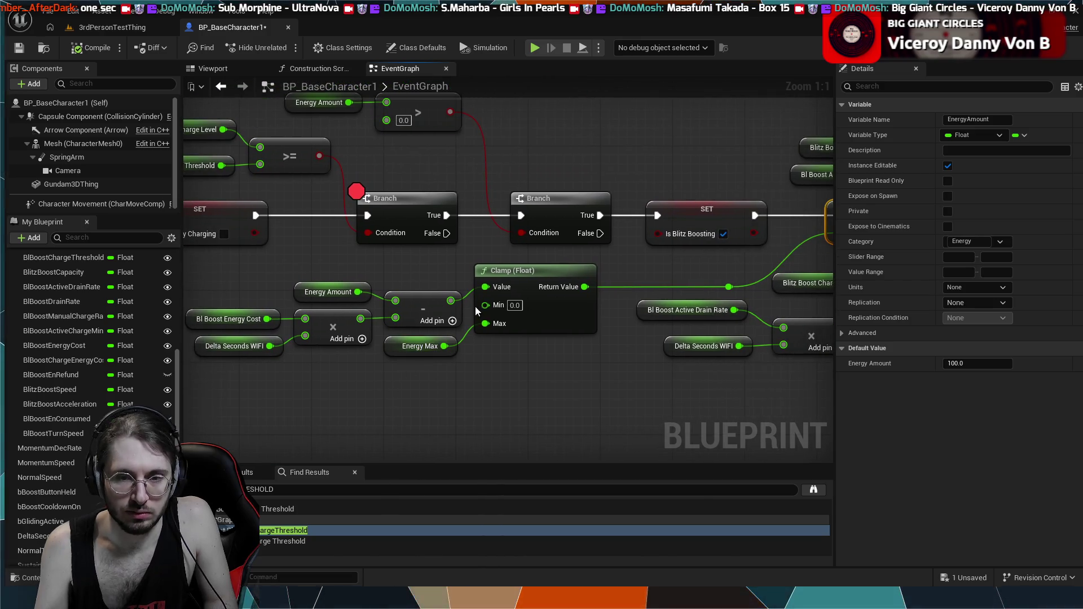
pyautogui.moveTo(562, 310); pyautogui.dragTo(393, 342)
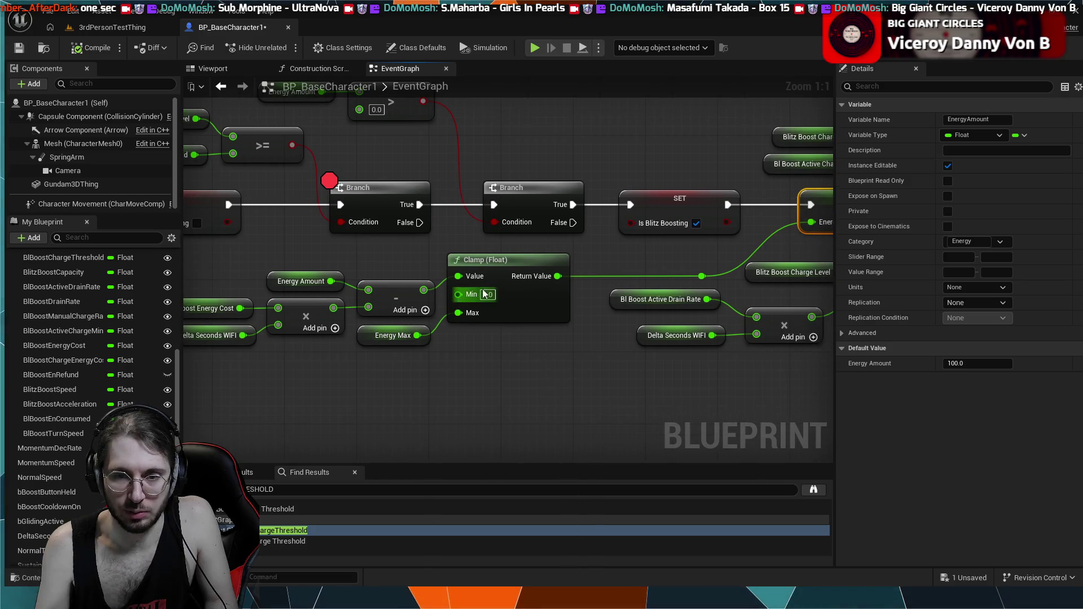
pyautogui.moveTo(675, 242)
pyautogui.mouseDown()
pyautogui.moveTo(598, 270)
pyautogui.moveTo(439, 270)
pyautogui.mouseUp()
pyautogui.moveTo(724, 250)
pyautogui.mouseDown()
pyautogui.moveTo(277, 265)
pyautogui.moveTo(308, 258)
pyautogui.mouseUp()
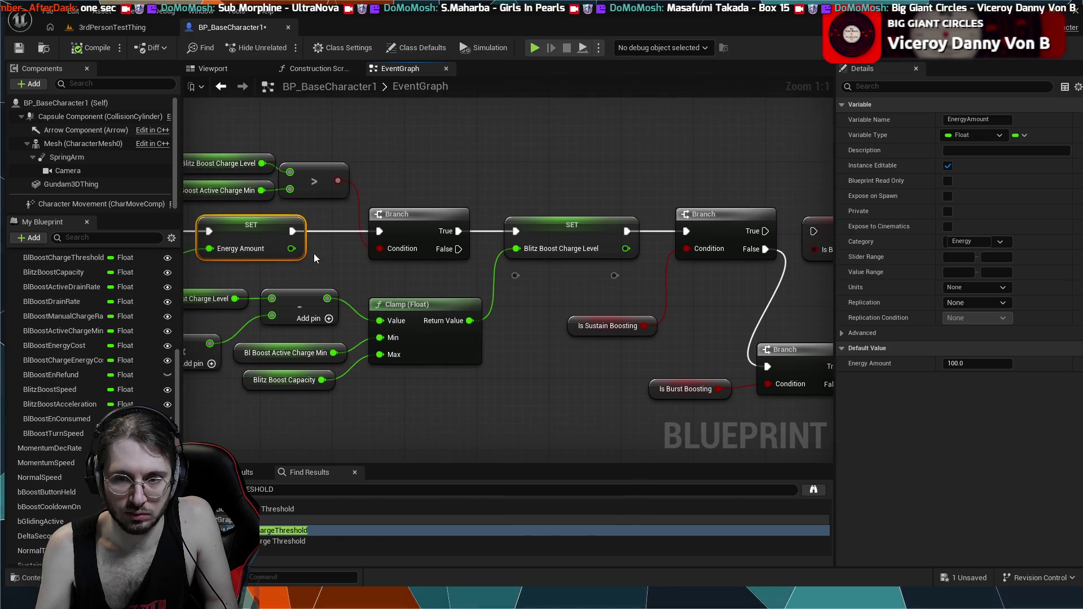
pyautogui.keyDown('alt'); pyautogui.click(660, 231); pyautogui.keyUp('alt')
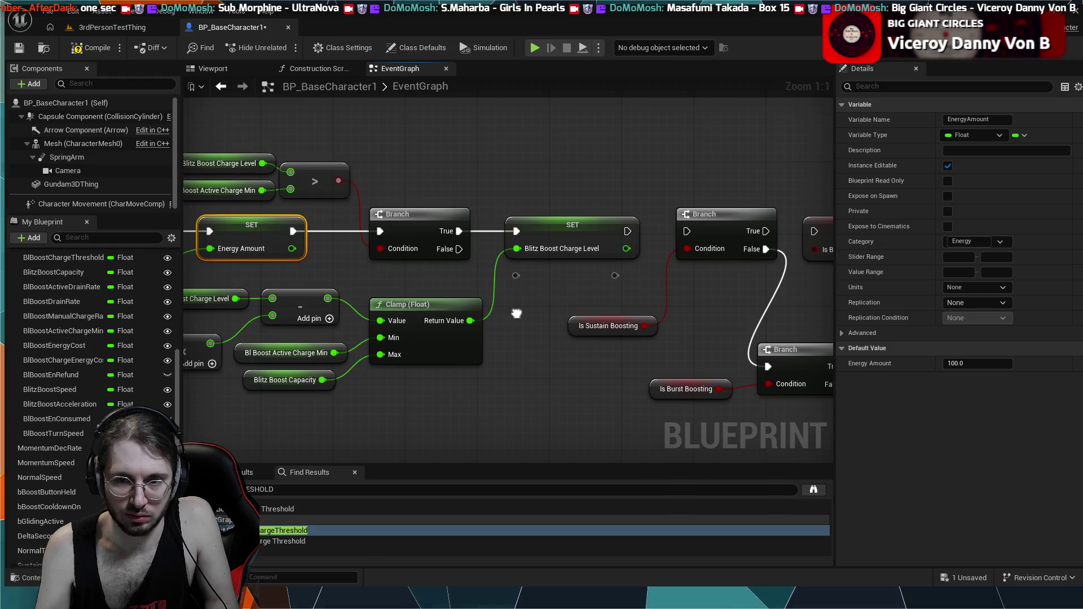
pyautogui.moveTo(515, 309); pyautogui.dragTo(641, 319)
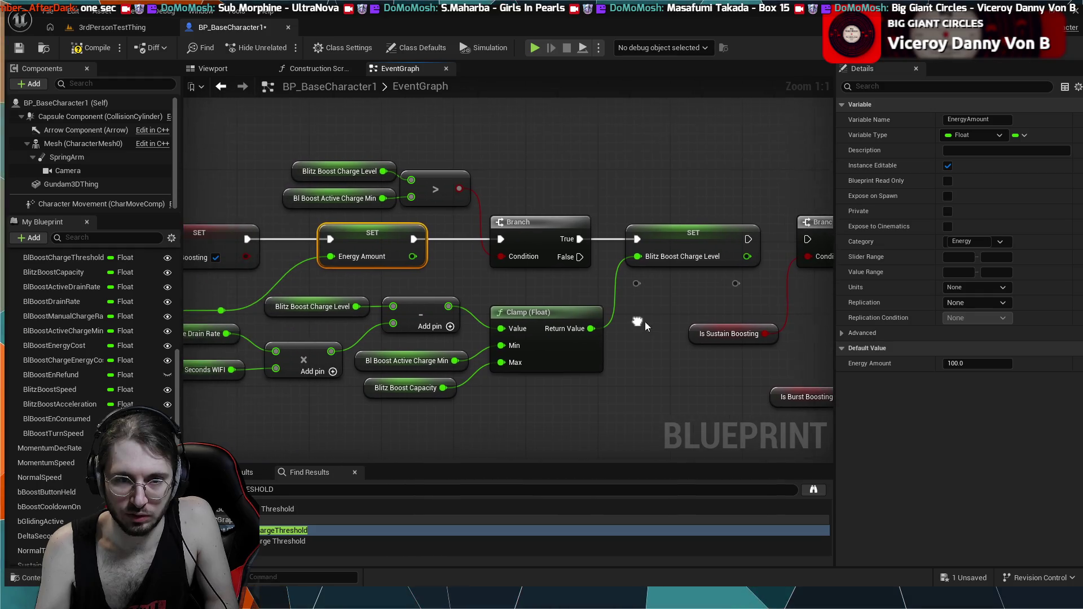
pyautogui.click(93, 48)
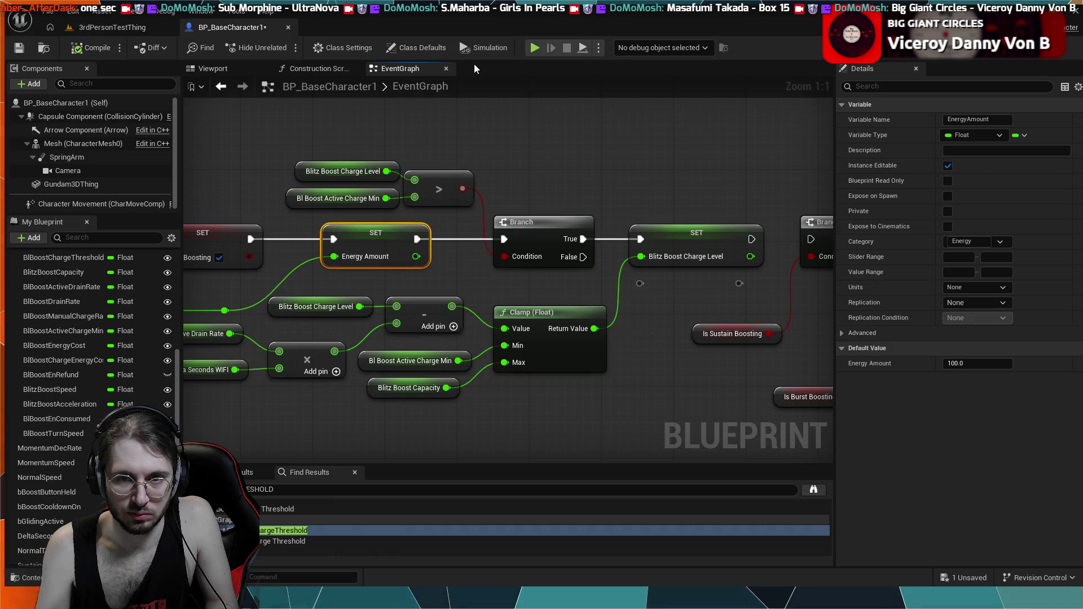
pyautogui.click(122, 28)
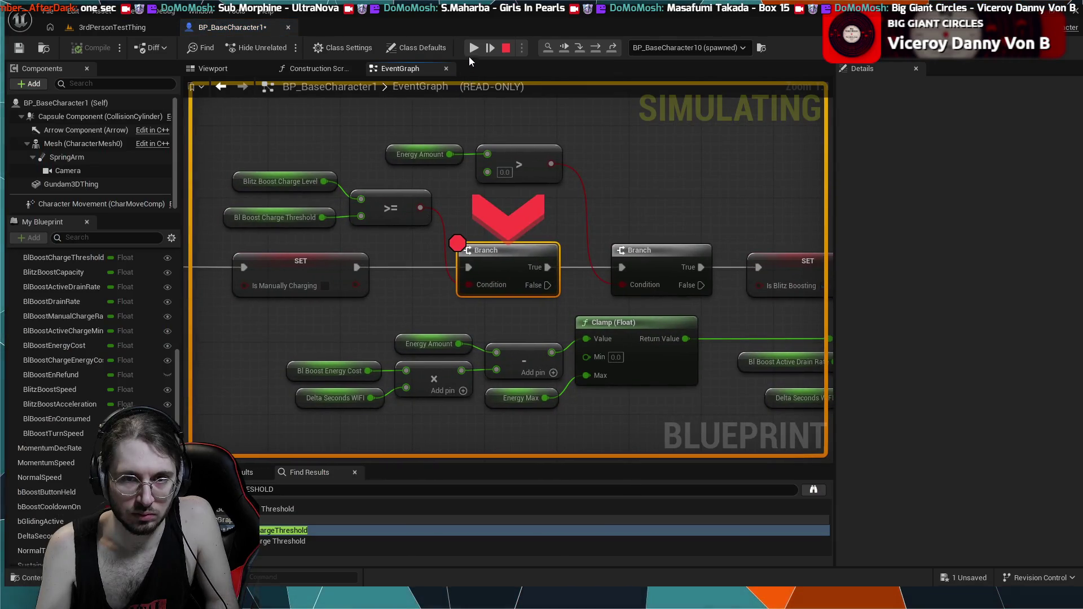
pyautogui.click(470, 52)
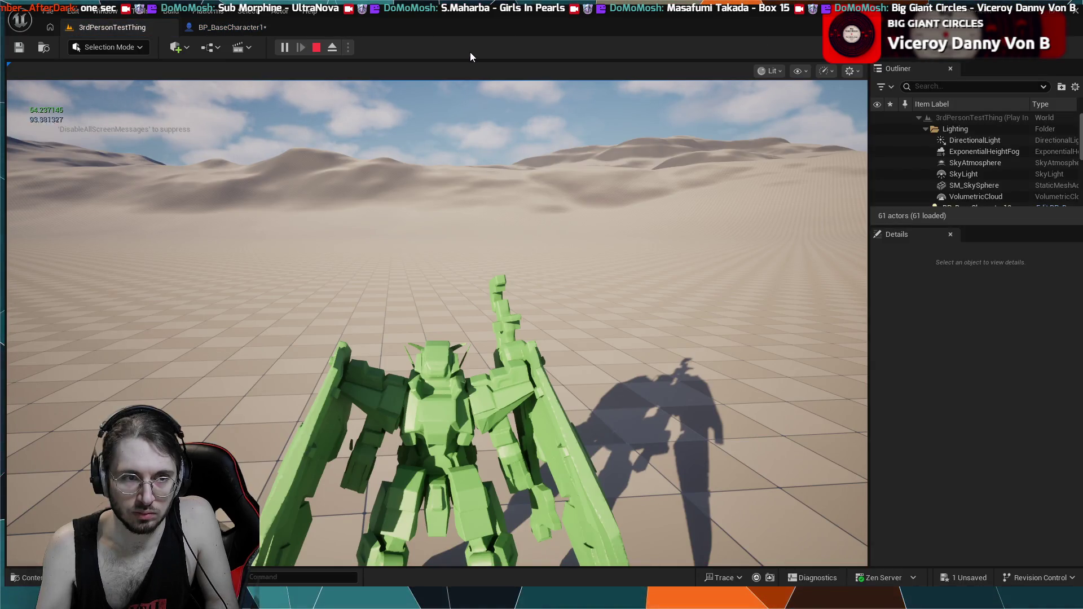
pyautogui.press('Escape')
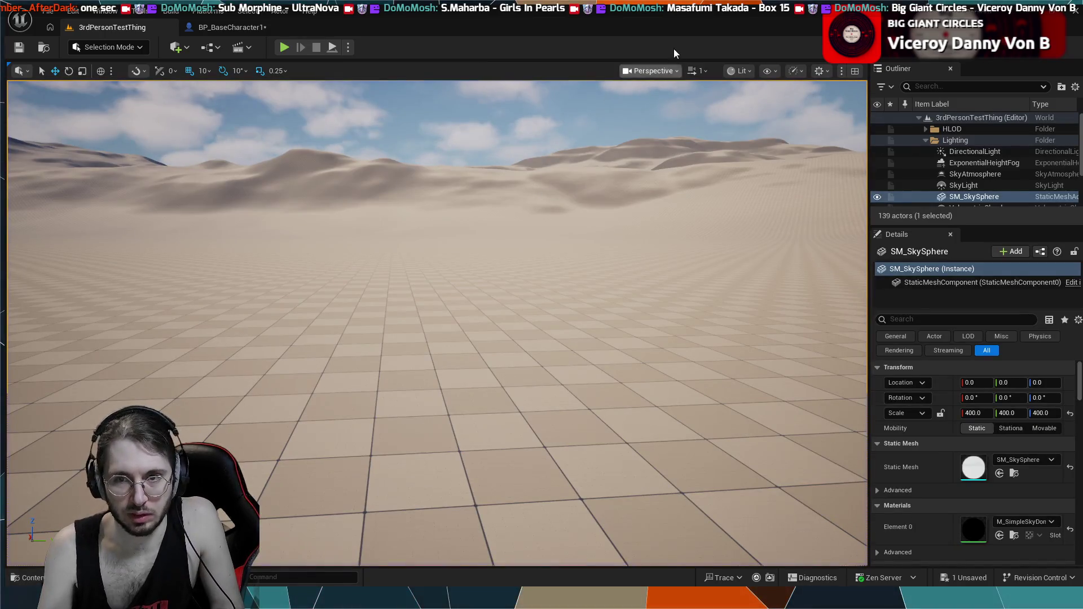
pyautogui.click(226, 26)
pyautogui.scroll(-4, 575, 201)
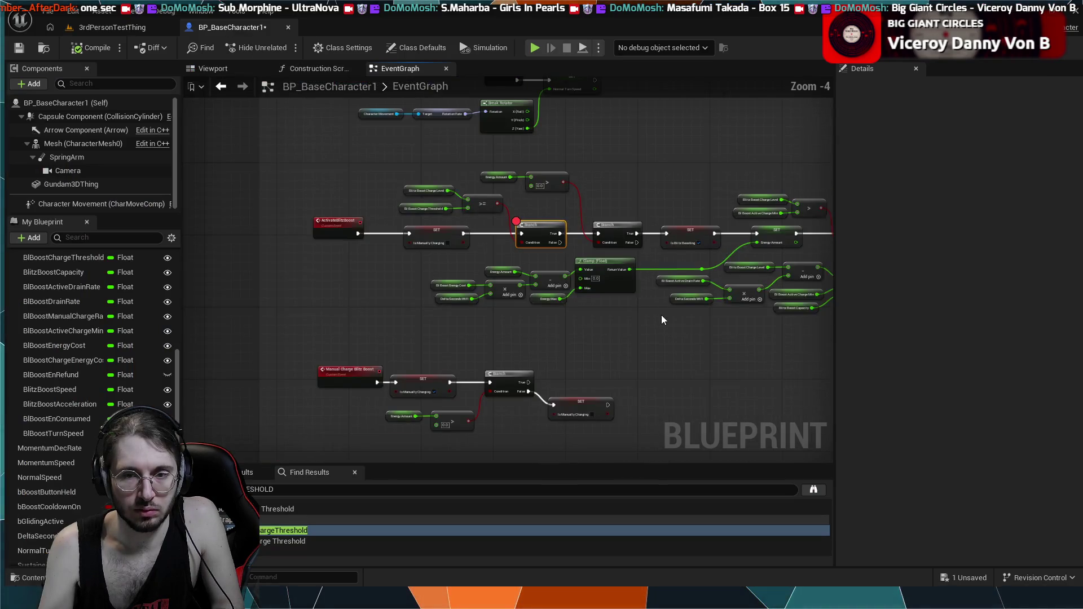
pyautogui.moveTo(570, 289)
pyautogui.mouseDown()
pyautogui.moveTo(537, 302)
pyautogui.moveTo(631, 396)
pyautogui.mouseUp()
pyautogui.scroll(1, 571, 343)
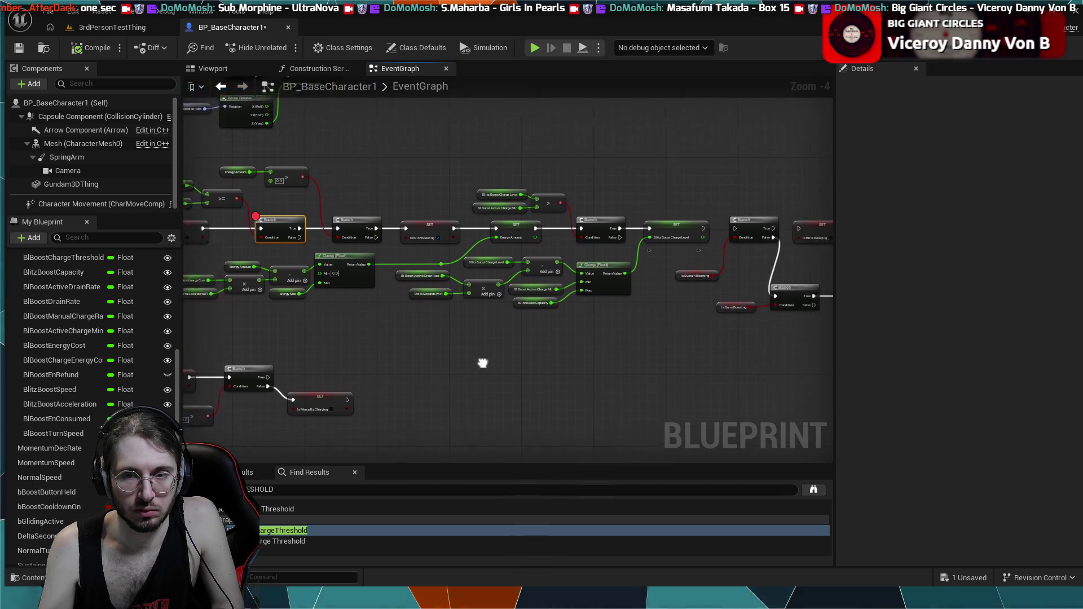
pyautogui.scroll(1, 483, 363)
pyautogui.scroll(1, 422, 387)
pyautogui.moveTo(469, 338); pyautogui.dragTo(314, 370)
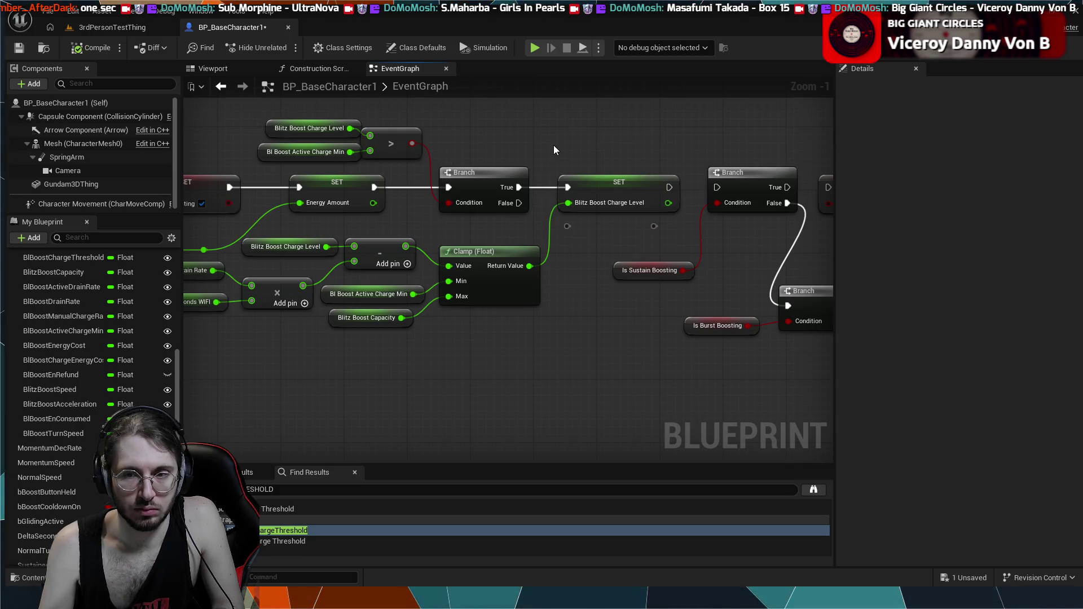
pyautogui.scroll(-2, 553, 144)
pyautogui.moveTo(557, 284)
pyautogui.mouseDown()
pyautogui.moveTo(548, 312)
pyautogui.moveTo(642, 308)
pyautogui.mouseUp()
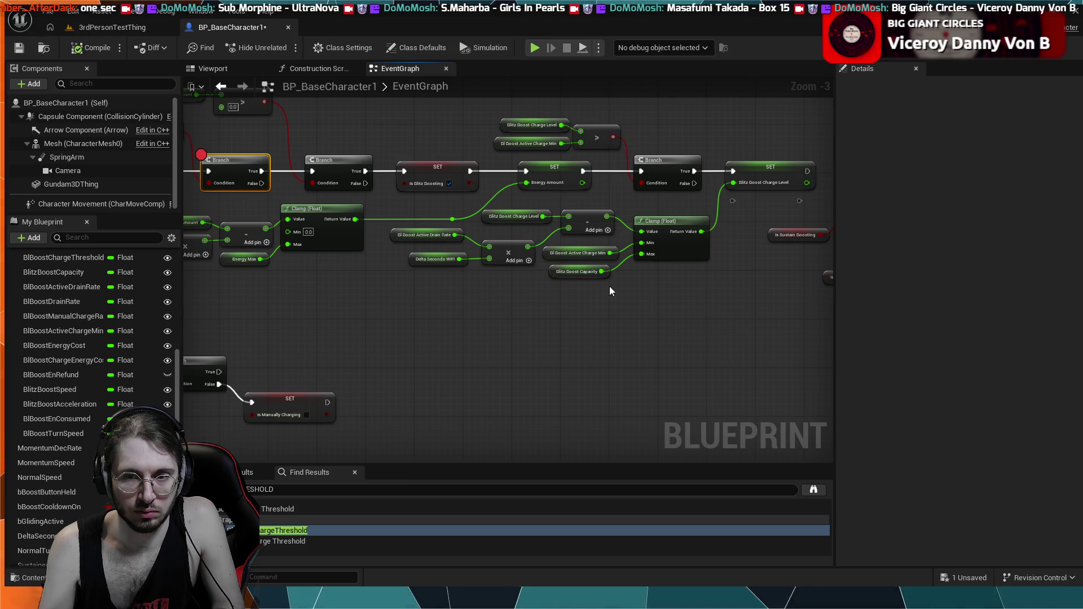
pyautogui.scroll(2, 609, 286)
pyautogui.scroll(1, 596, 280)
pyautogui.click(521, 266)
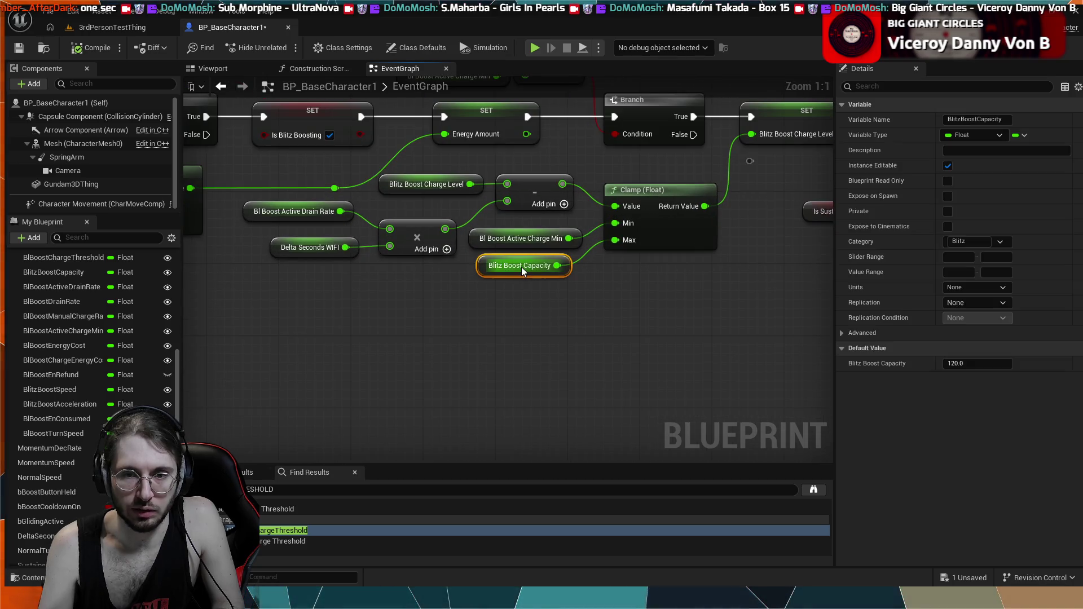
pyautogui.click(529, 237)
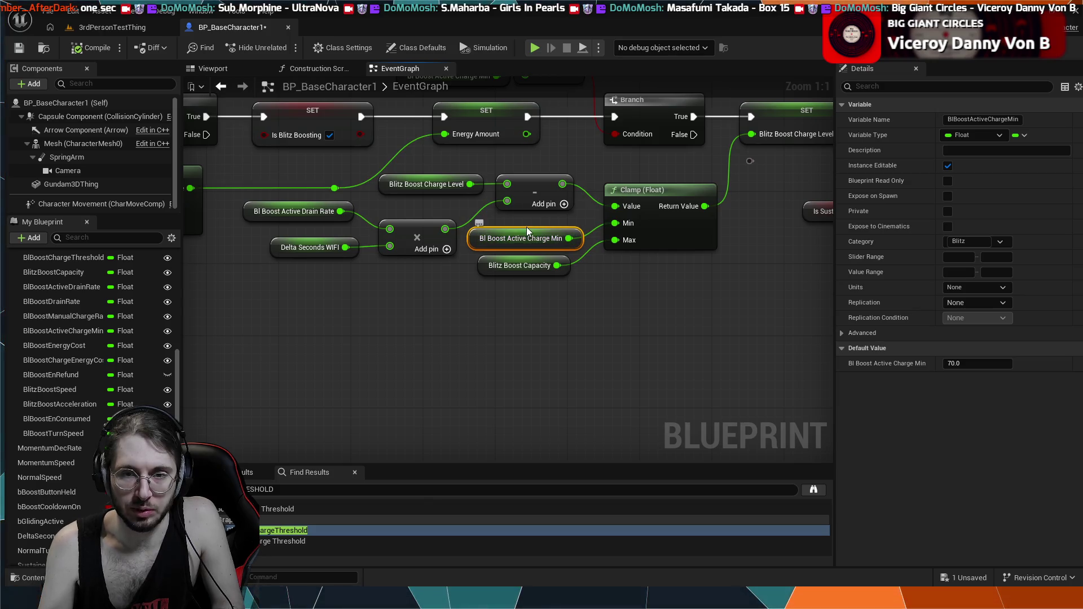
pyautogui.scroll(-1, 455, 200)
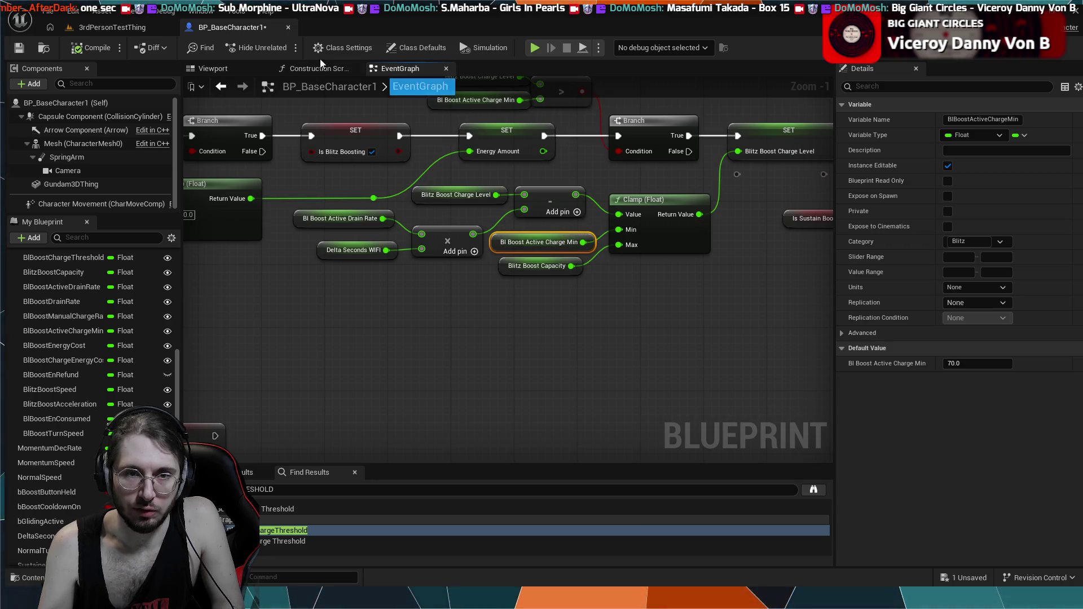
# - Run a quick play test from the level, then return to the character blueprint graph
pyautogui.click(123, 29)
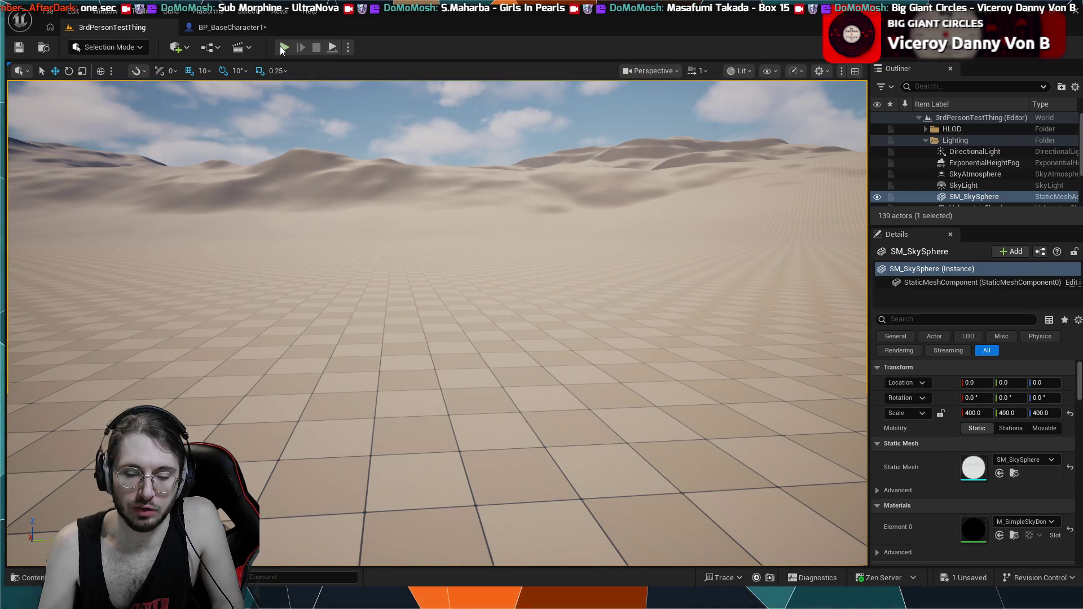
pyautogui.click(283, 48)
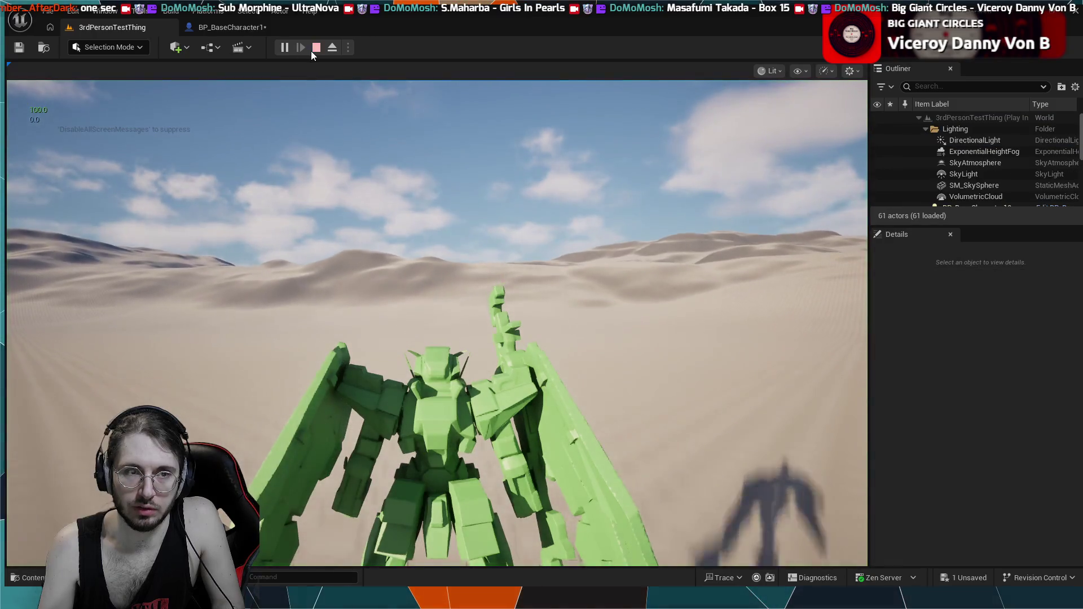
pyautogui.click(313, 50)
pyautogui.click(232, 27)
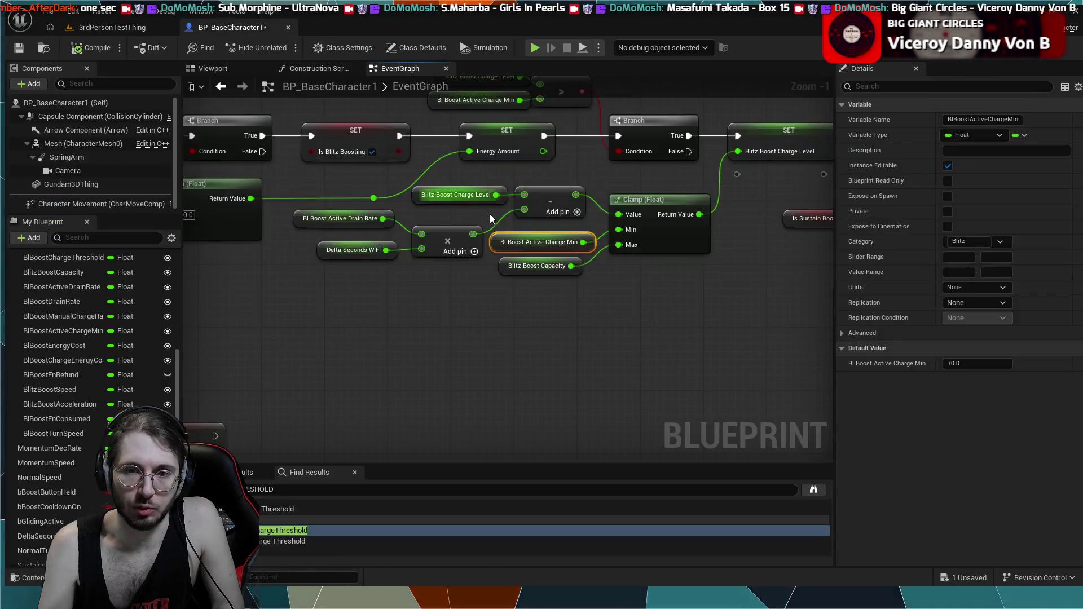
# - Connect Bl Boost Active Charge Min to the drain Clamp's Min pin and start a test play
pyautogui.moveTo(591, 338); pyautogui.dragTo(560, 383)
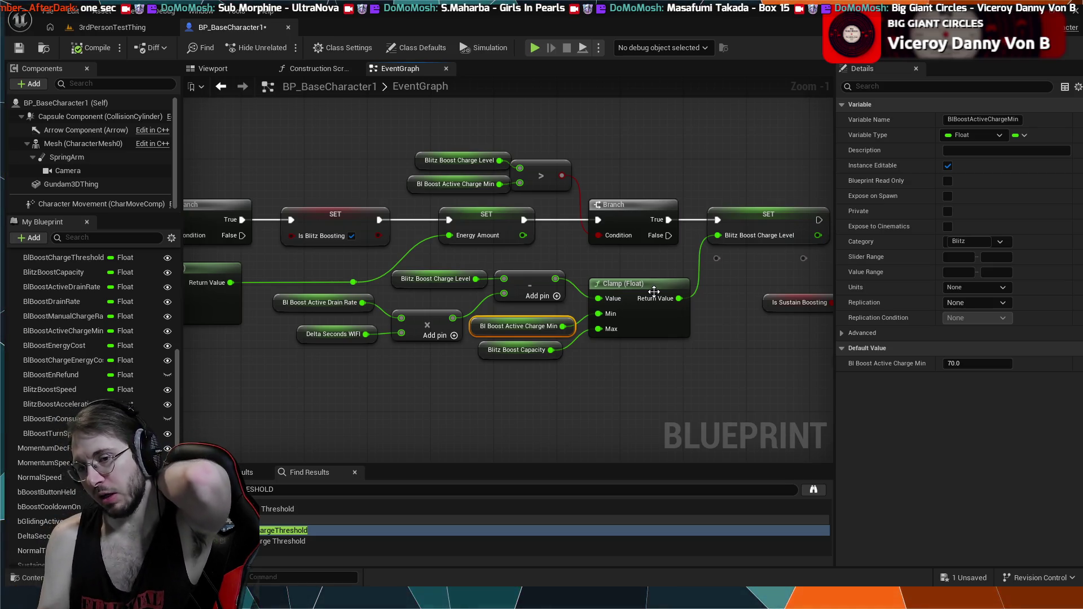
pyautogui.moveTo(615, 319); pyautogui.dragTo(611, 316)
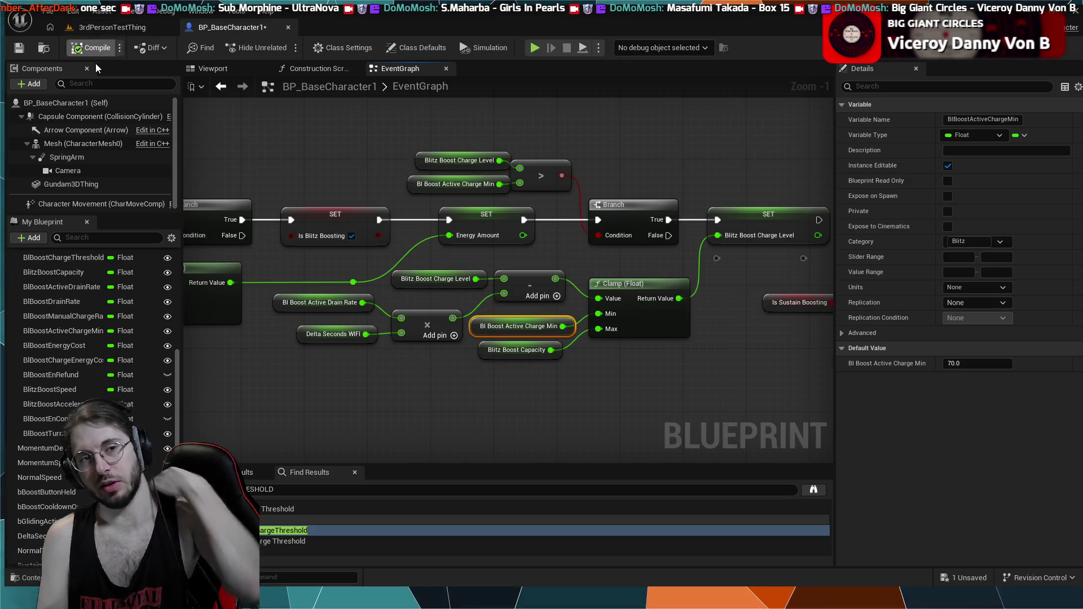
pyautogui.hotkey('alt', 'p')
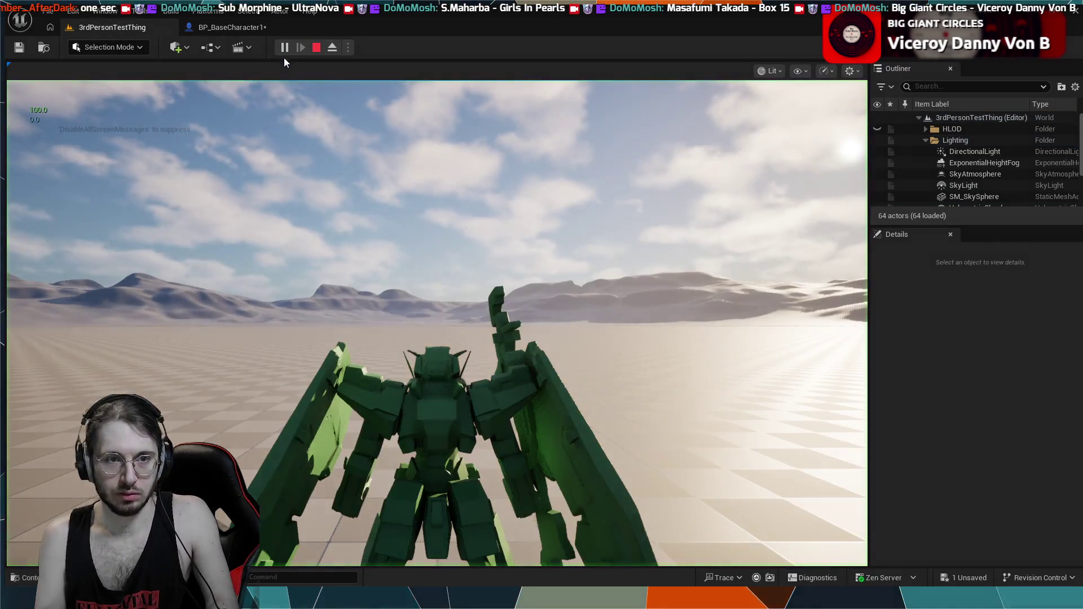
# - Resume the game past the breakpoint, end the play session and return to the blueprint
pyautogui.click(284, 85)
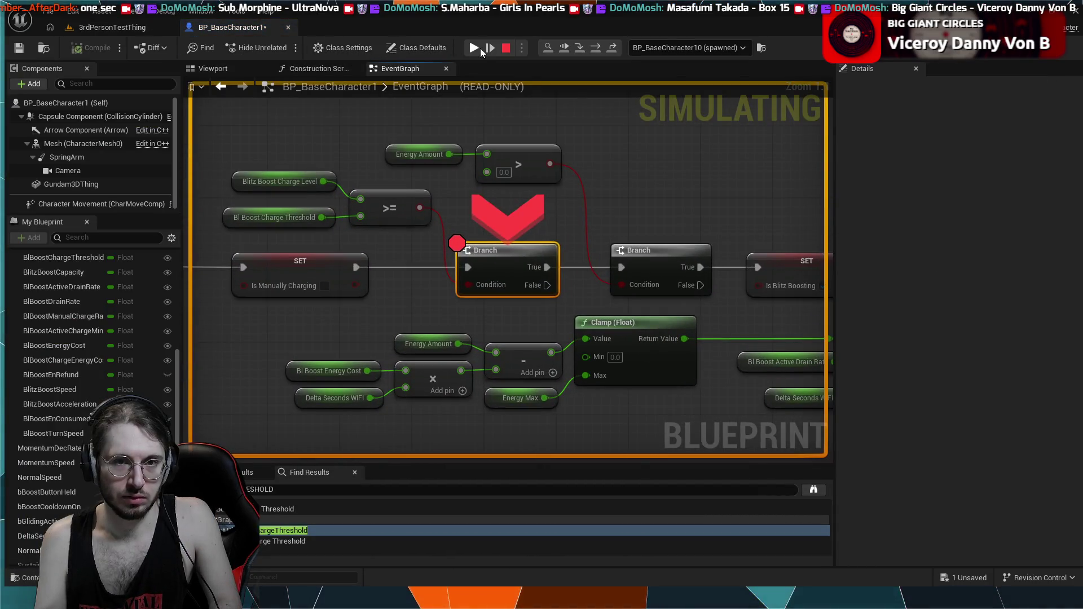
pyautogui.click(478, 48)
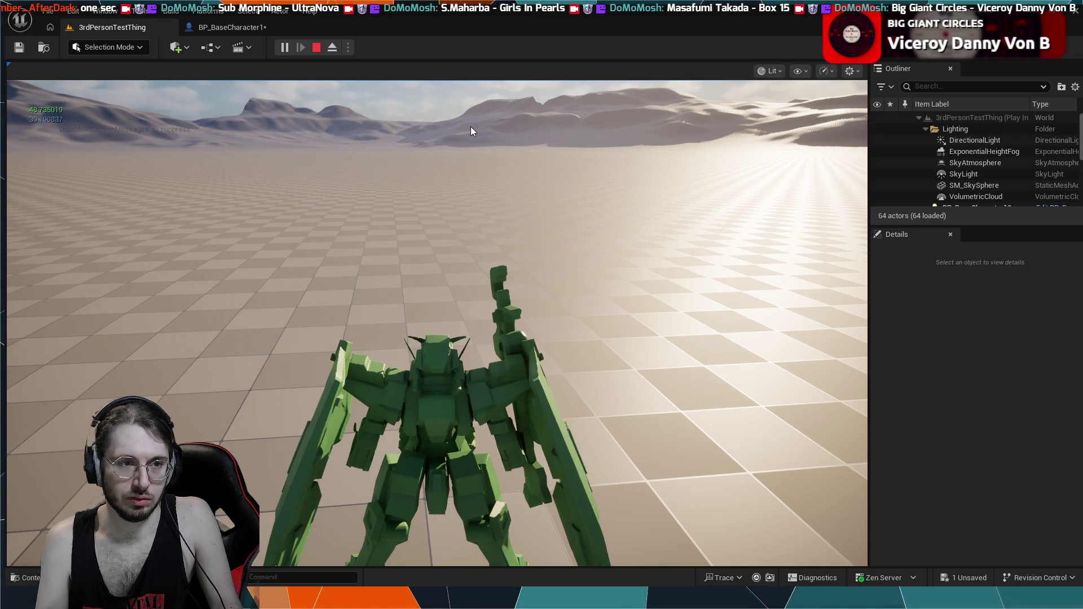
pyautogui.press('Escape')
pyautogui.click(232, 28)
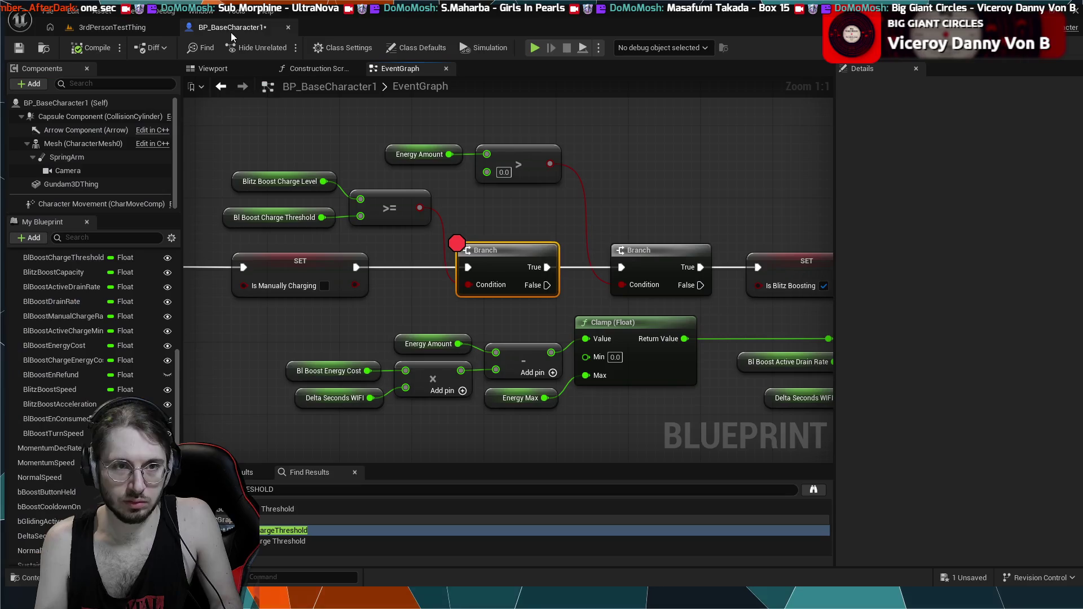
# - Review the ActivateBlitzBoost event nodes and the drain clamp and branch nodes
pyautogui.scroll(-3, 617, 384)
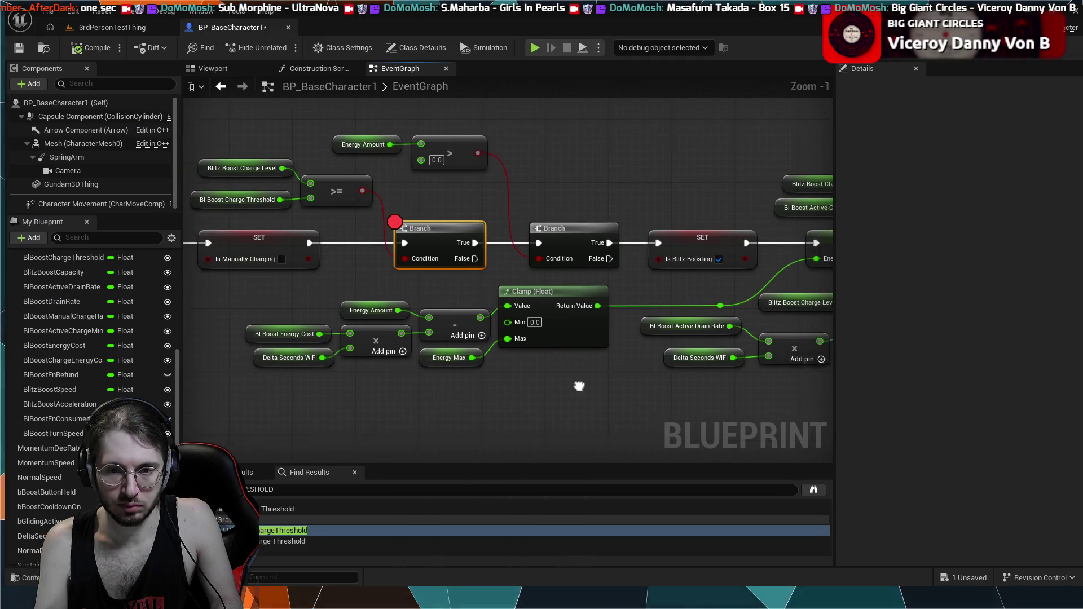
pyautogui.moveTo(551, 377)
pyautogui.mouseDown()
pyautogui.moveTo(469, 356)
pyautogui.moveTo(509, 357)
pyautogui.mouseUp()
pyautogui.scroll(-1, 469, 354)
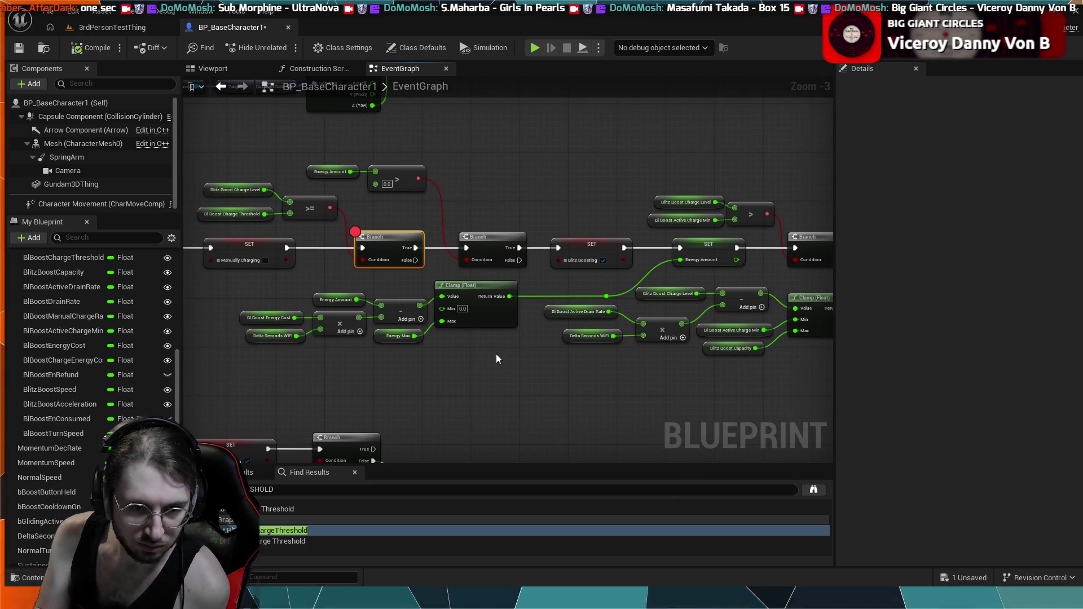
pyautogui.moveTo(331, 324); pyautogui.dragTo(397, 371)
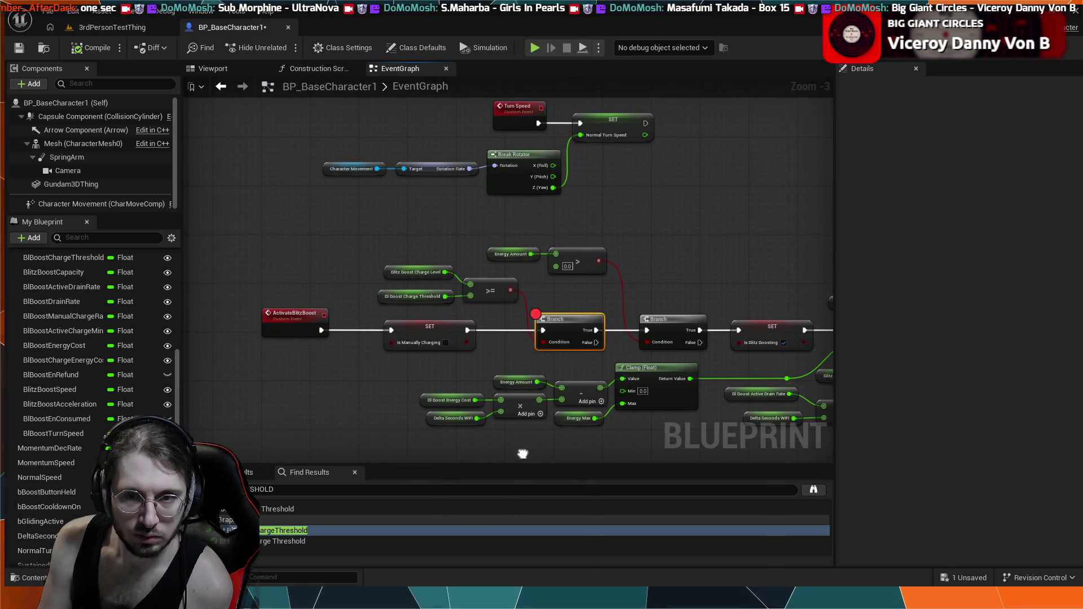
pyautogui.moveTo(519, 450); pyautogui.dragTo(483, 411)
pyautogui.moveTo(581, 408)
pyautogui.mouseDown()
pyautogui.moveTo(385, 346)
pyautogui.moveTo(483, 354)
pyautogui.mouseUp()
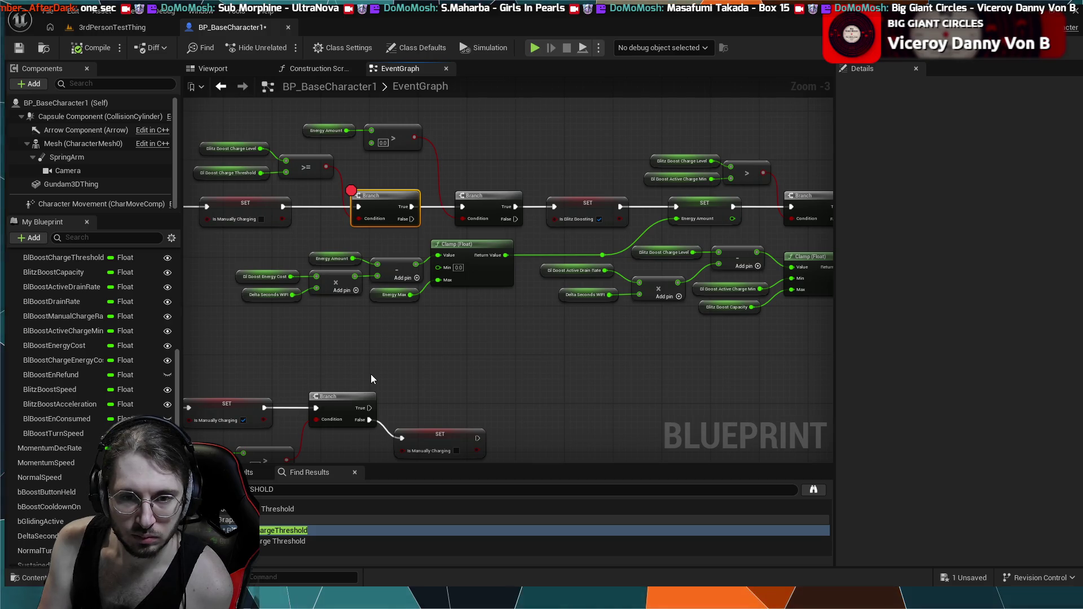
pyautogui.scroll(-2, 370, 376)
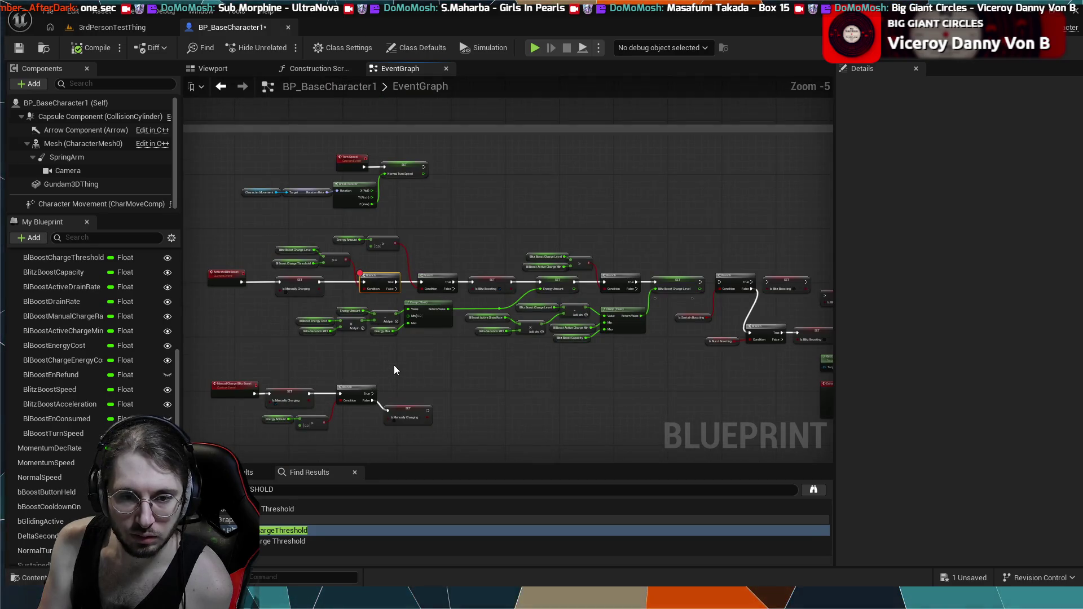
pyautogui.scroll(3, 394, 366)
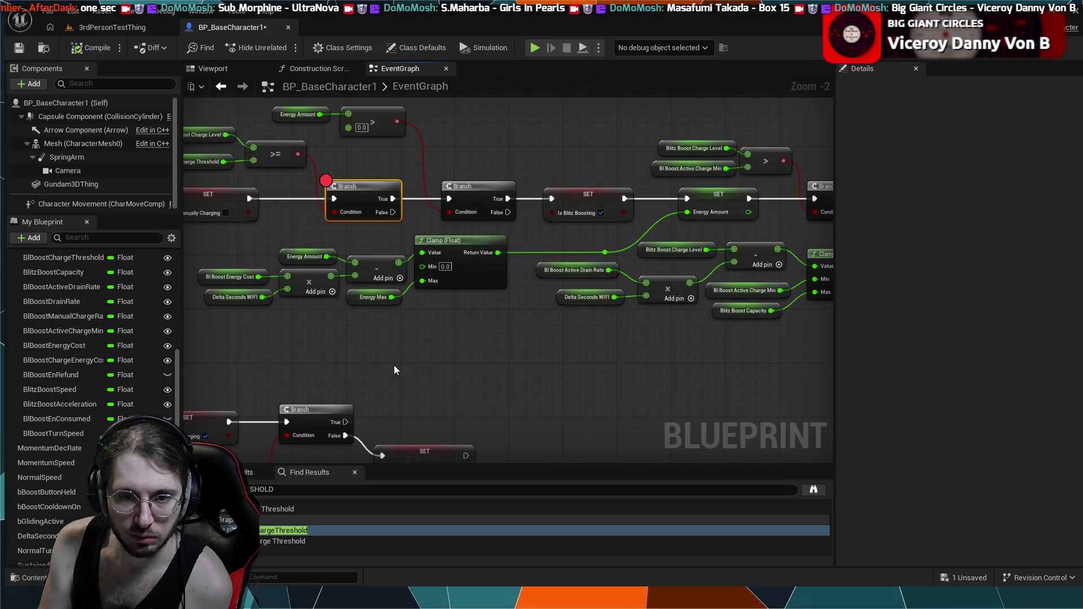
pyautogui.moveTo(394, 370)
pyautogui.mouseDown()
pyautogui.moveTo(358, 375)
pyautogui.moveTo(490, 363)
pyautogui.mouseUp()
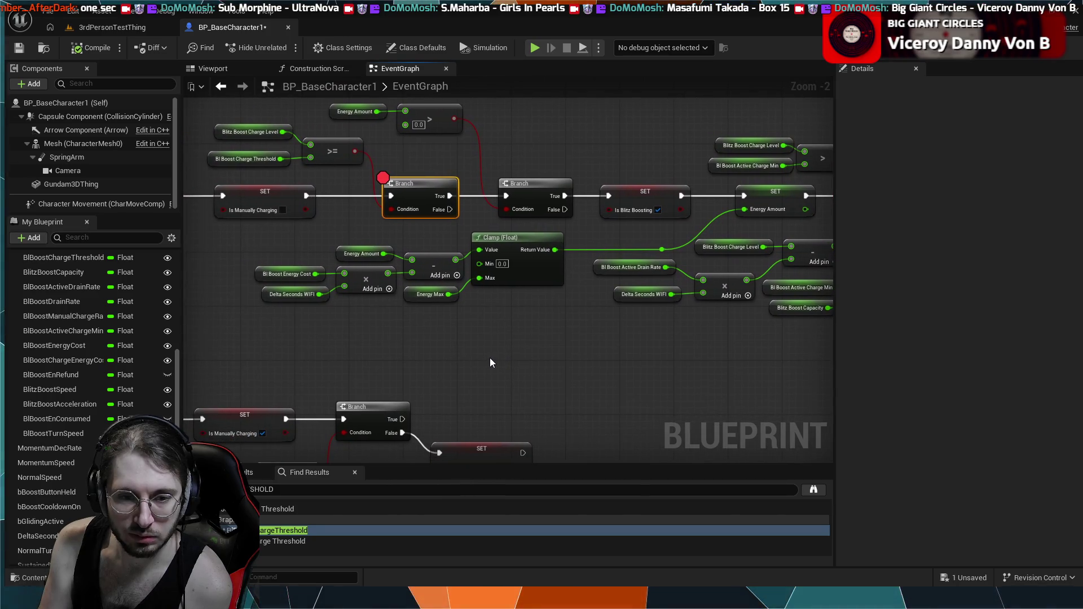
# - Replace the old blueprint search term with 'Blitz' and run the search
pyautogui.click(314, 489)
pyautogui.hotkey('ctrl', 'a')
pyautogui.press('BackSpace')
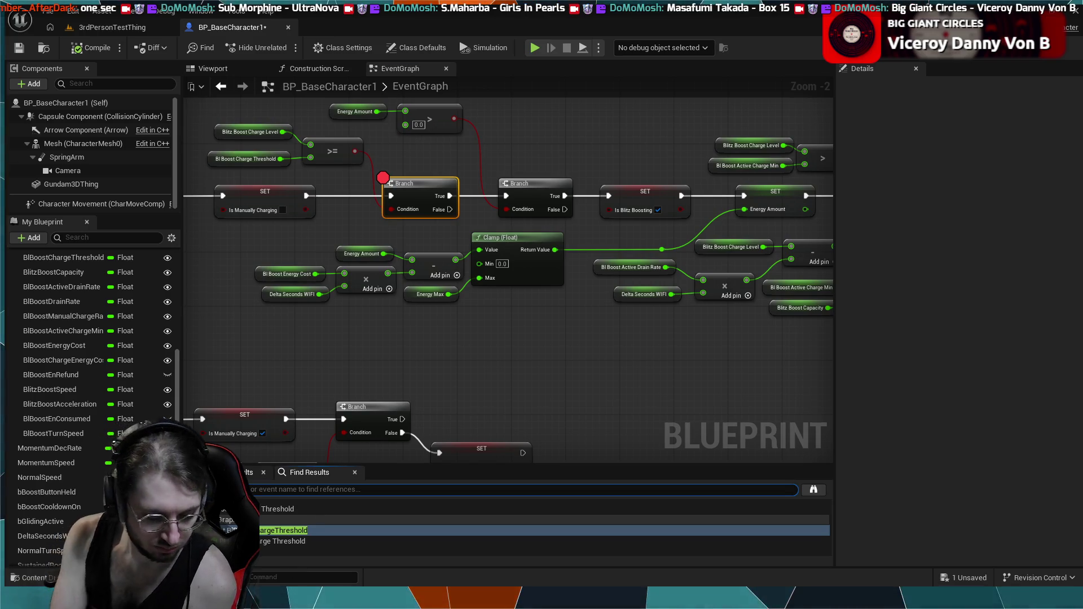
pyautogui.write('Blitz')
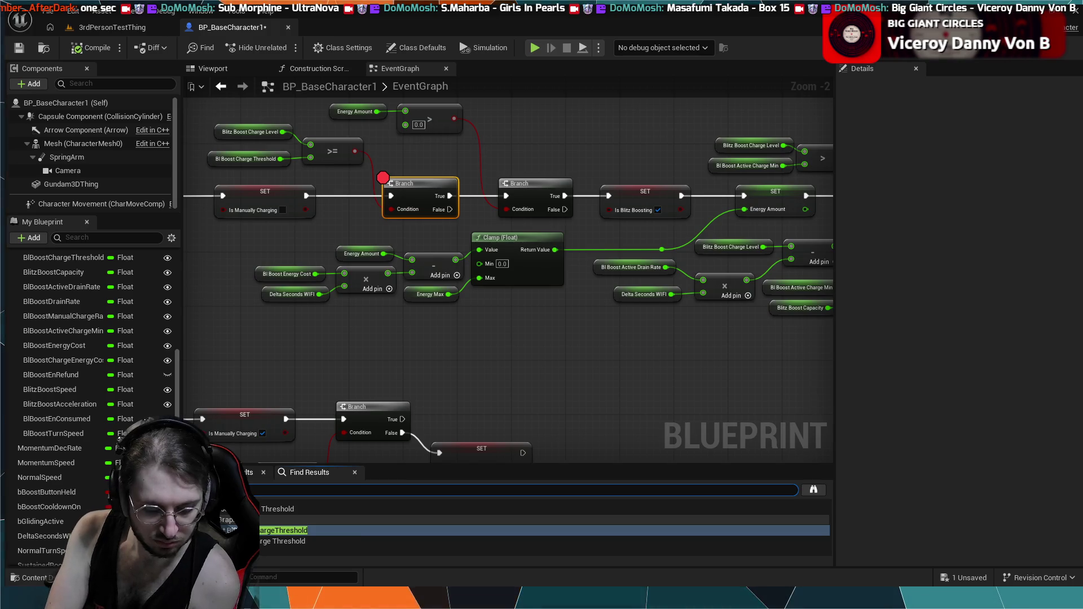
pyautogui.press('Return')
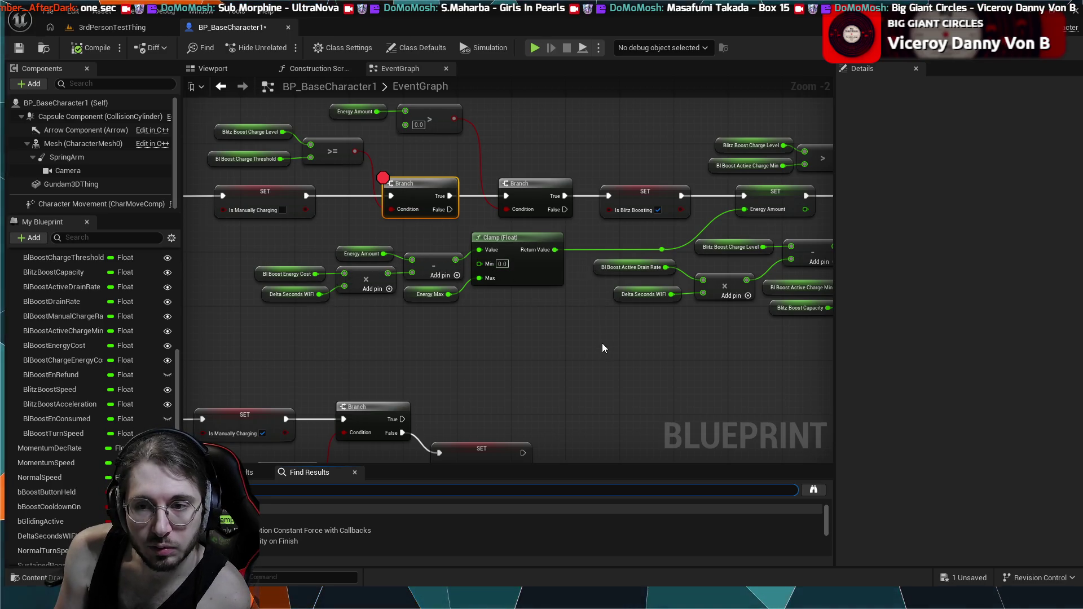
# - Jump from the Find Results to the Clamp nodes and frame the Sustained Boost Drain section
pyautogui.click(270, 516)
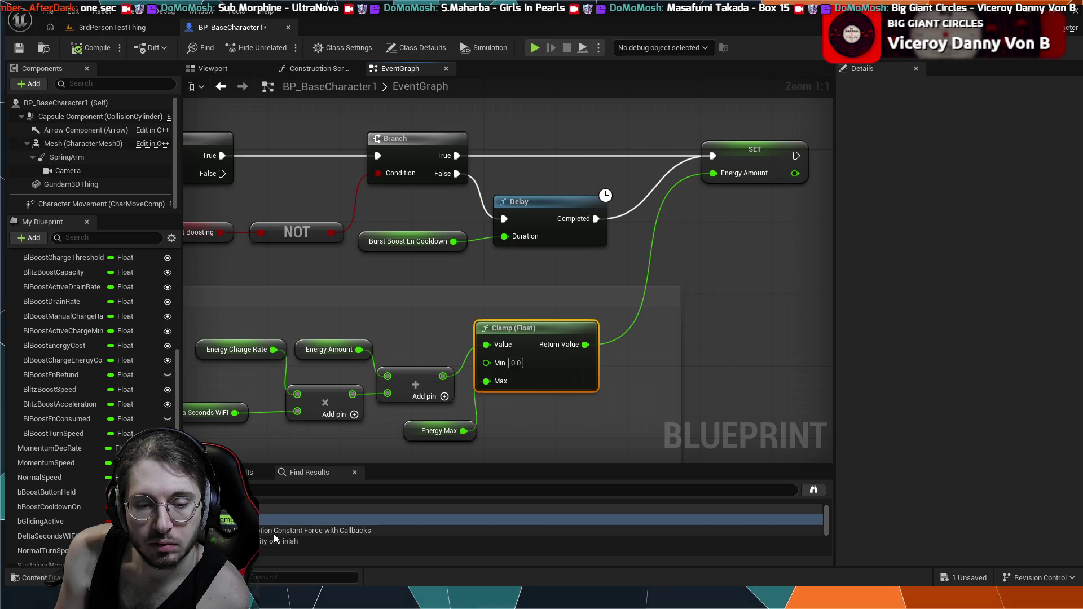
pyautogui.click(282, 551)
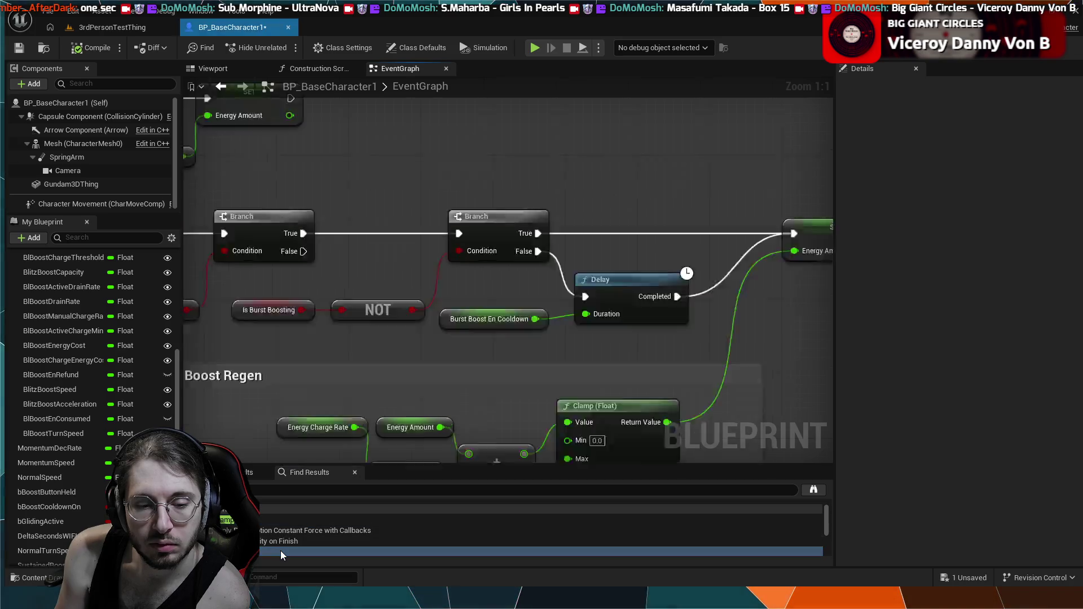
pyautogui.moveTo(406, 425)
pyautogui.mouseDown()
pyautogui.moveTo(520, 364)
pyautogui.moveTo(486, 350)
pyautogui.mouseUp()
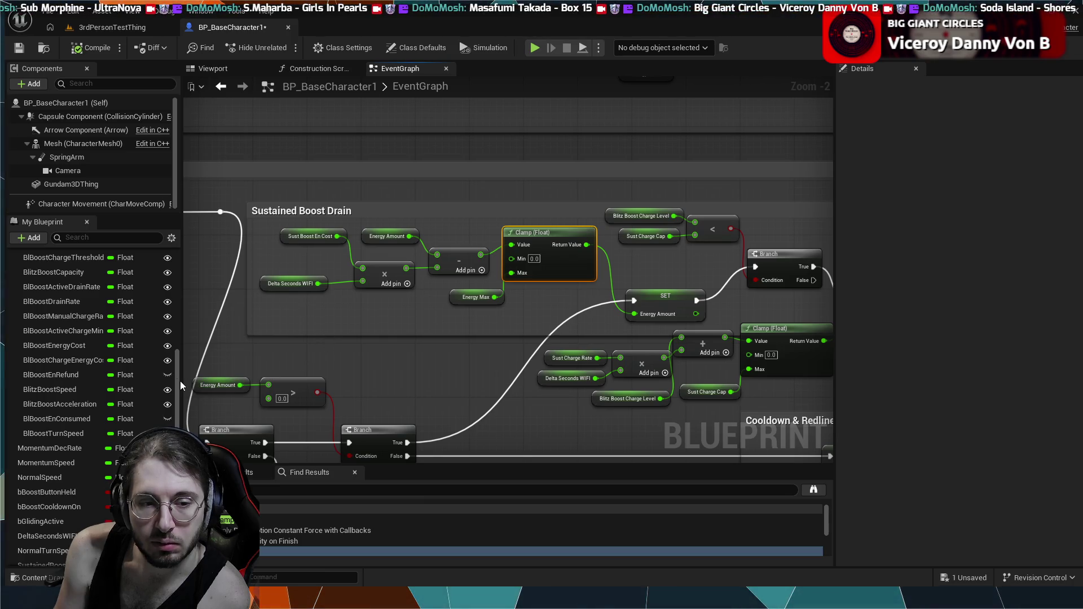
pyautogui.scroll(5, 177, 379)
pyautogui.click(71, 405)
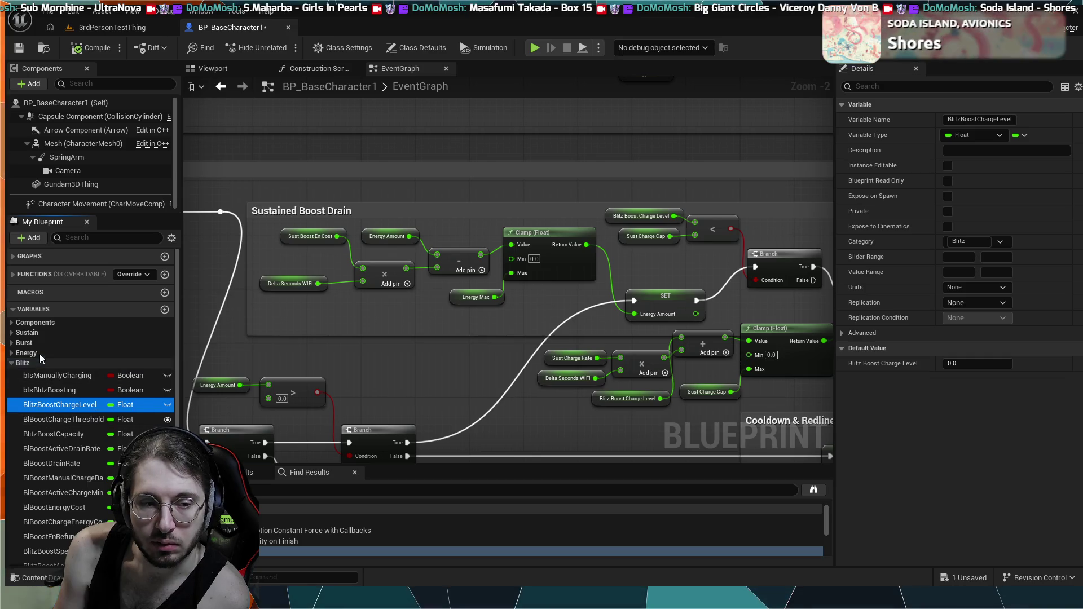
pyautogui.click(11, 323)
pyautogui.click(12, 367)
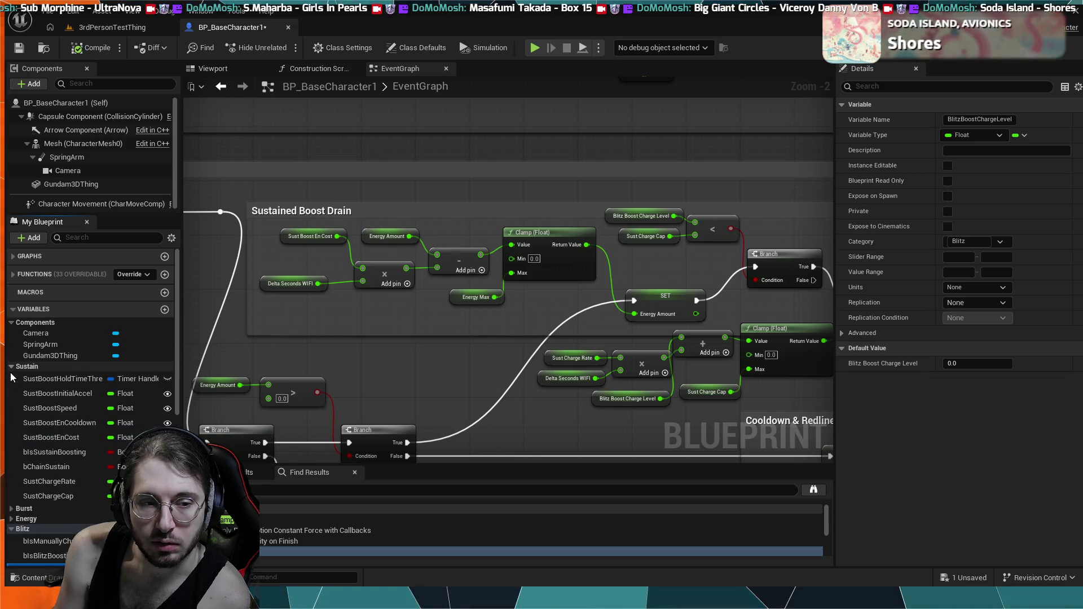
pyautogui.scroll(-5, 12, 518)
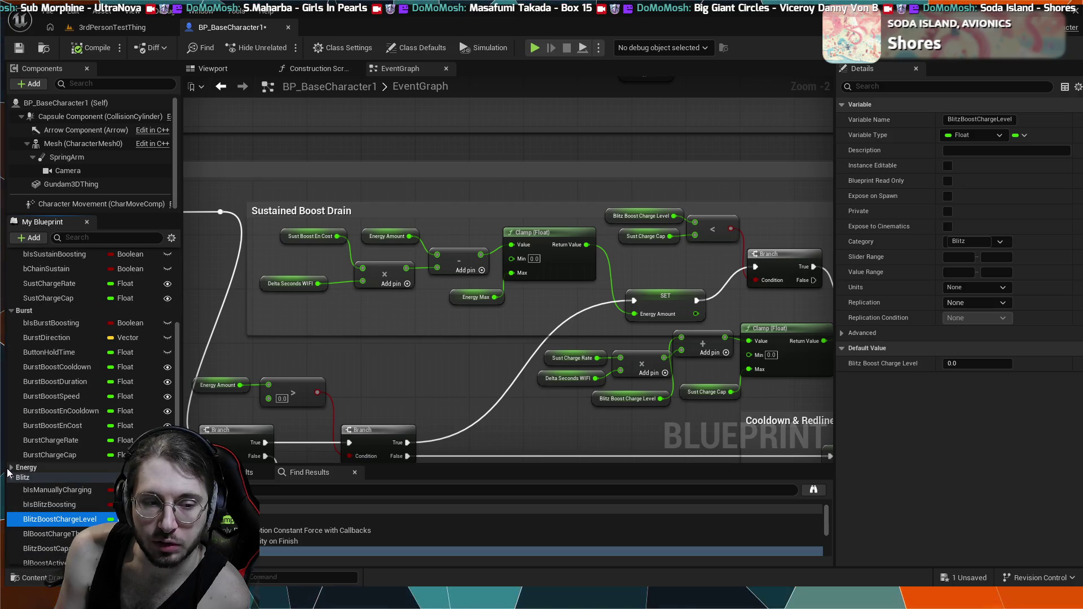
pyautogui.moveTo(267, 242)
pyautogui.mouseDown()
pyautogui.moveTo(493, 275)
pyautogui.moveTo(581, 302)
pyautogui.moveTo(468, 227)
pyautogui.mouseUp()
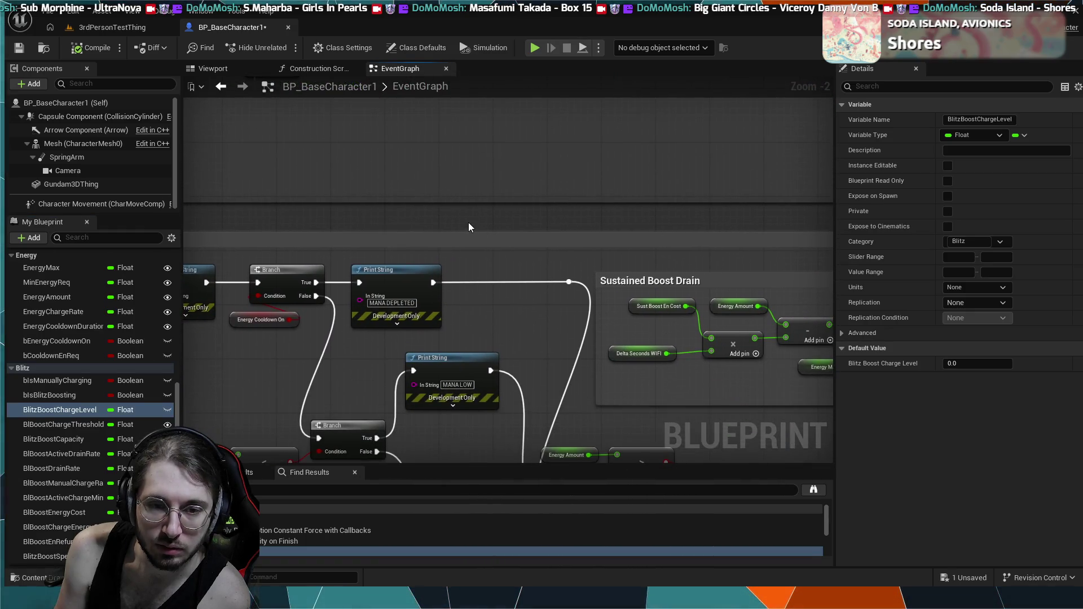
pyautogui.click(70, 427)
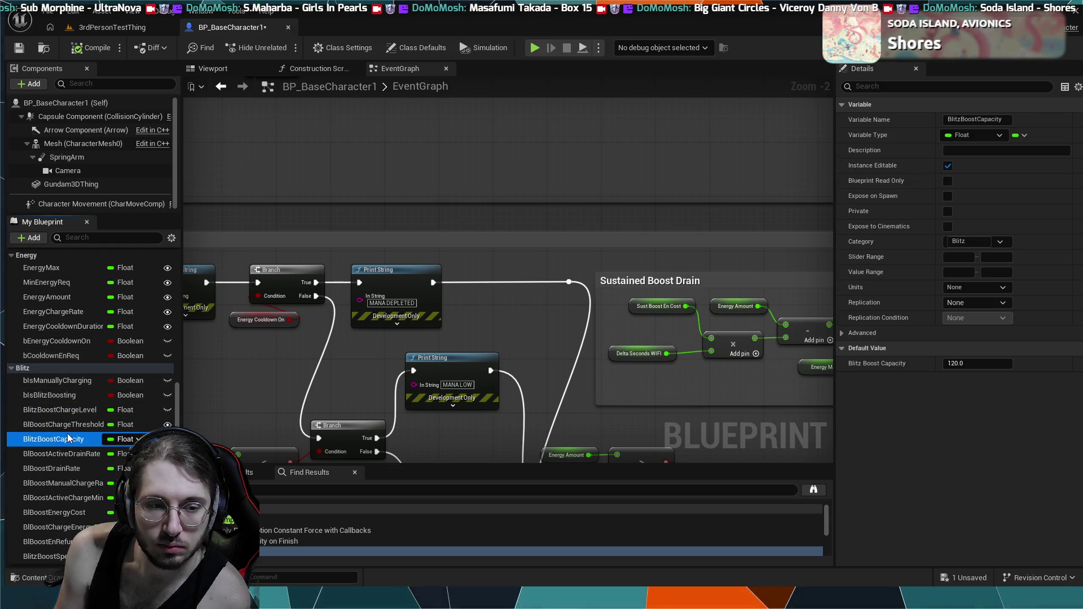
pyautogui.scroll(-3, 510, 336)
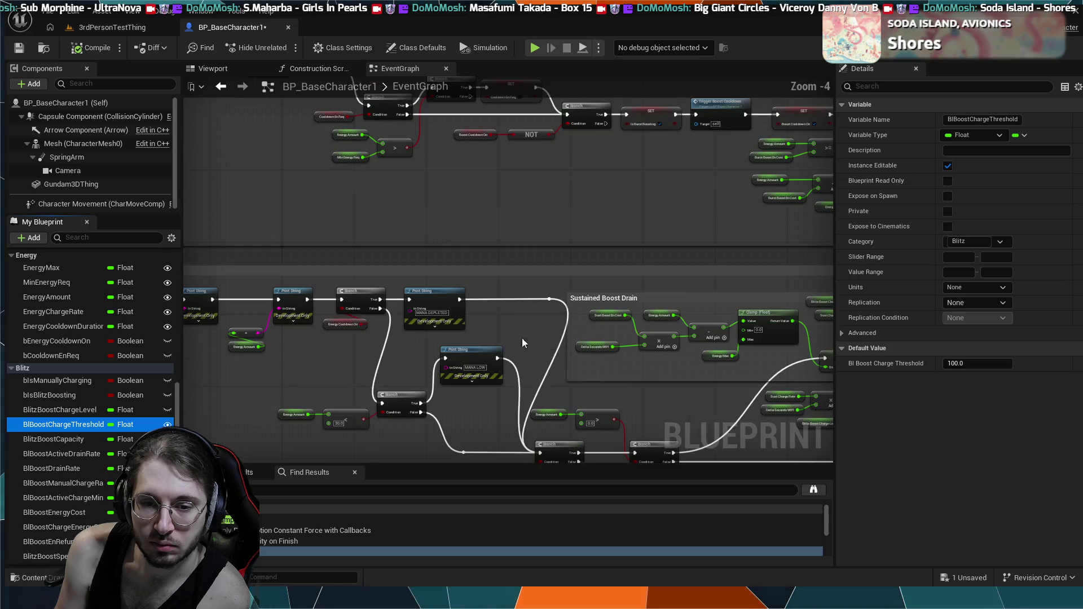
pyautogui.scroll(4, 417, 290)
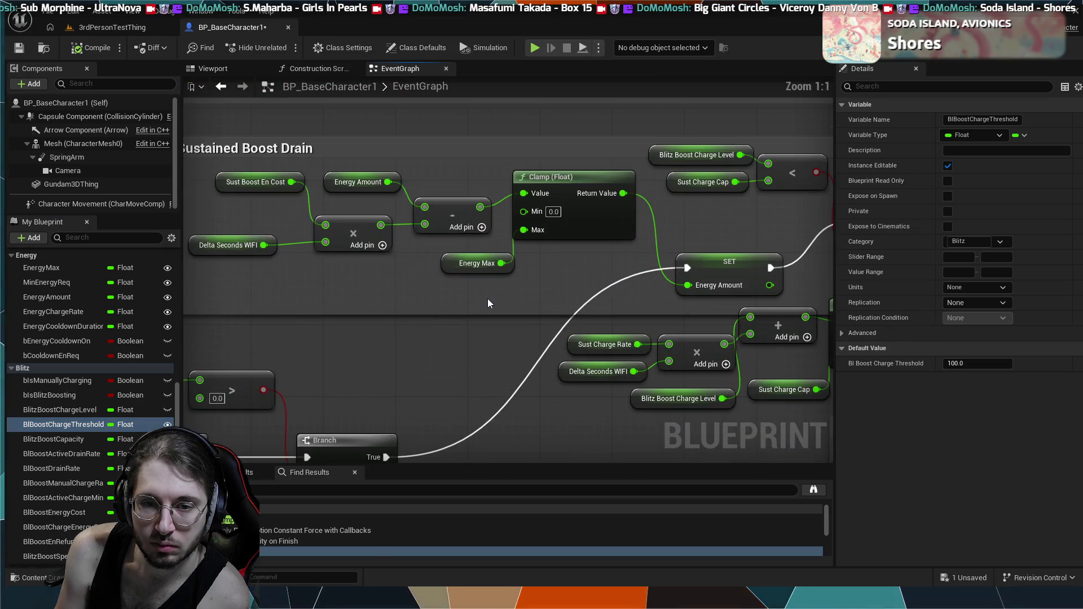
pyautogui.scroll(1, 488, 299)
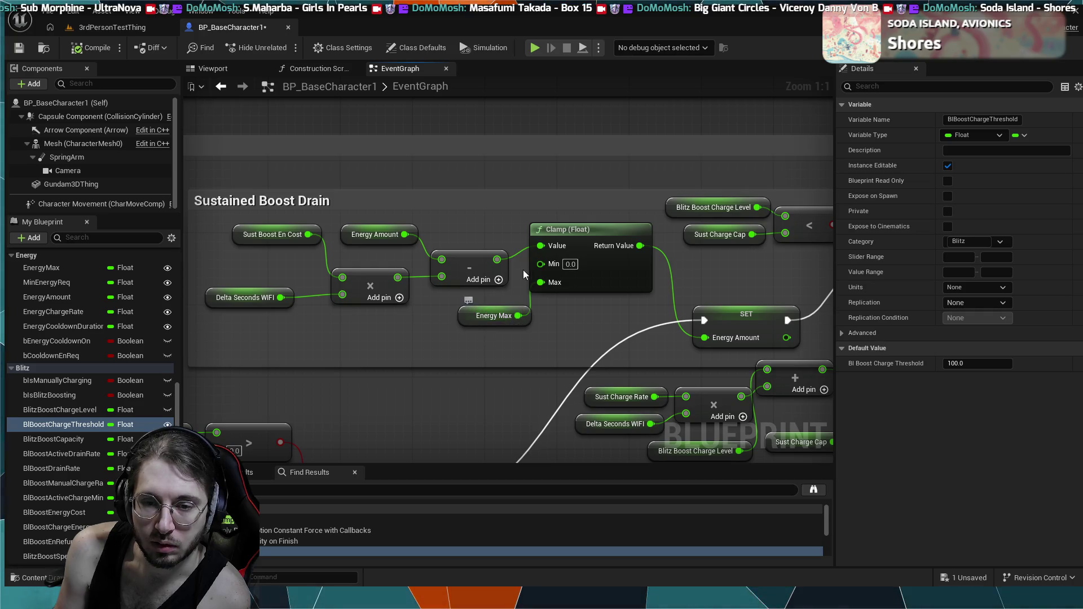
pyautogui.click(483, 316)
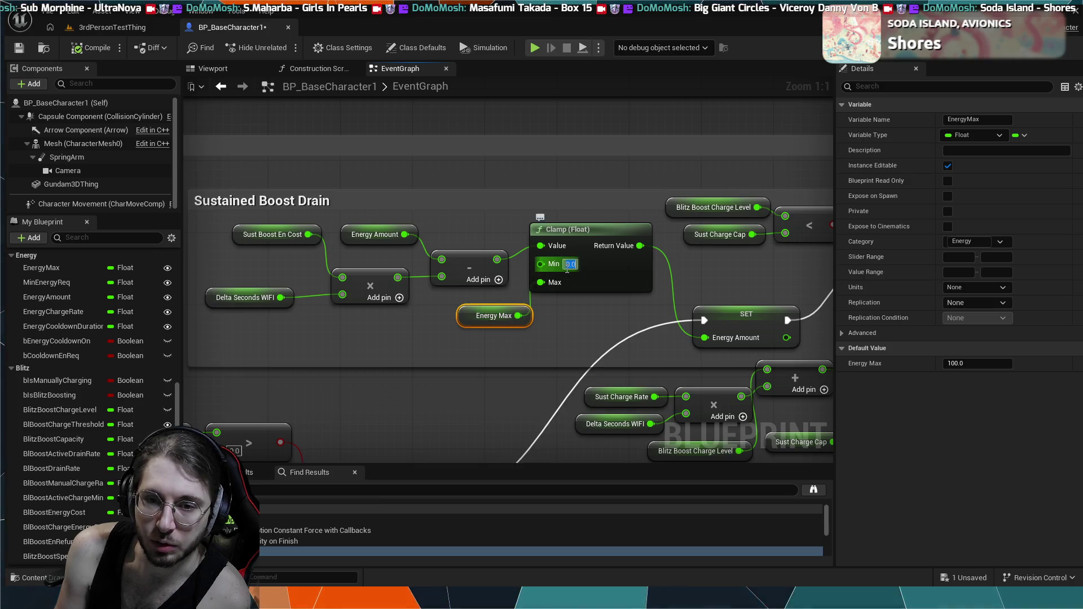
pyautogui.click(579, 311)
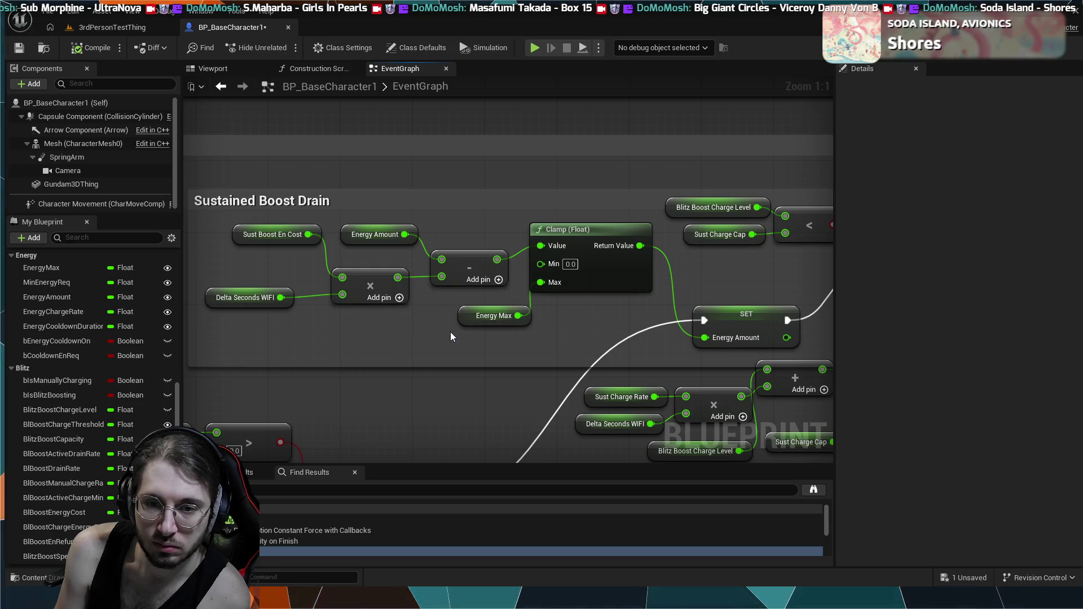
pyautogui.scroll(-4, 400, 299)
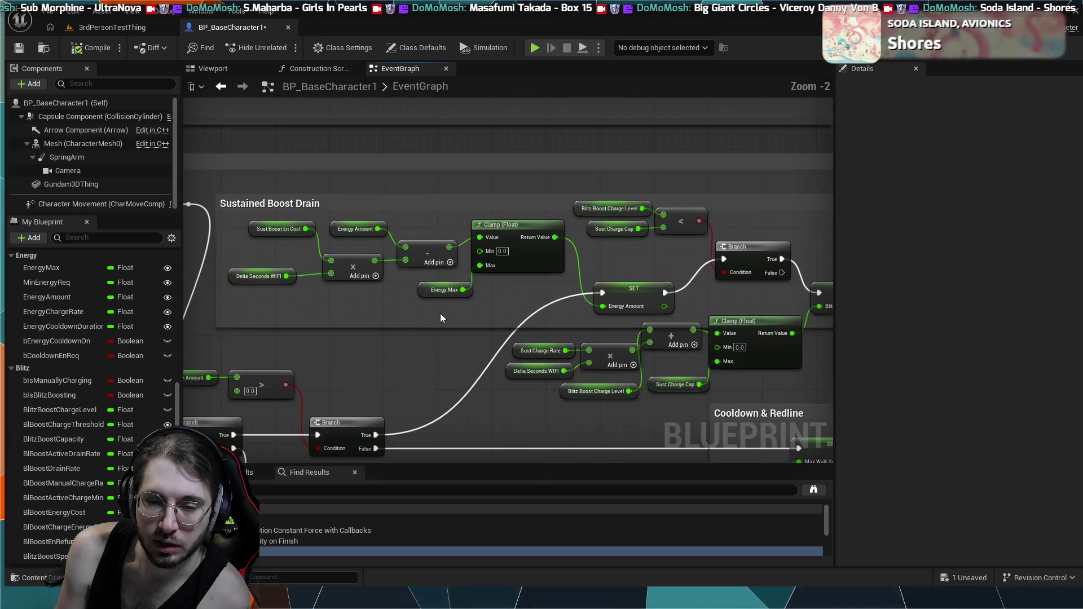
pyautogui.moveTo(464, 345)
pyautogui.mouseDown()
pyautogui.moveTo(585, 375)
pyautogui.moveTo(581, 328)
pyautogui.moveTo(493, 343)
pyautogui.moveTo(419, 320)
pyautogui.moveTo(338, 322)
pyautogui.moveTo(336, 303)
pyautogui.moveTo(455, 280)
pyautogui.moveTo(357, 331)
pyautogui.moveTo(504, 370)
pyautogui.moveTo(567, 321)
pyautogui.moveTo(649, 333)
pyautogui.mouseUp()
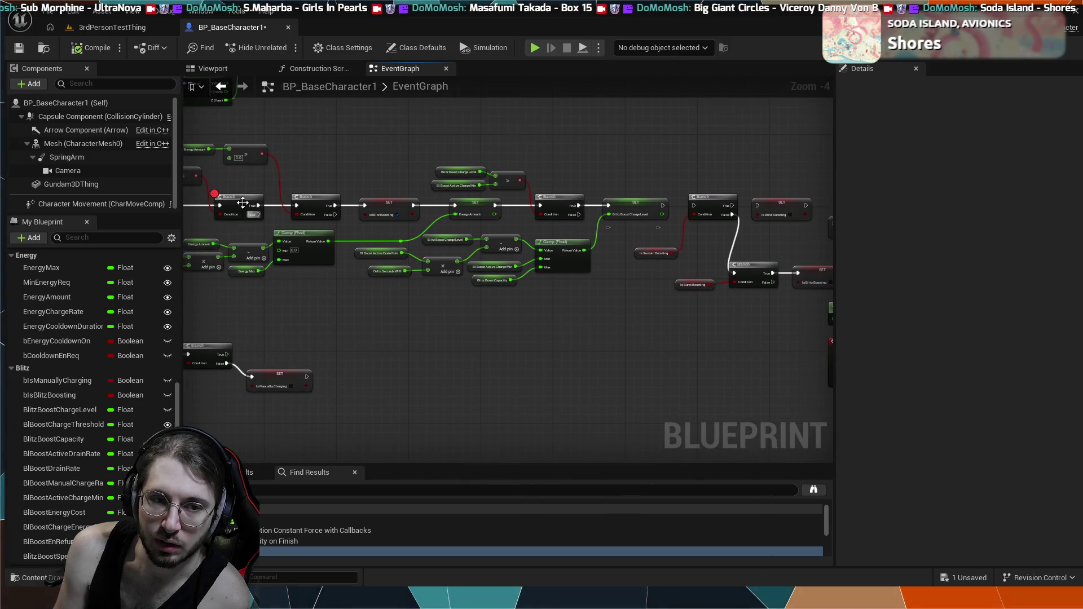
# - Pan through the boost chains and check the EnergyMax and BlitzBoostCapacity default values
pyautogui.moveTo(254, 332)
pyautogui.mouseDown()
pyautogui.moveTo(334, 343)
pyautogui.moveTo(429, 316)
pyautogui.mouseUp()
pyautogui.moveTo(282, 242); pyautogui.dragTo(363, 255)
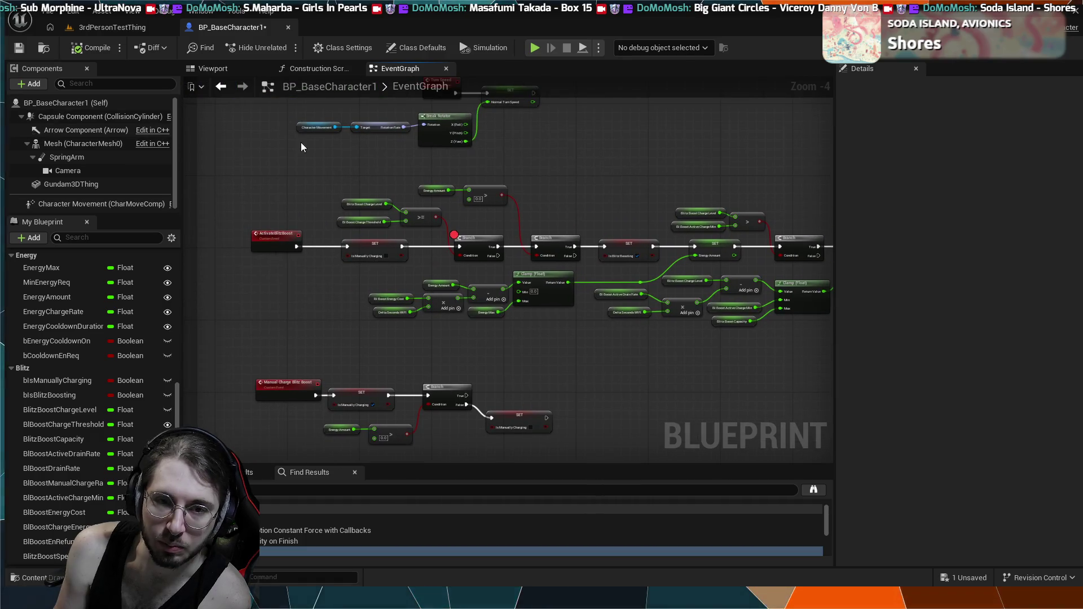
pyautogui.moveTo(301, 142); pyautogui.dragTo(391, 249)
pyautogui.scroll(5, 458, 290)
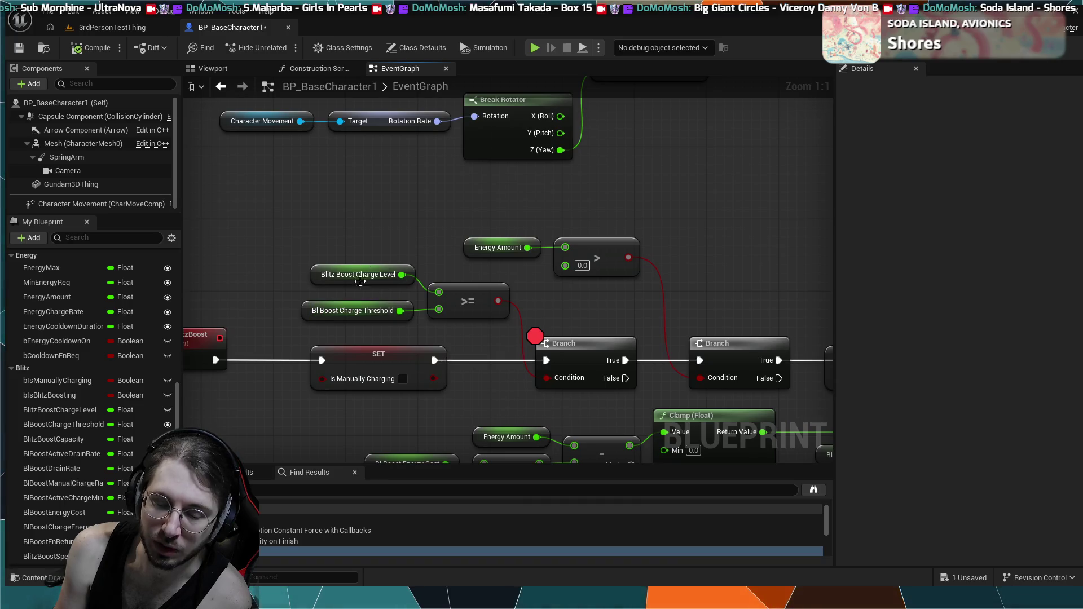
pyautogui.scroll(3, 68, 355)
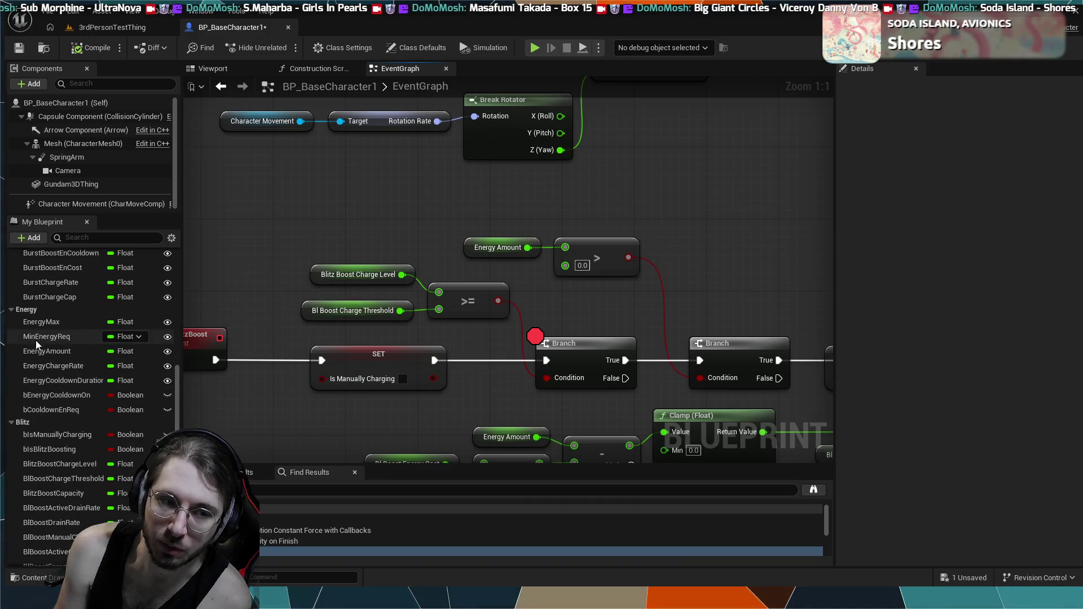
pyautogui.click(37, 341)
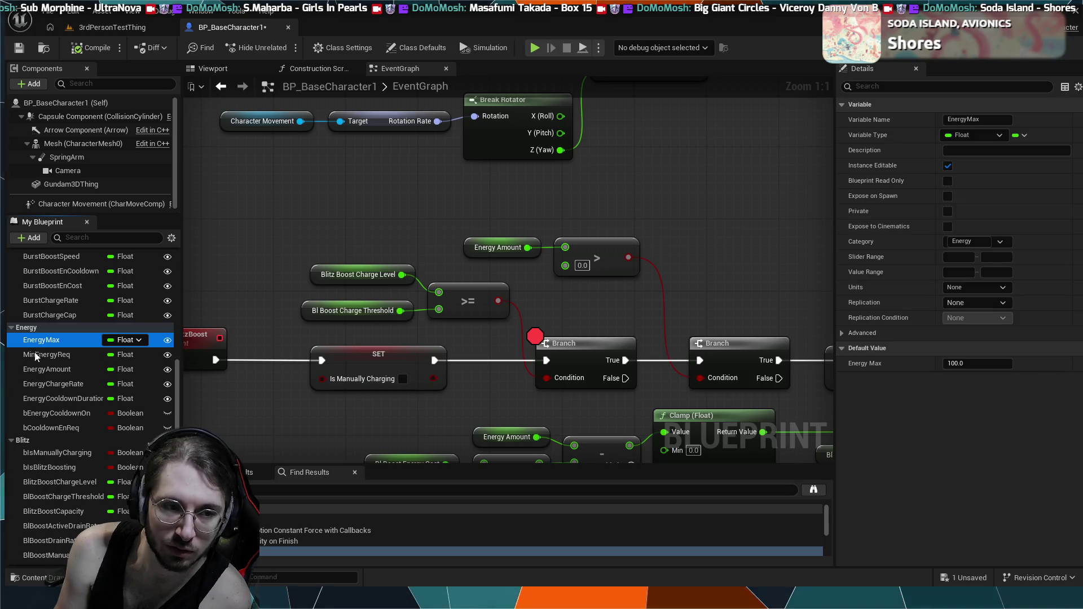
pyautogui.scroll(-3, 40, 372)
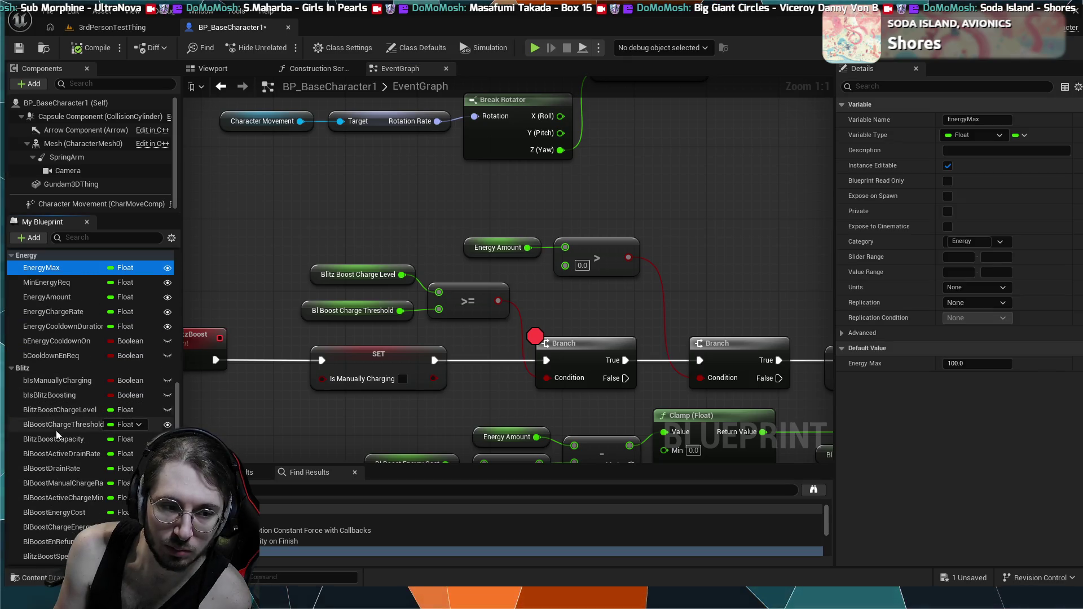
pyautogui.scroll(-2, 56, 435)
pyautogui.click(55, 403)
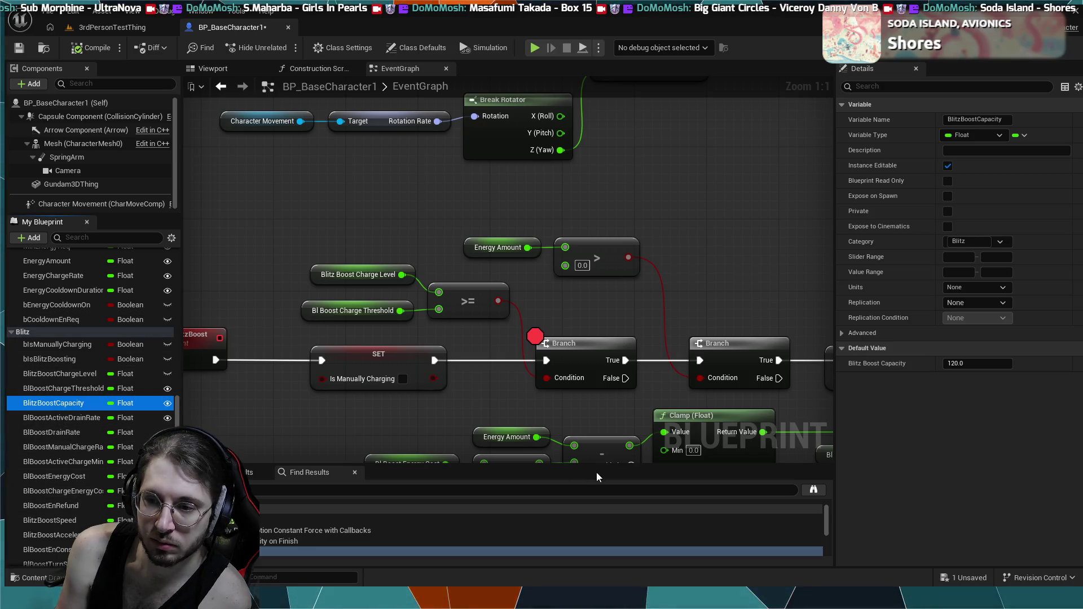
# - Inspect the blitz drain Clamp and select its Blitz Boost Capacity input node
pyautogui.scroll(-2, 361, 261)
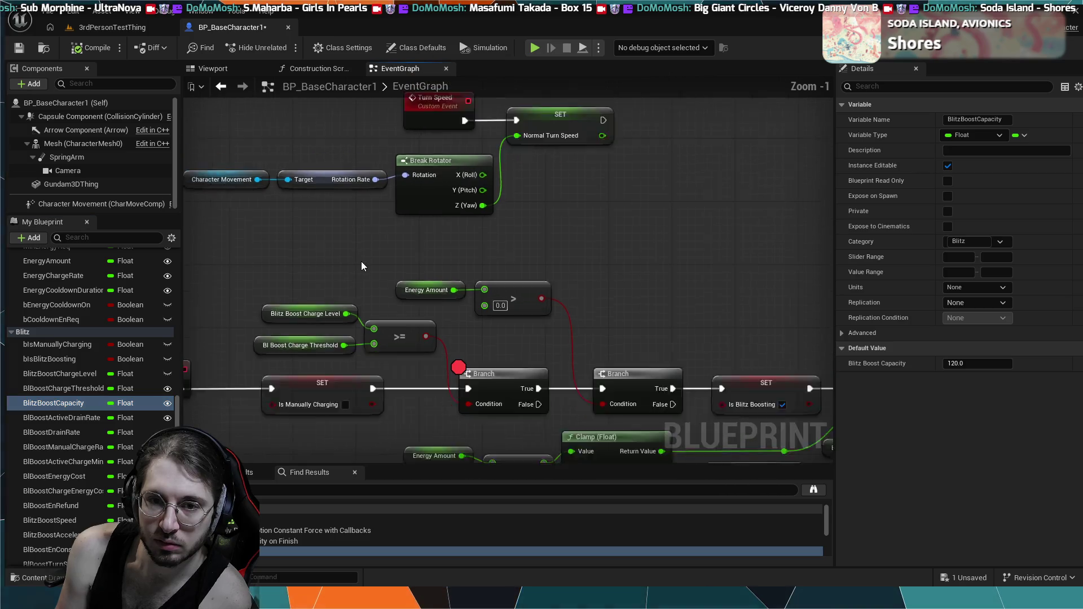
pyautogui.moveTo(753, 290); pyautogui.dragTo(574, 226)
pyautogui.scroll(-1, 679, 323)
pyautogui.moveTo(679, 324); pyautogui.dragTo(536, 290)
pyautogui.scroll(3, 548, 356)
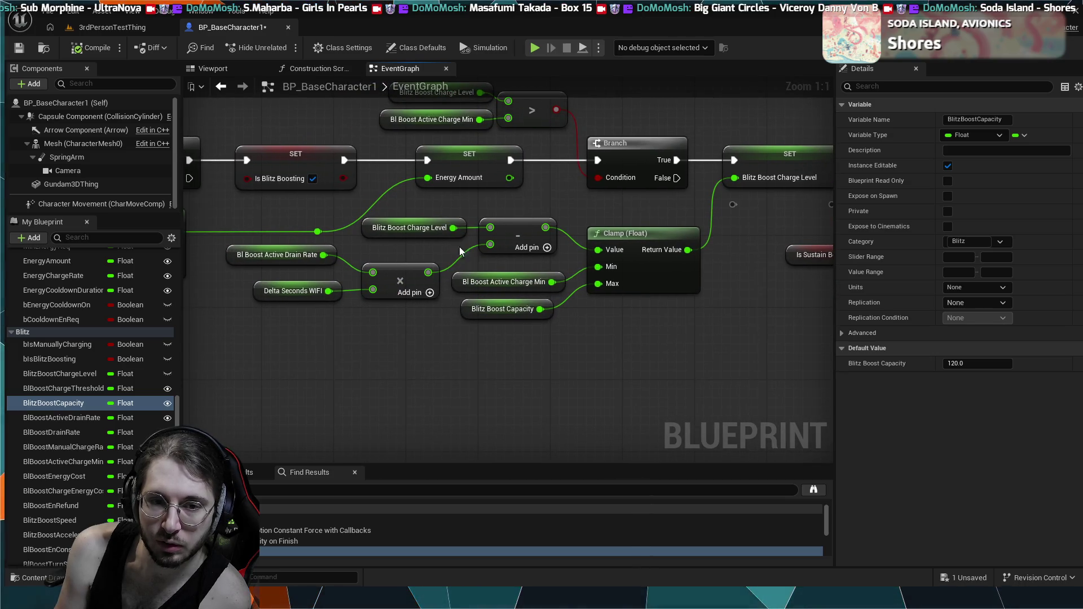
pyautogui.click(502, 309)
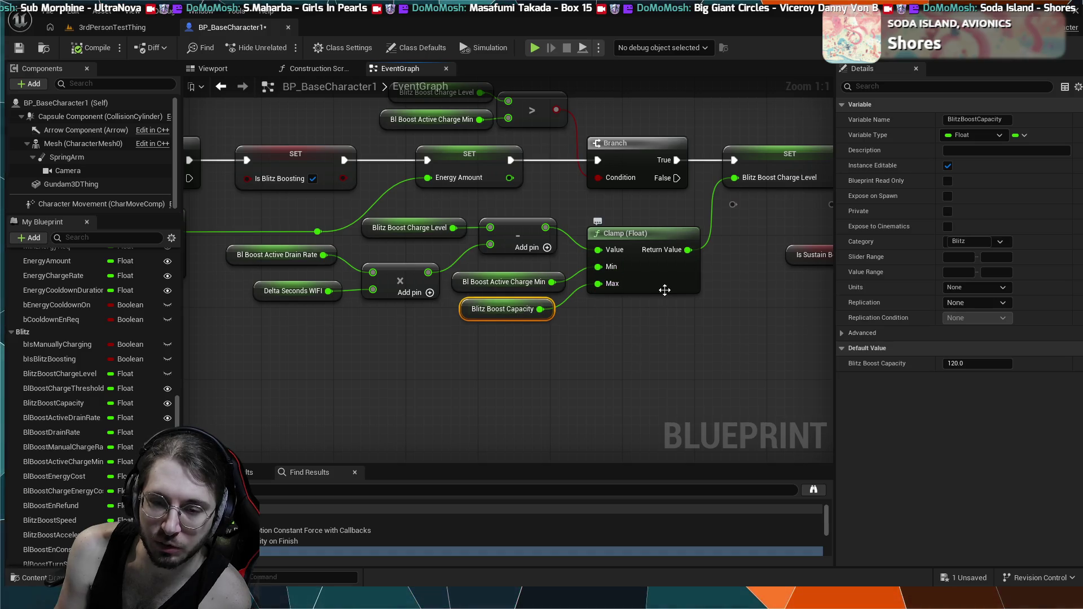
pyautogui.moveTo(543, 201); pyautogui.dragTo(472, 270)
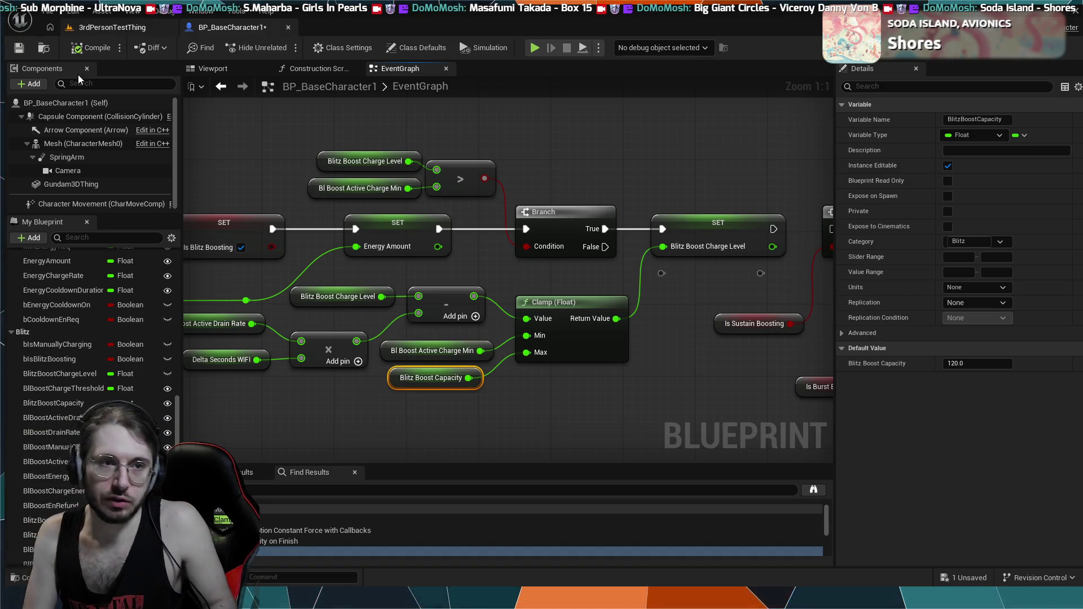
# - Break and restore a Branch Condition wire, then wire a Branch's True output to the rightmost Branch
pyautogui.scroll(-10, 500, 318)
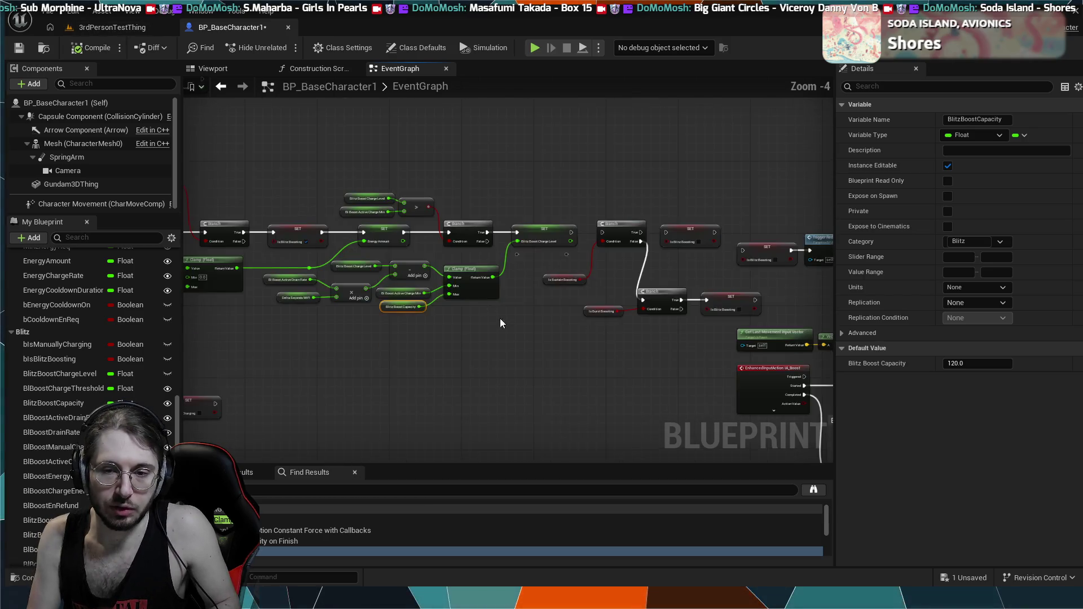
pyautogui.scroll(2, 550, 296)
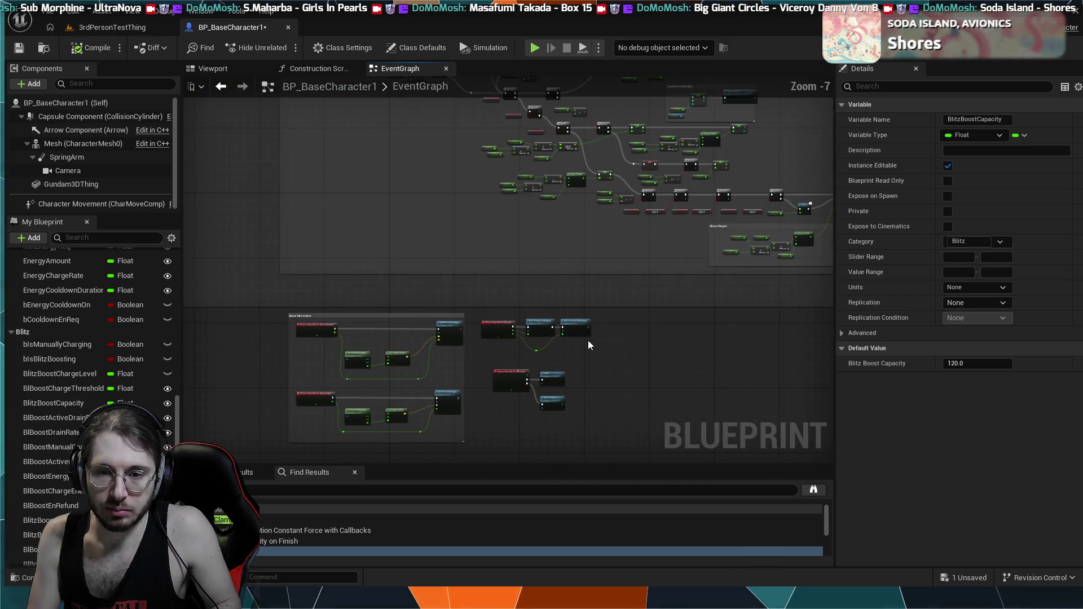
pyautogui.scroll(5, 547, 347)
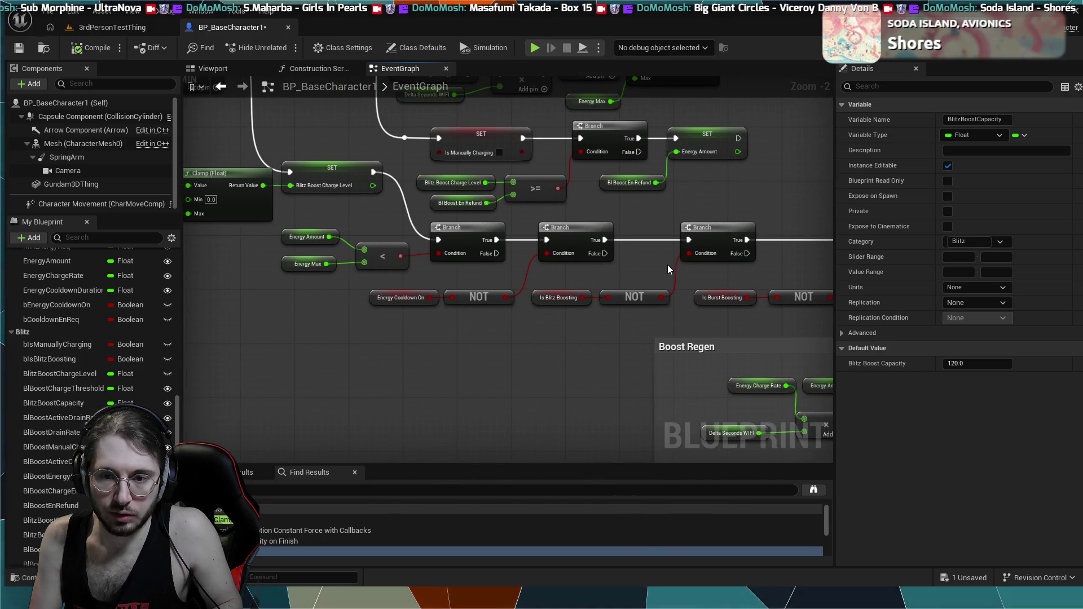
pyautogui.keyDown('alt'); pyautogui.click(674, 266); pyautogui.keyUp('alt')
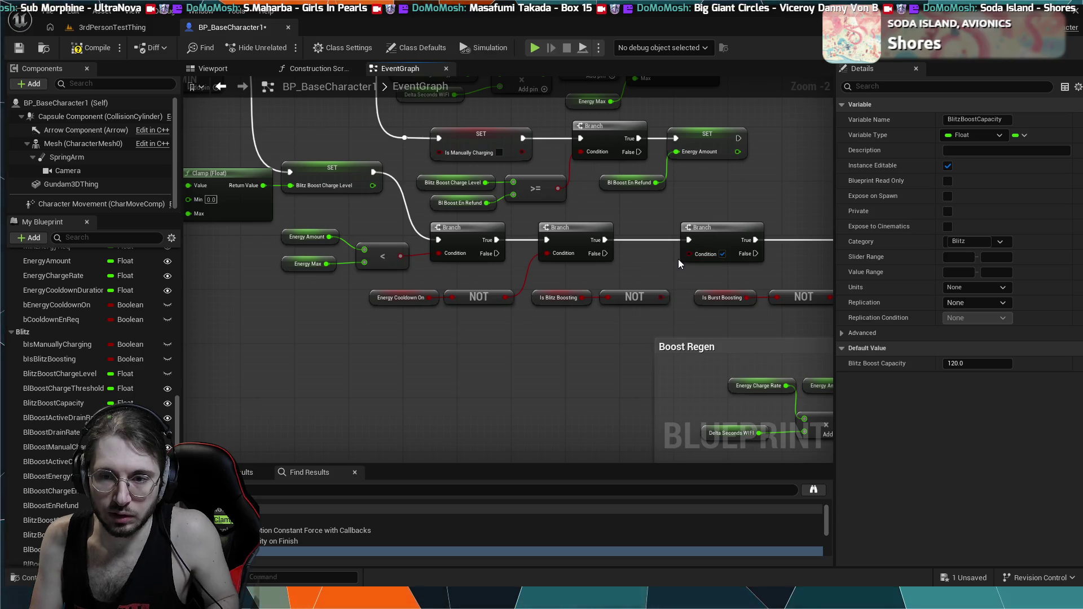
pyautogui.hotkey('ctrl', 'z')
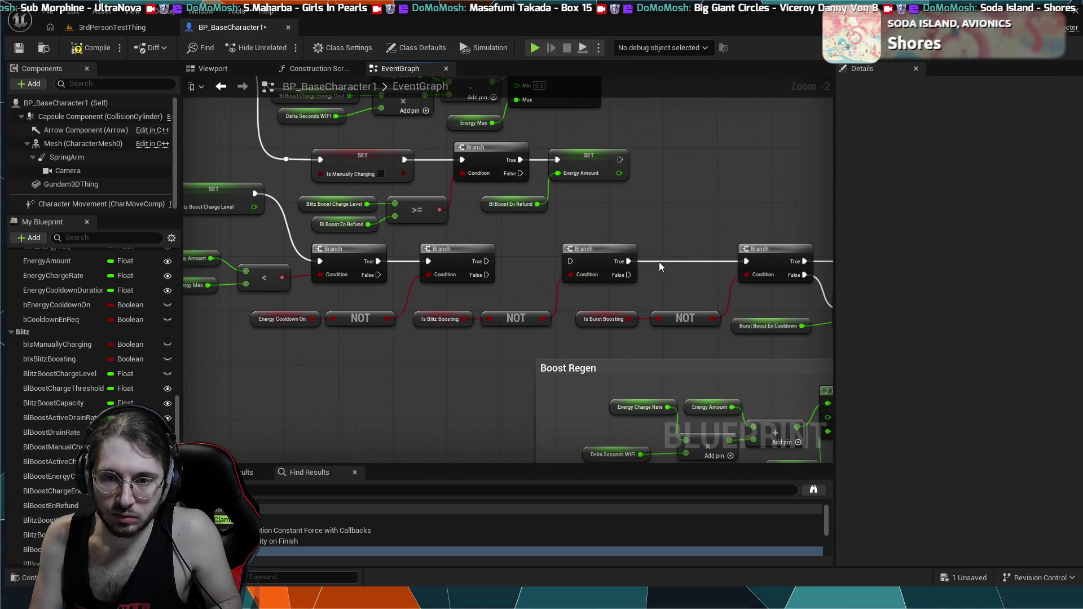
pyautogui.moveTo(701, 252); pyautogui.dragTo(746, 262)
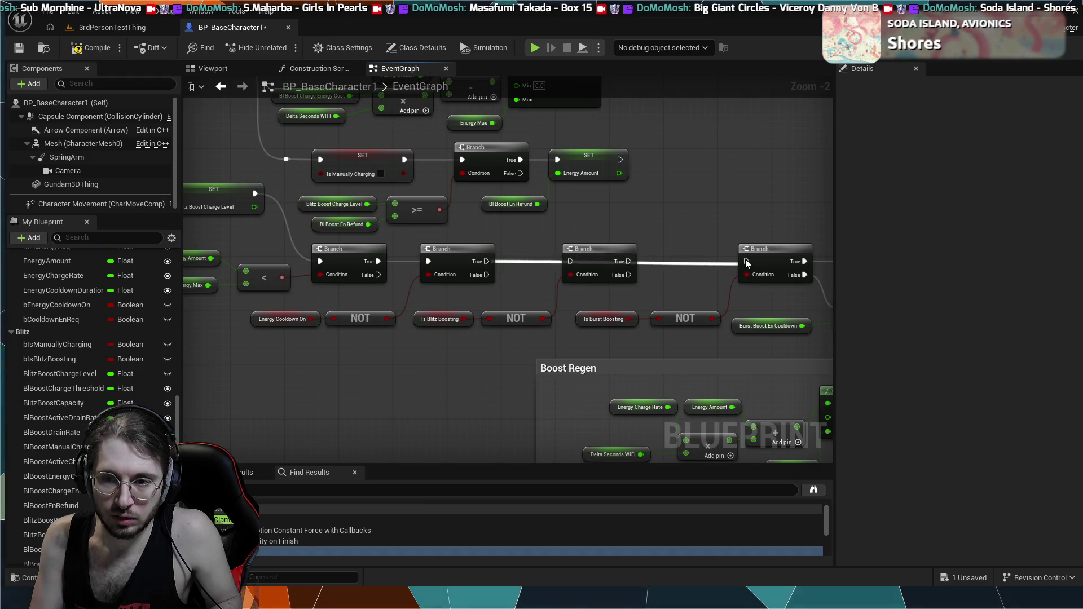
# - Start a play session in 3rdPersonTestThing with Alt+P, resume past the breakpoint, and keep playing
pyautogui.click(99, 28)
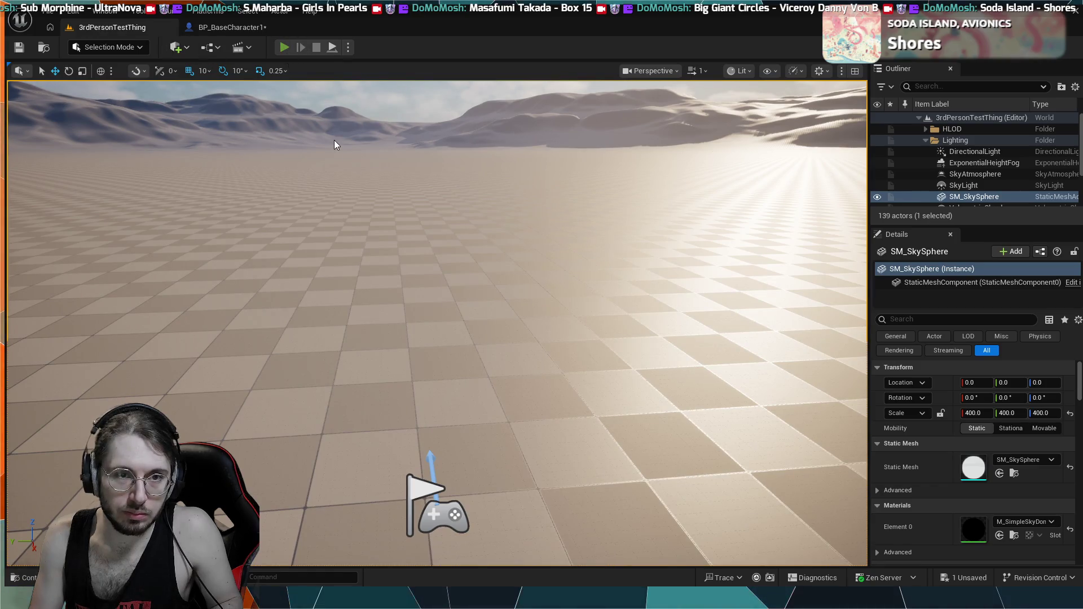
pyautogui.hotkey('alt', 'p')
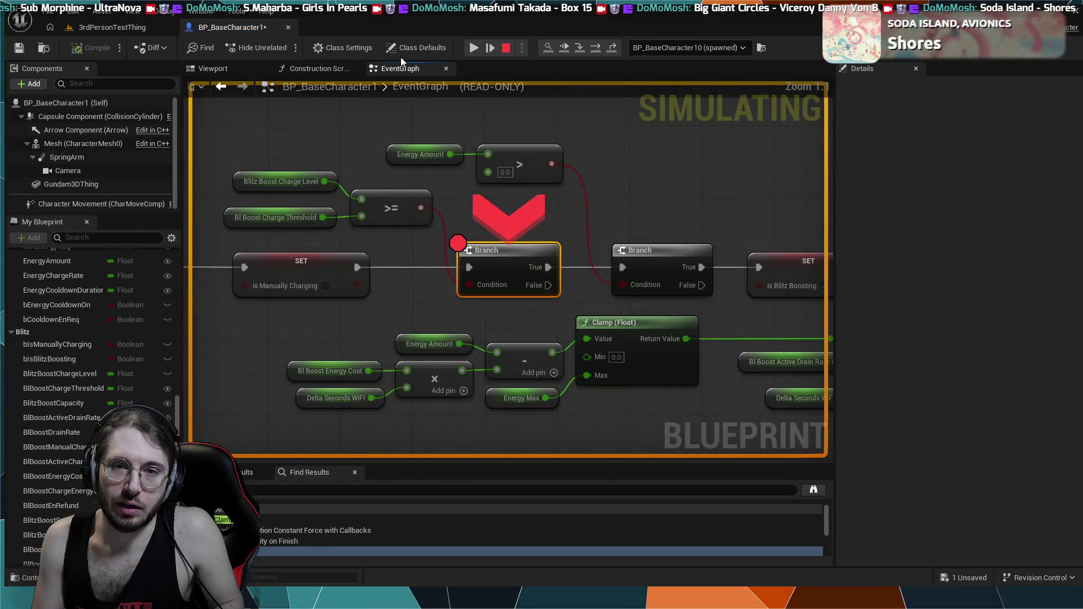
pyautogui.click(474, 48)
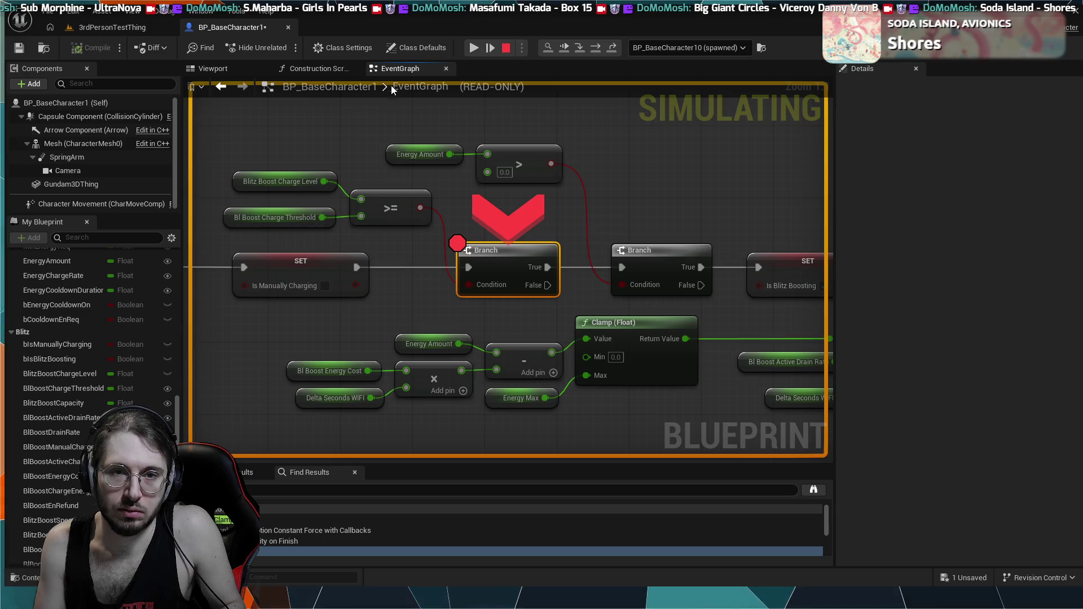
pyautogui.click(140, 28)
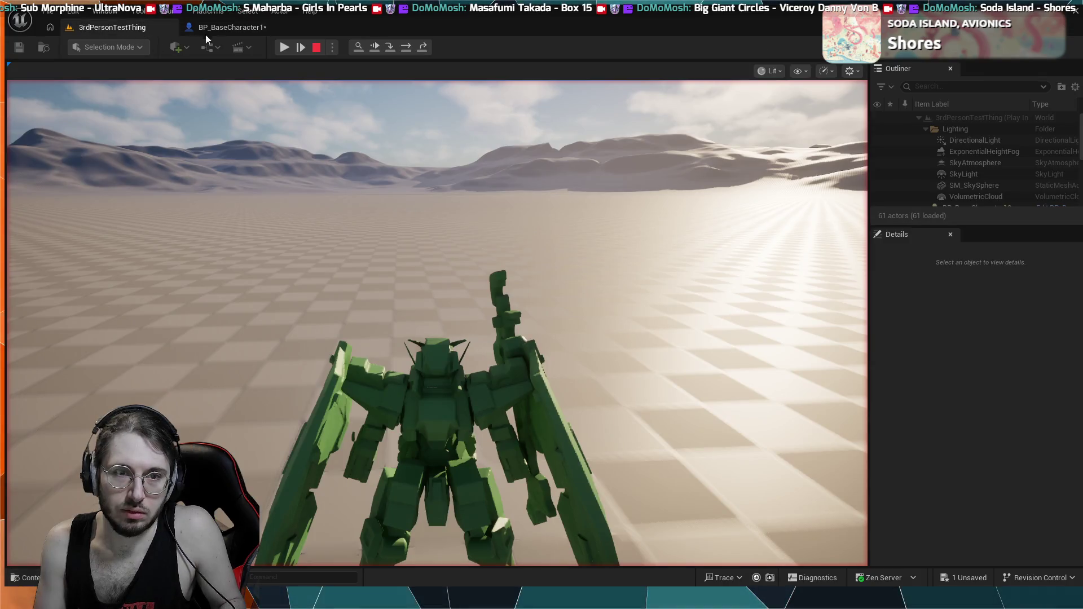
pyautogui.click(284, 49)
pyautogui.click(273, 158)
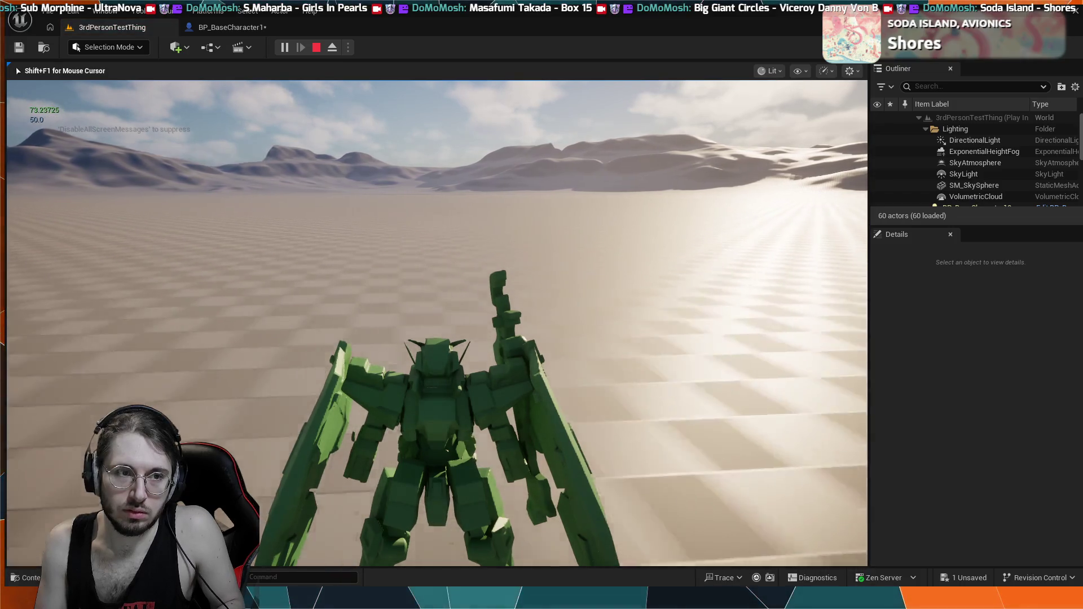
pyautogui.moveTo(437, 321)
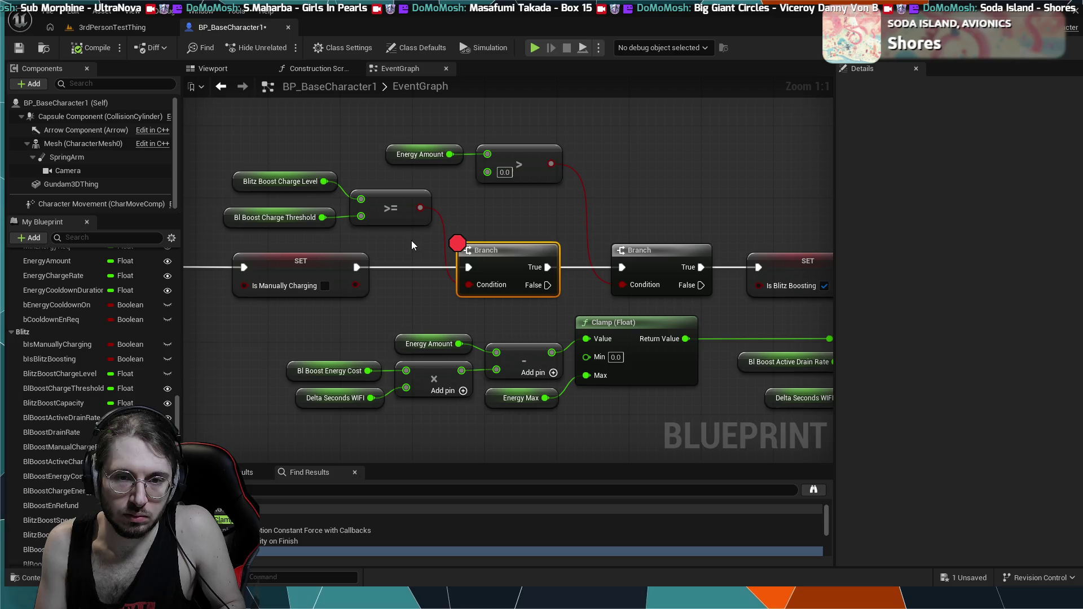
# - Select the first charge Branch node and toggle its breakpoint off with F9
pyautogui.moveTo(406, 249)
pyautogui.mouseDown()
pyautogui.moveTo(460, 246)
pyautogui.moveTo(474, 261)
pyautogui.mouseUp()
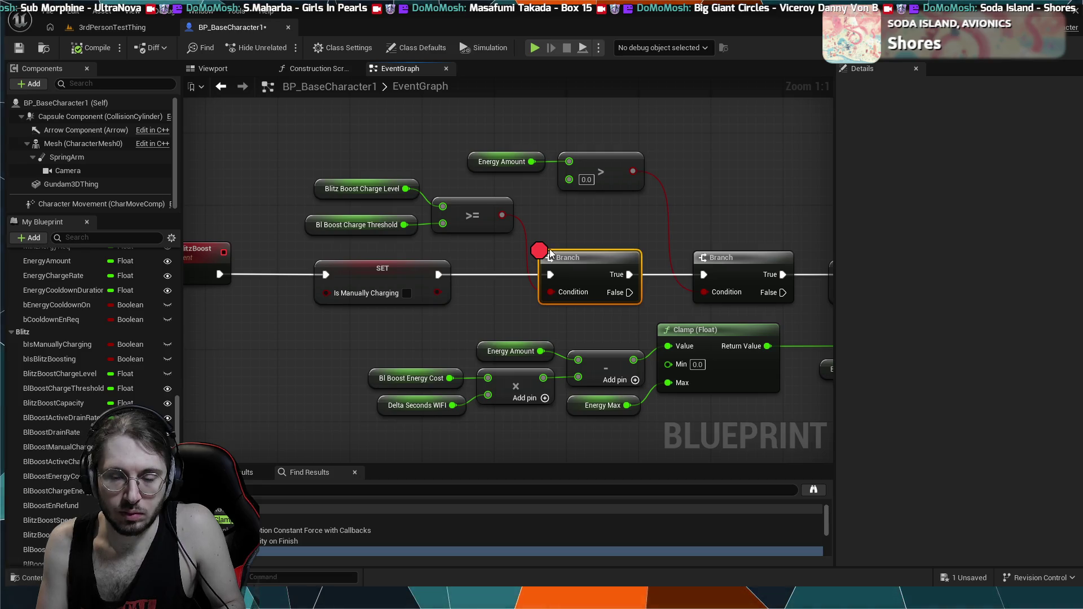
pyautogui.click(726, 261)
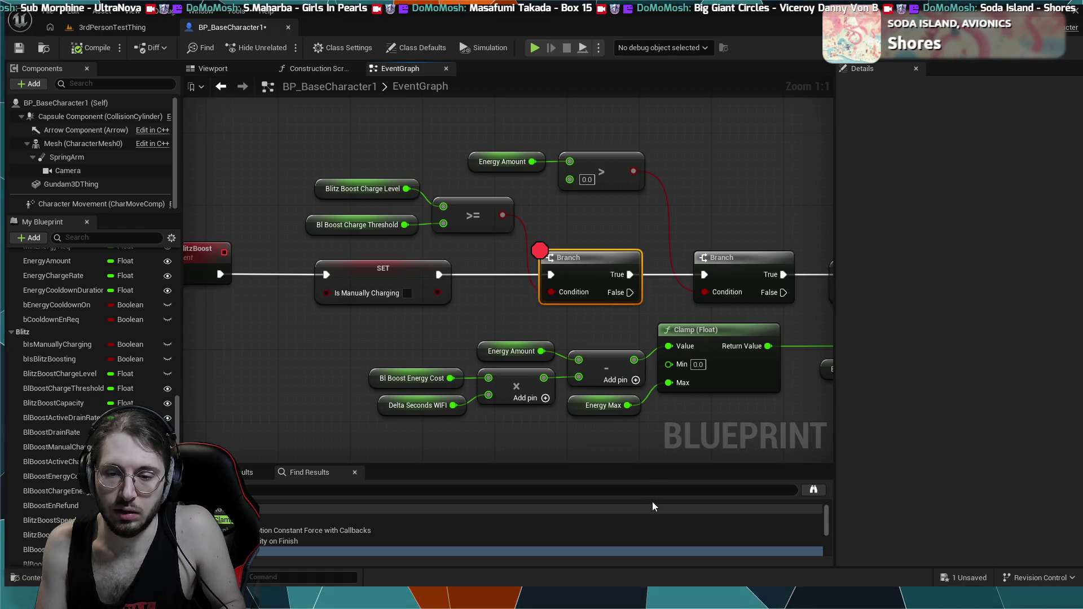
pyautogui.press('F9')
pyautogui.click(715, 263)
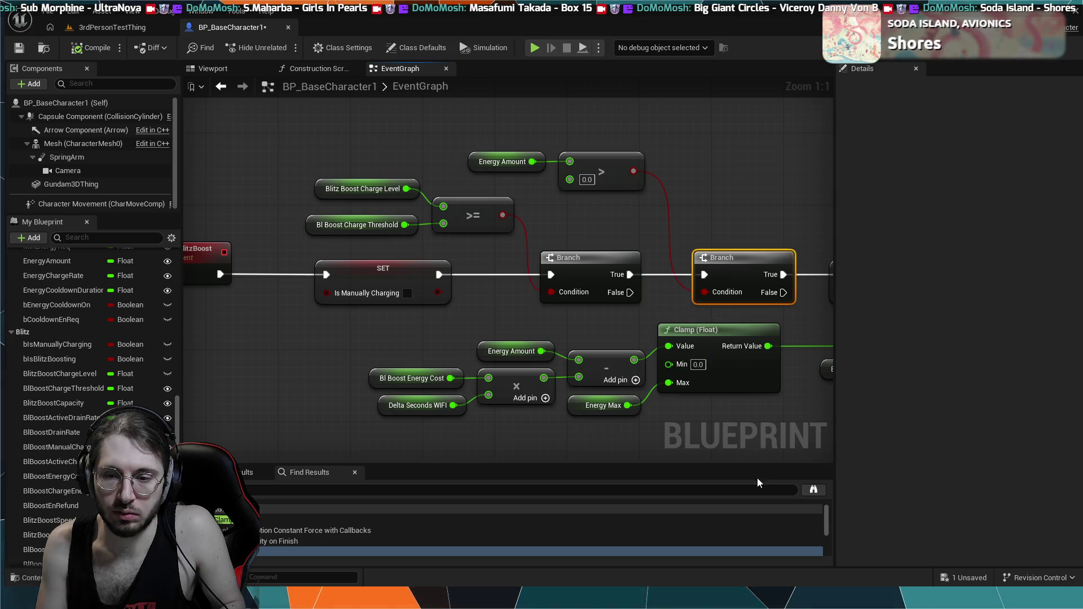
# - Add a breakpoint to the second Branch node and run a brief test play
pyautogui.press('F9')
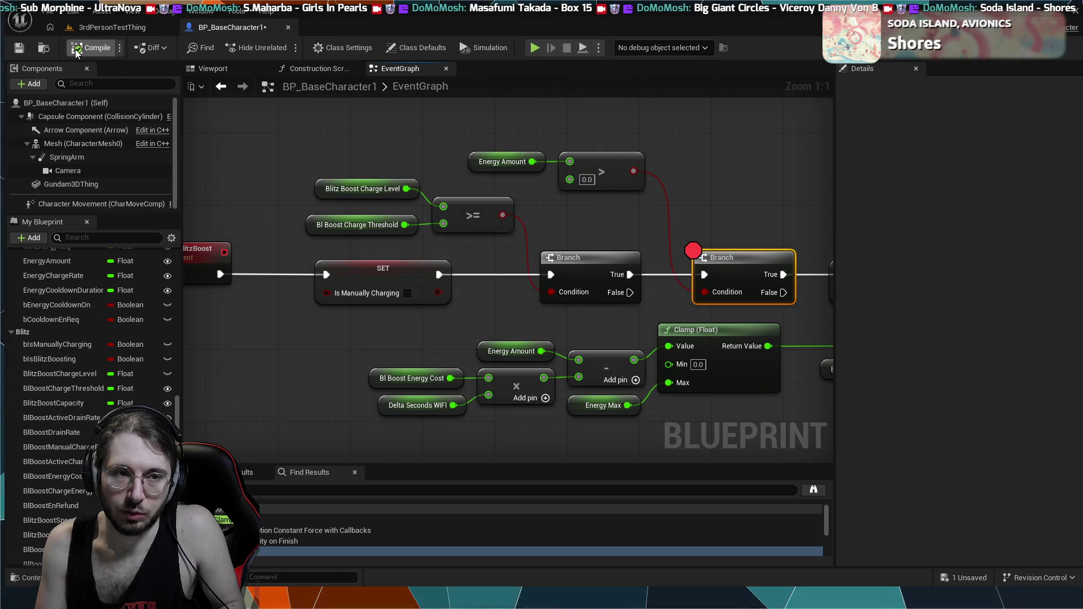
pyautogui.click(110, 26)
pyautogui.click(284, 50)
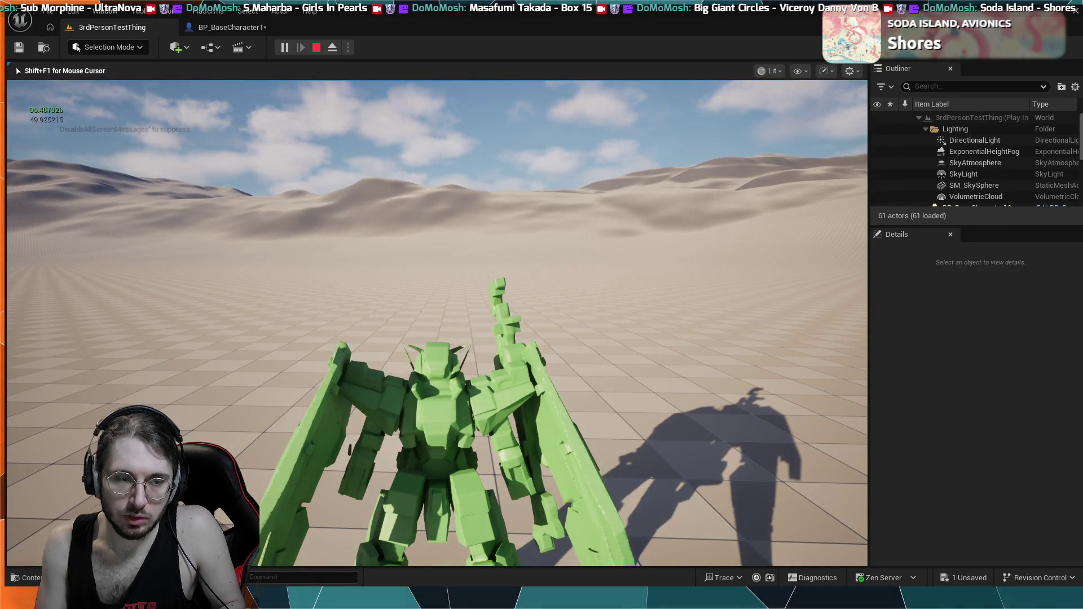
pyautogui.press('Escape')
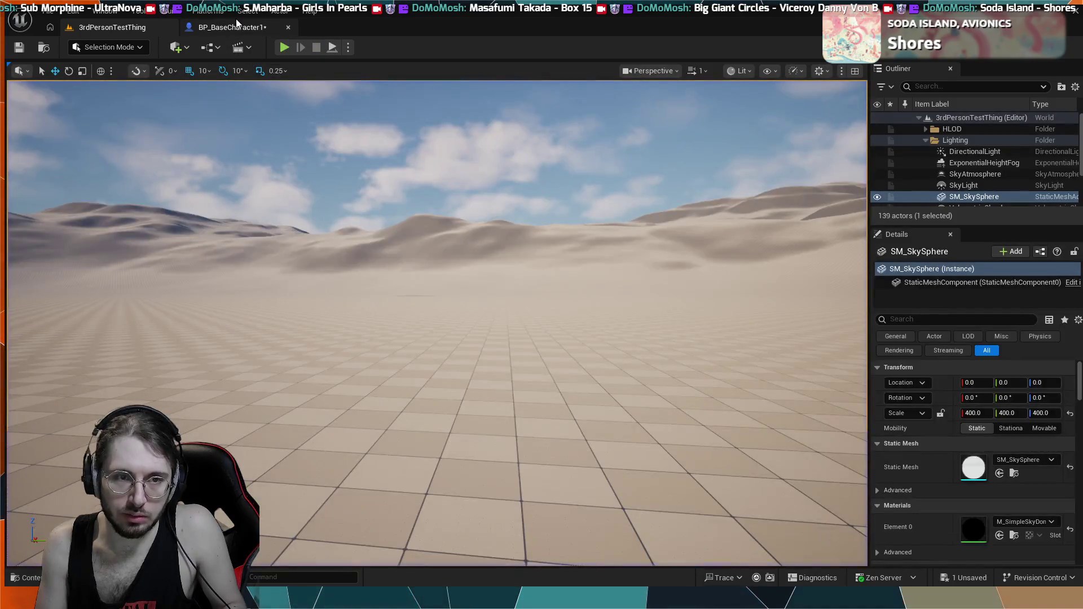
pyautogui.click(232, 27)
# - Add a breakpoint to the first Branch node as well, then return to the level
pyautogui.click(555, 269)
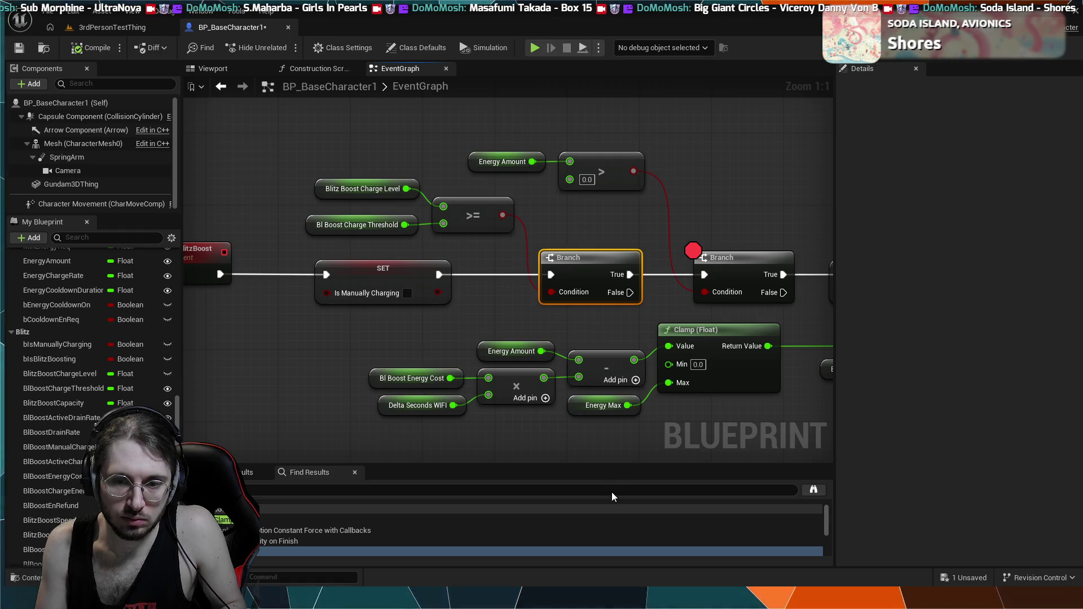
pyautogui.press('F9')
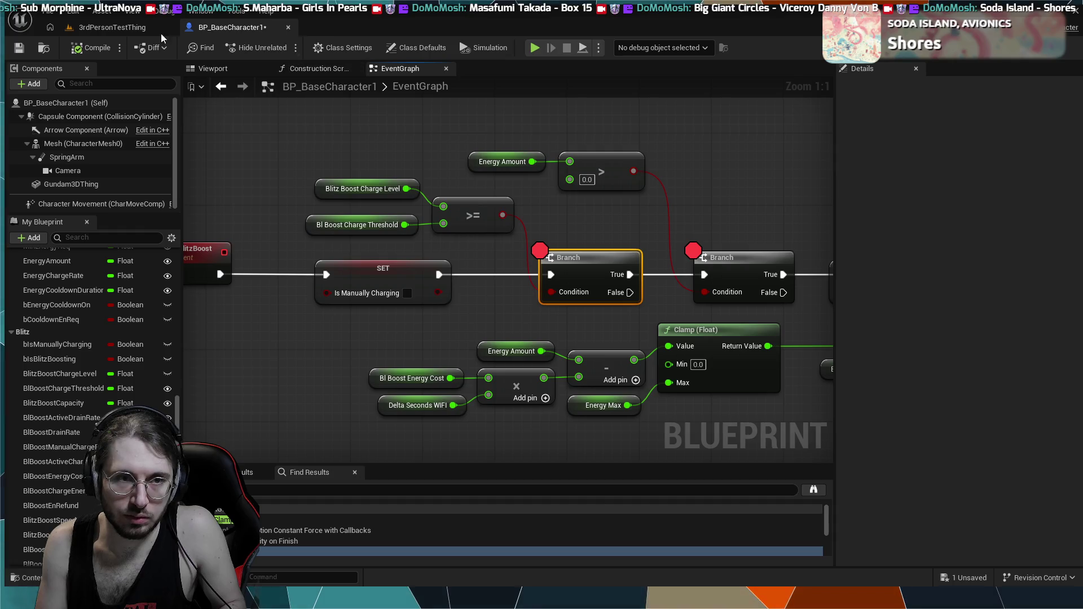
pyautogui.click(161, 33)
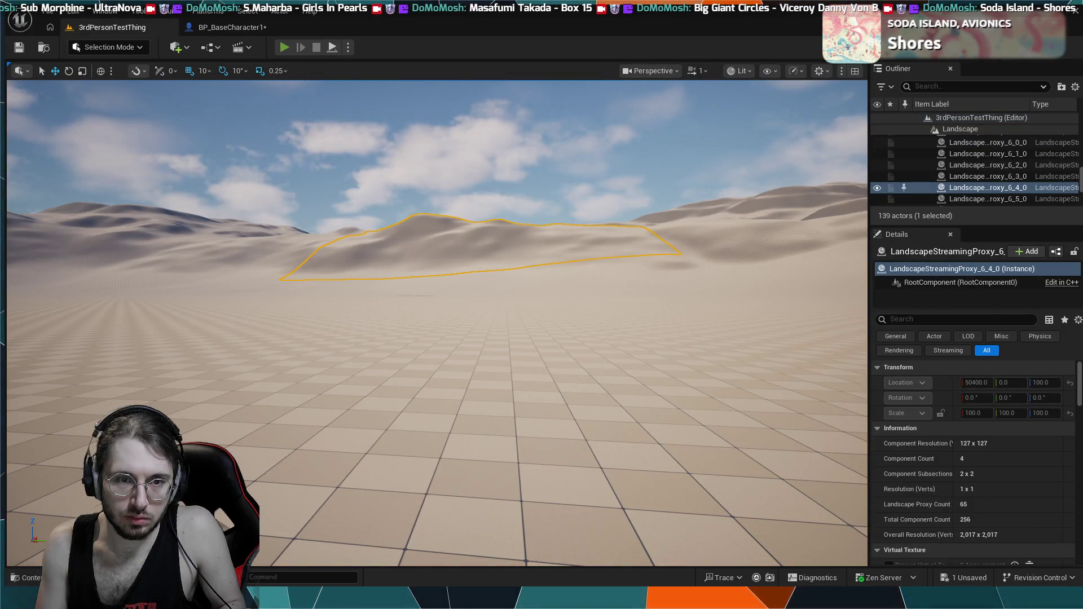
# - Run the game to the first breakpoint, stop it, and remove the first Branch's breakpoint
pyautogui.click(285, 49)
pyautogui.hotkey('ctrl', 'a')
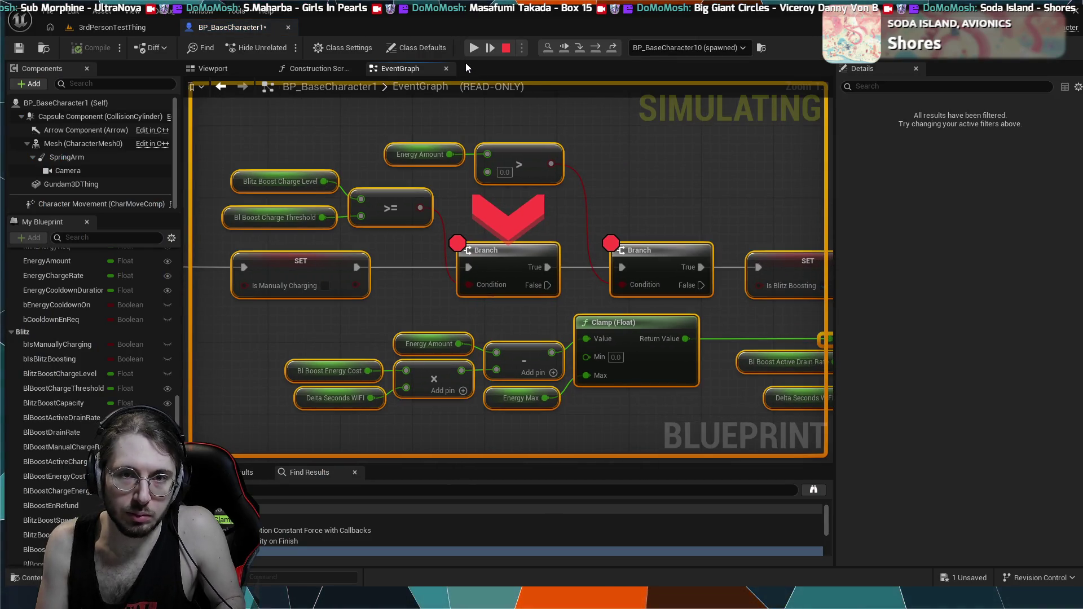
pyautogui.click(477, 104)
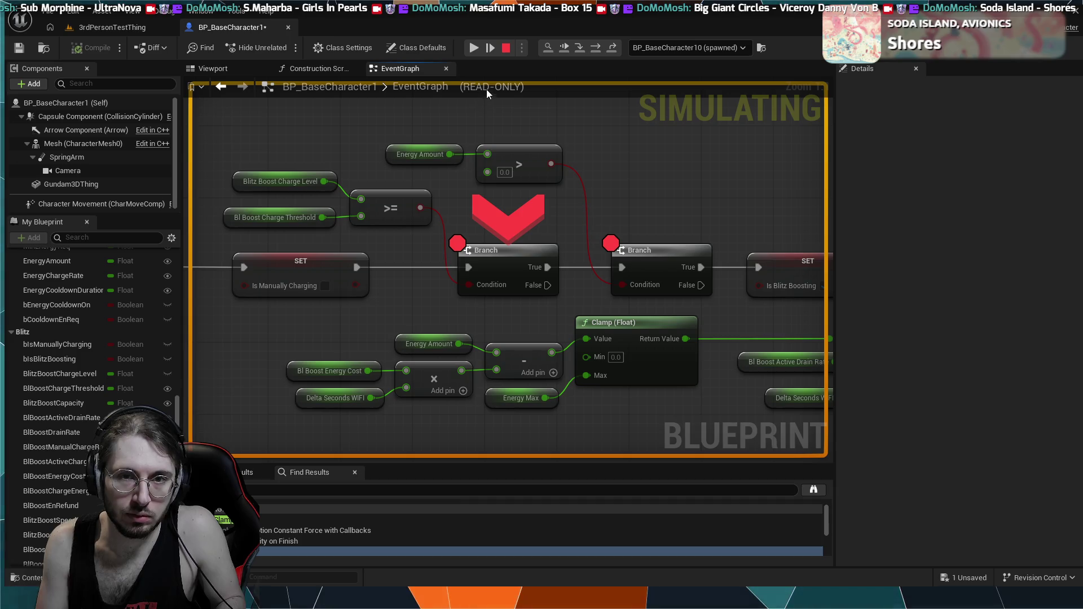
pyautogui.click(506, 48)
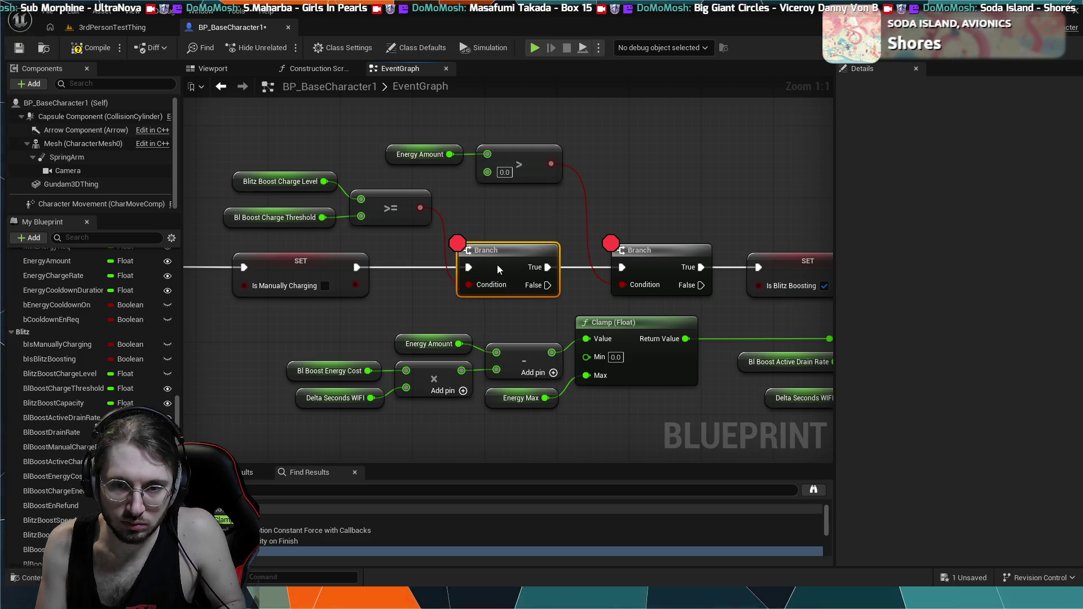
pyautogui.press('F9')
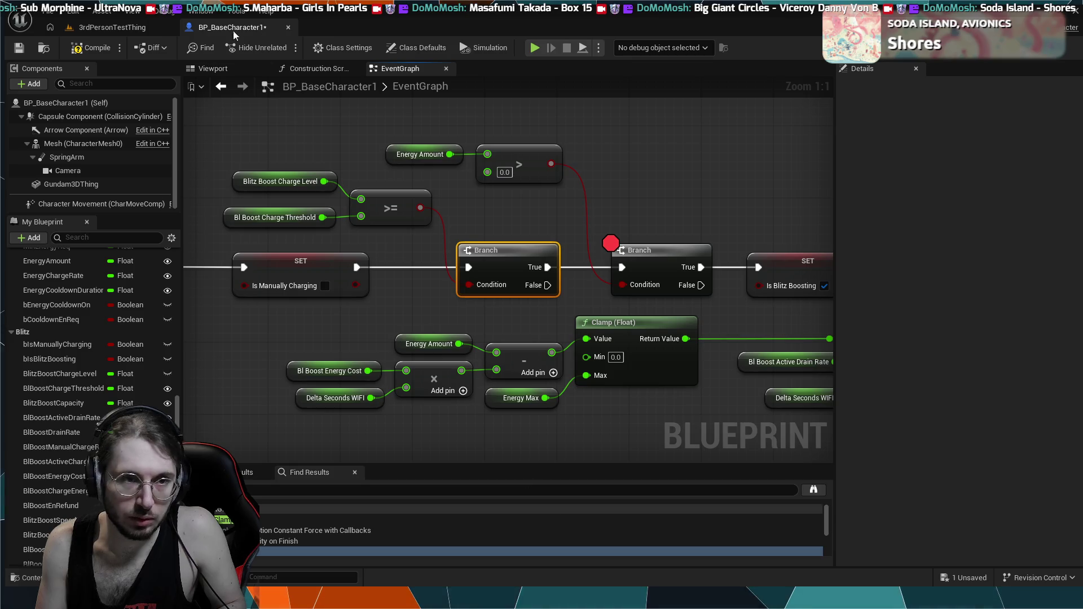
# - Play the level again and resume until the Is Blitz Boosting Branch breakpoint hits
pyautogui.click(98, 27)
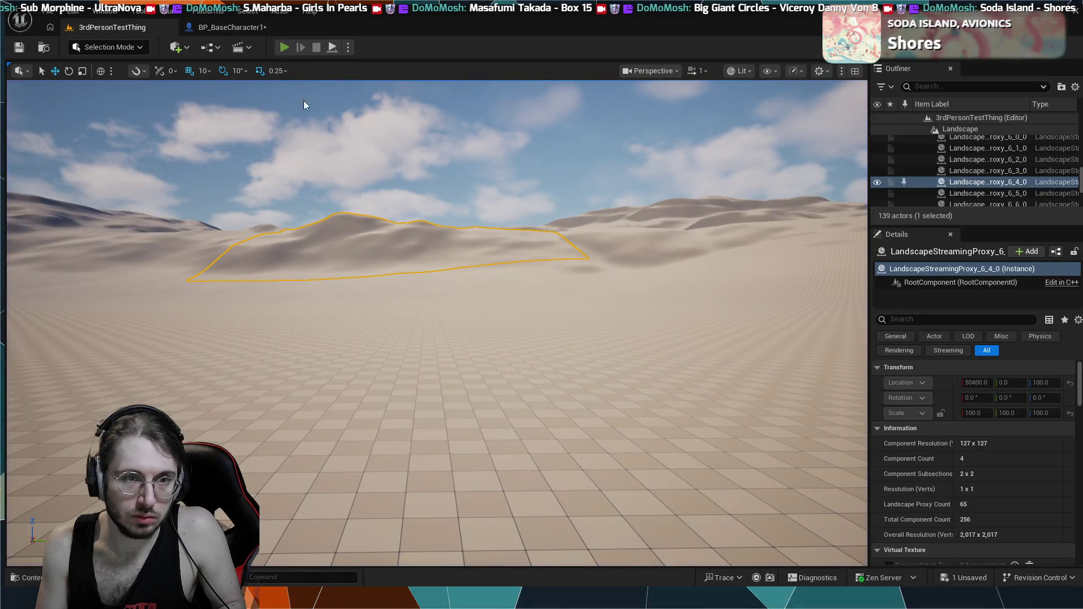
pyautogui.hotkey('alt', 'p')
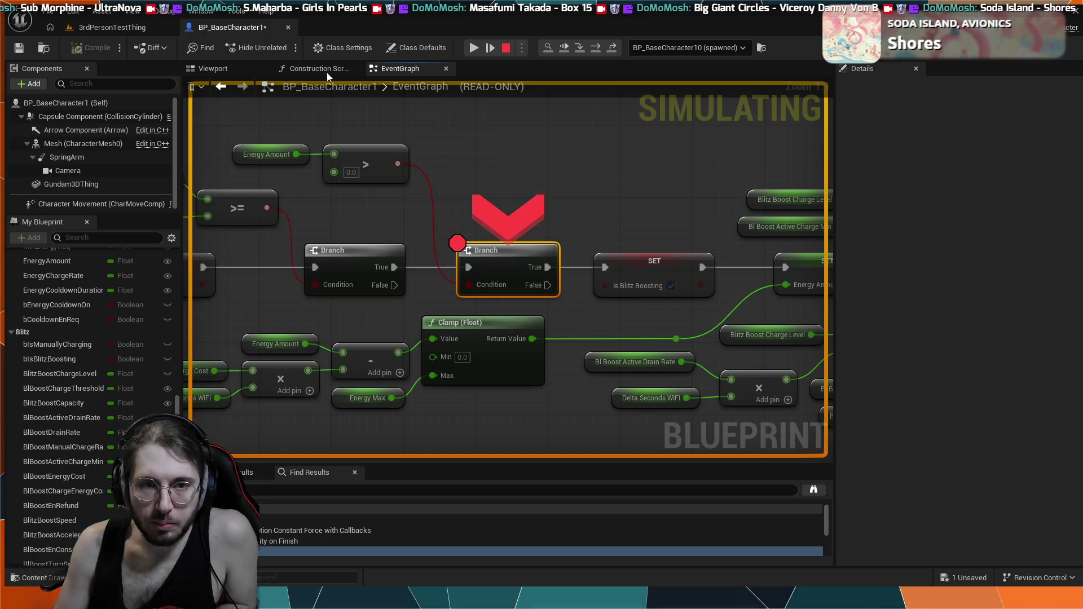
pyautogui.click(473, 48)
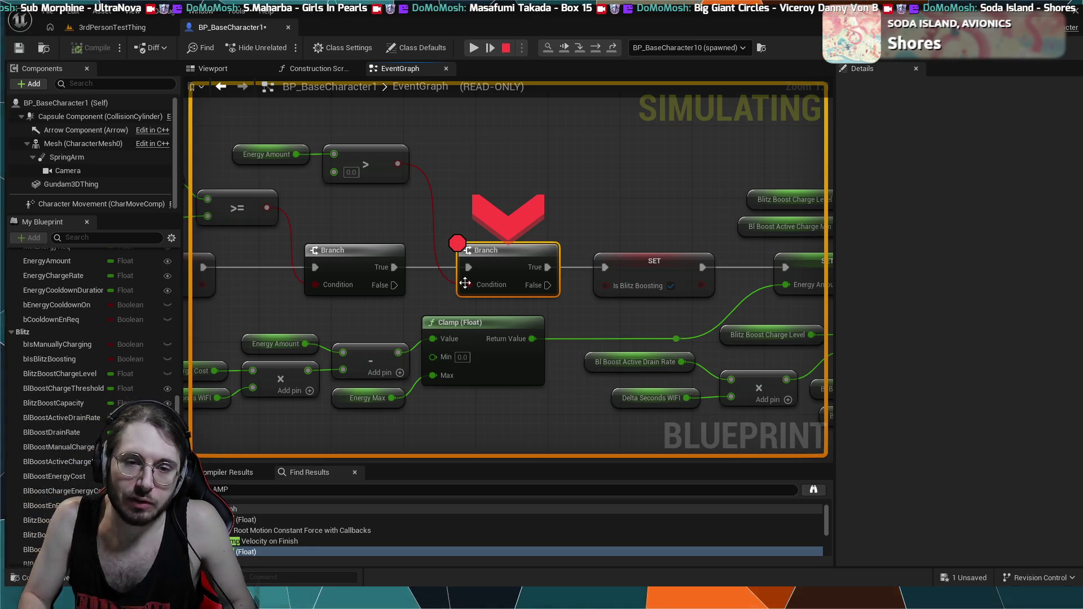
# - Stop the paused session and survey the boost event chain and SET Energy Amount nodes
pyautogui.click(505, 47)
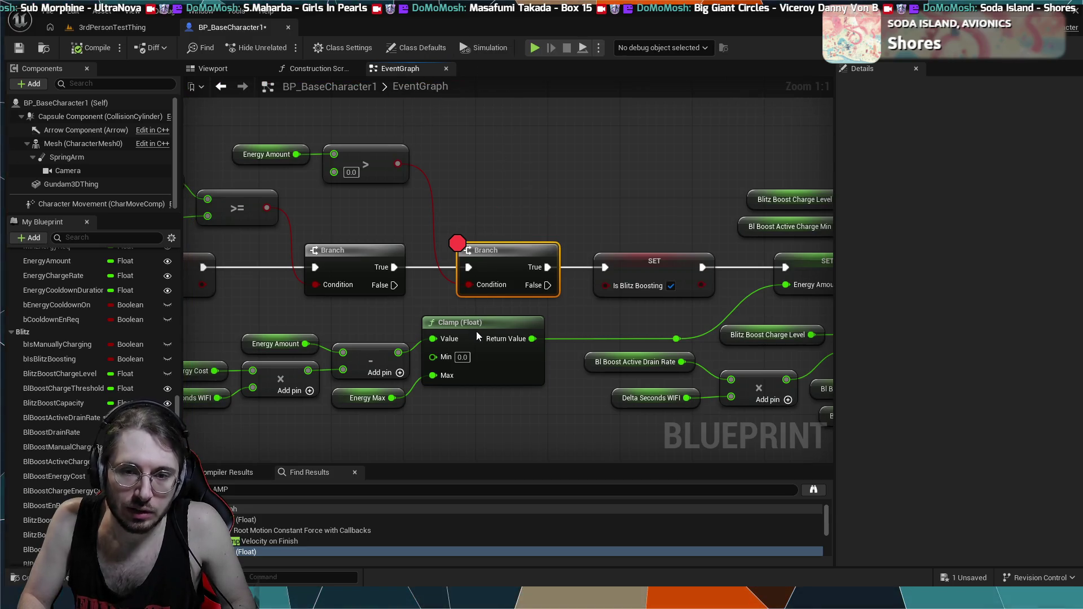
pyautogui.moveTo(477, 332)
pyautogui.mouseDown()
pyautogui.moveTo(411, 234)
pyautogui.moveTo(436, 235)
pyautogui.moveTo(449, 340)
pyautogui.moveTo(486, 362)
pyautogui.moveTo(585, 360)
pyautogui.moveTo(744, 411)
pyautogui.mouseUp()
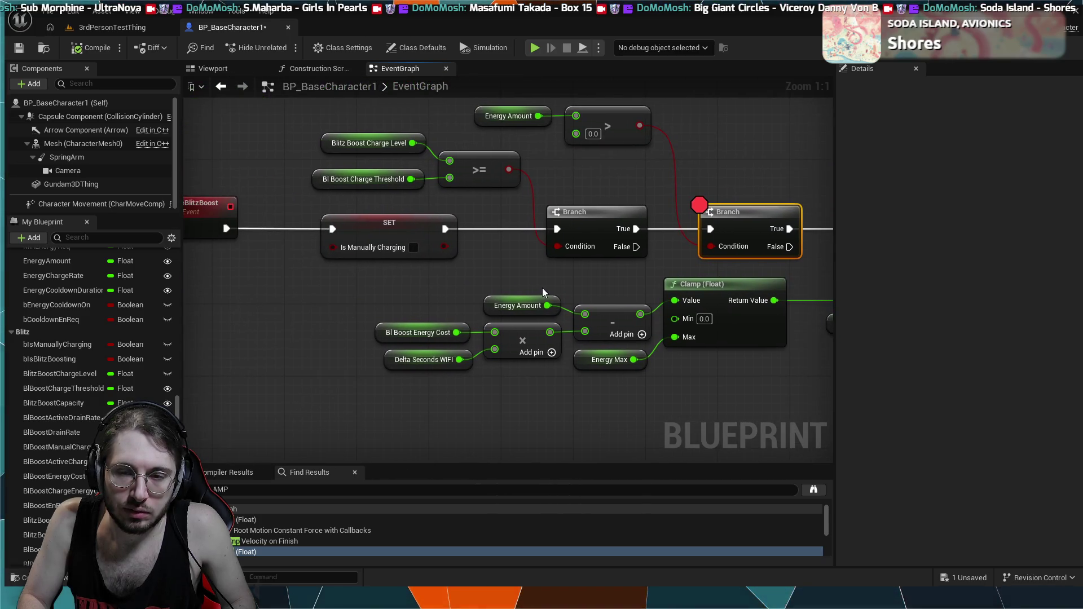
pyautogui.moveTo(543, 292); pyautogui.dragTo(452, 222)
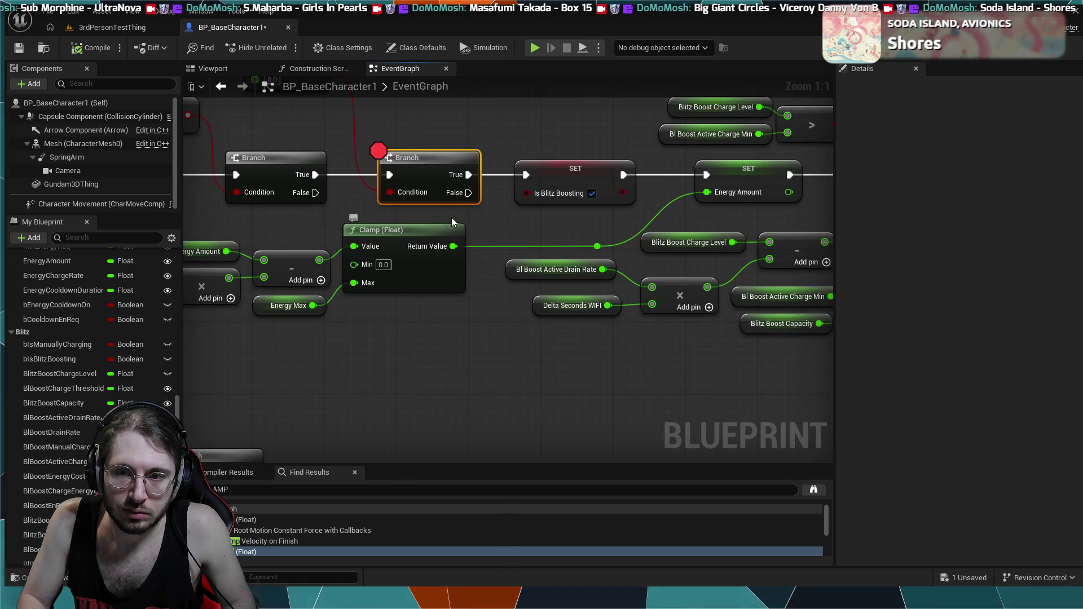
pyautogui.moveTo(412, 323); pyautogui.dragTo(513, 309)
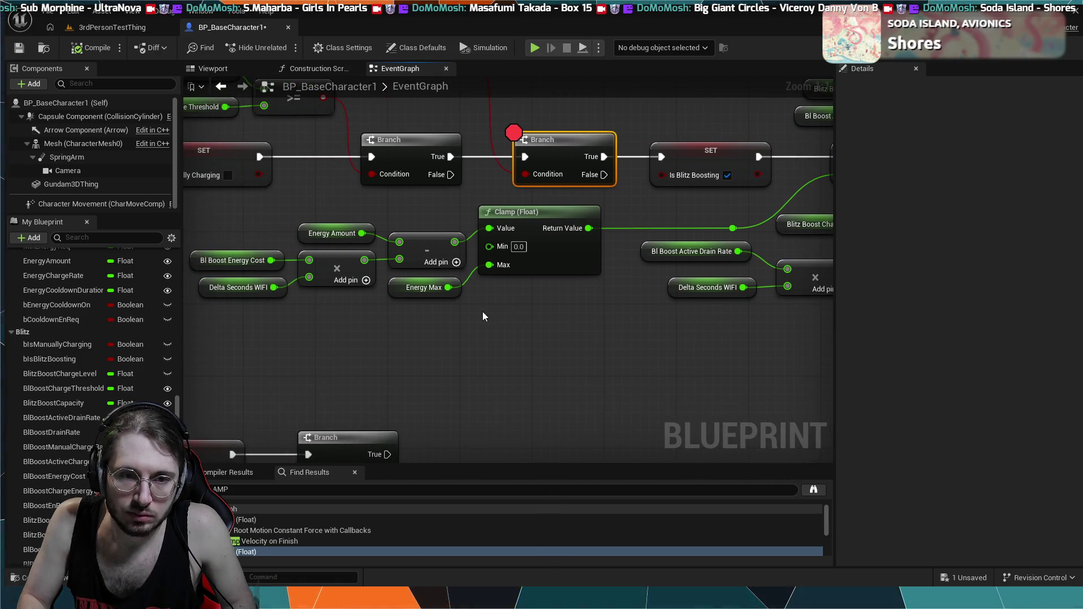
pyautogui.scroll(-2, 444, 332)
pyautogui.moveTo(646, 307)
pyautogui.mouseDown()
pyautogui.moveTo(381, 295)
pyautogui.moveTo(413, 299)
pyautogui.mouseUp()
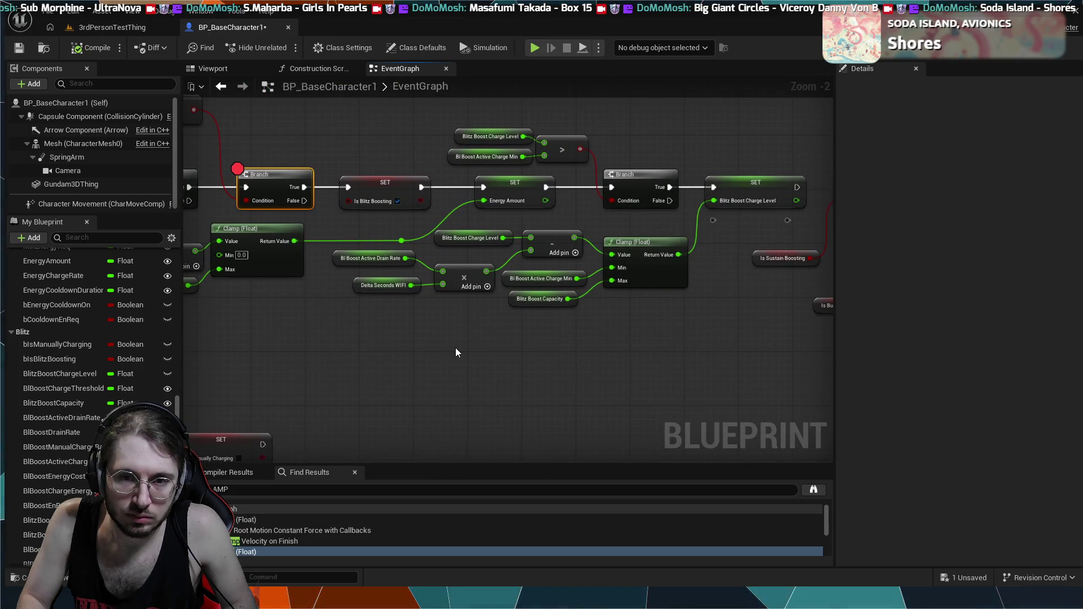
pyautogui.moveTo(435, 353)
pyautogui.mouseDown()
pyautogui.moveTo(598, 374)
pyautogui.moveTo(323, 418)
pyautogui.mouseUp()
# - Recheck the Clamp and Branch nodes, then return to the 3rdPersonTestThing level
pyautogui.scroll(2, 444, 354)
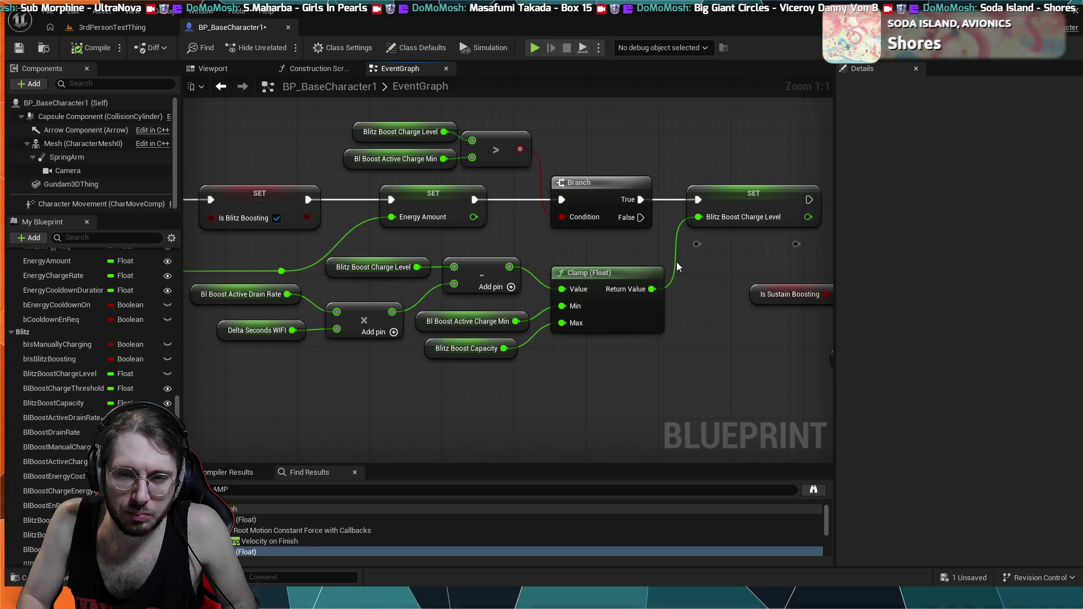
pyautogui.moveTo(417, 347); pyautogui.dragTo(834, 368)
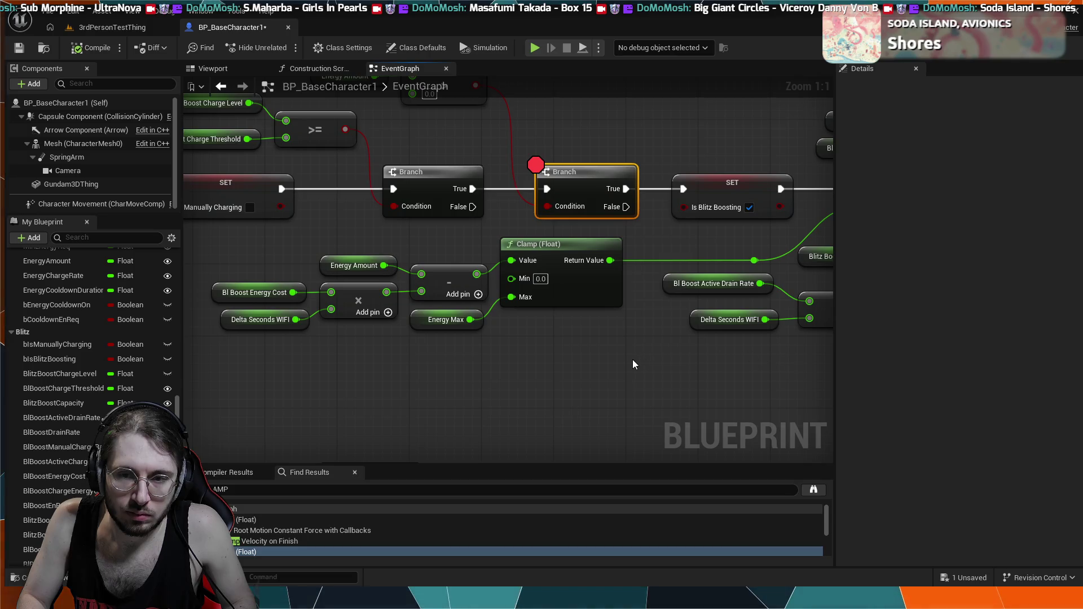
pyautogui.moveTo(631, 360); pyautogui.dragTo(398, 371)
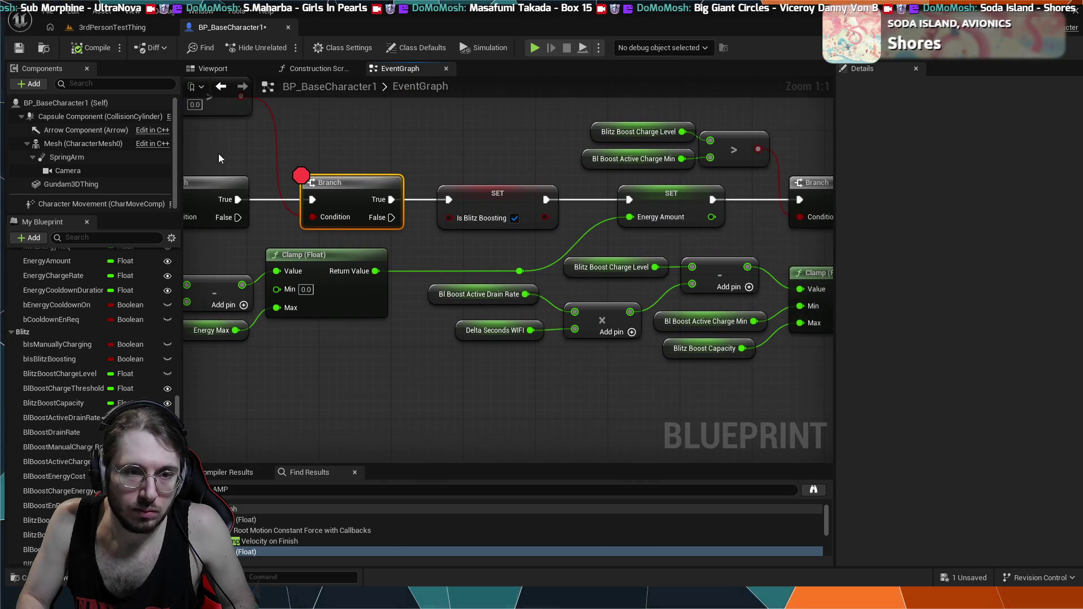
pyautogui.moveTo(146, 297); pyautogui.dragTo(279, 299)
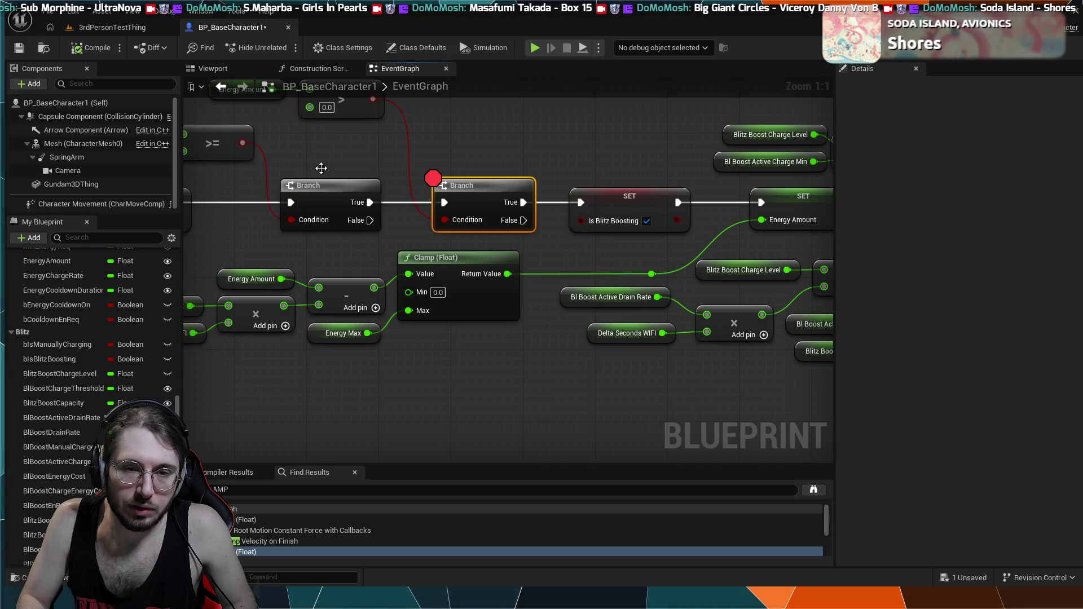
pyautogui.moveTo(640, 253); pyautogui.dragTo(622, 248)
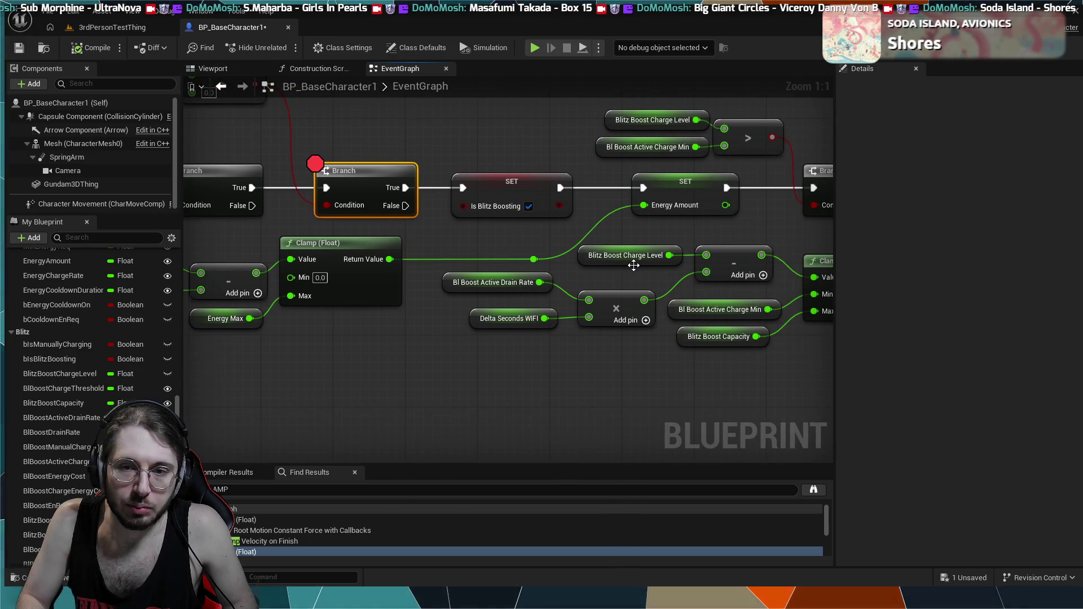
pyautogui.click(107, 27)
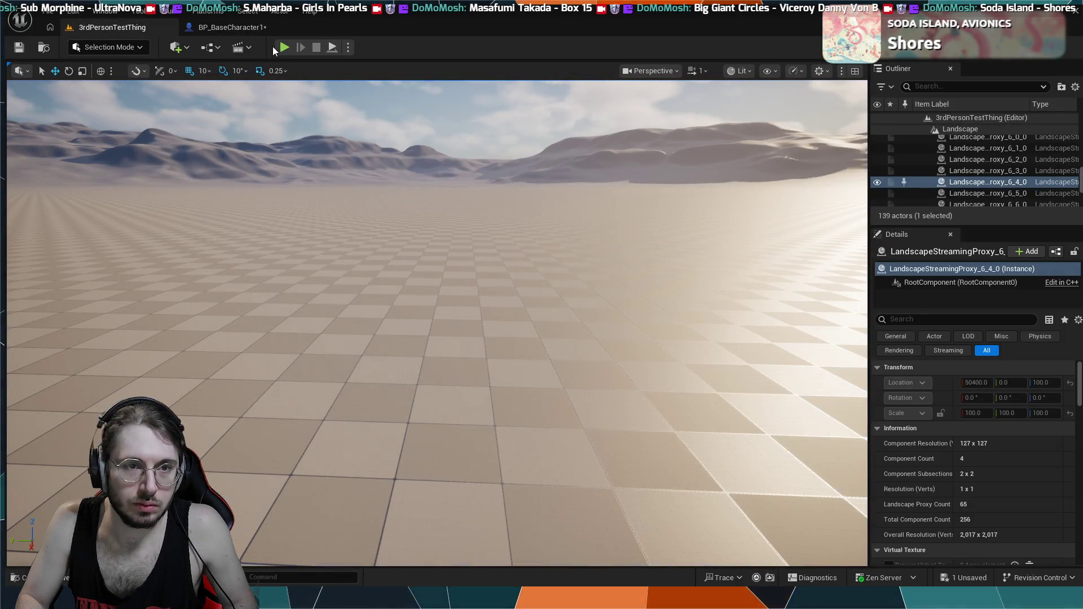
# - Play the level until the boost Branch breakpoint pauses execution
pyautogui.click(284, 47)
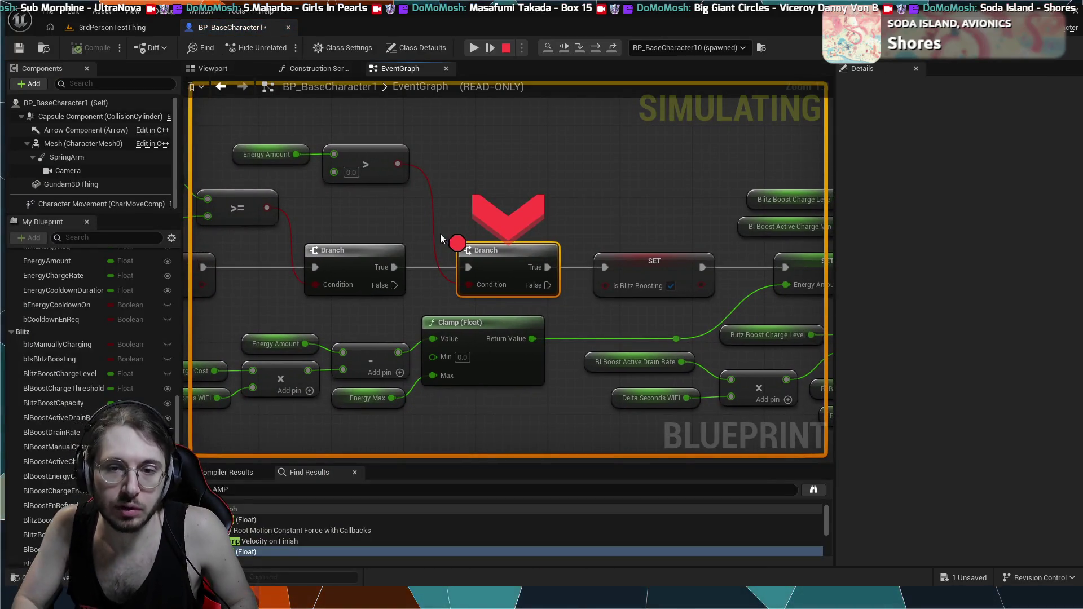
pyautogui.scroll(-2, 590, 185)
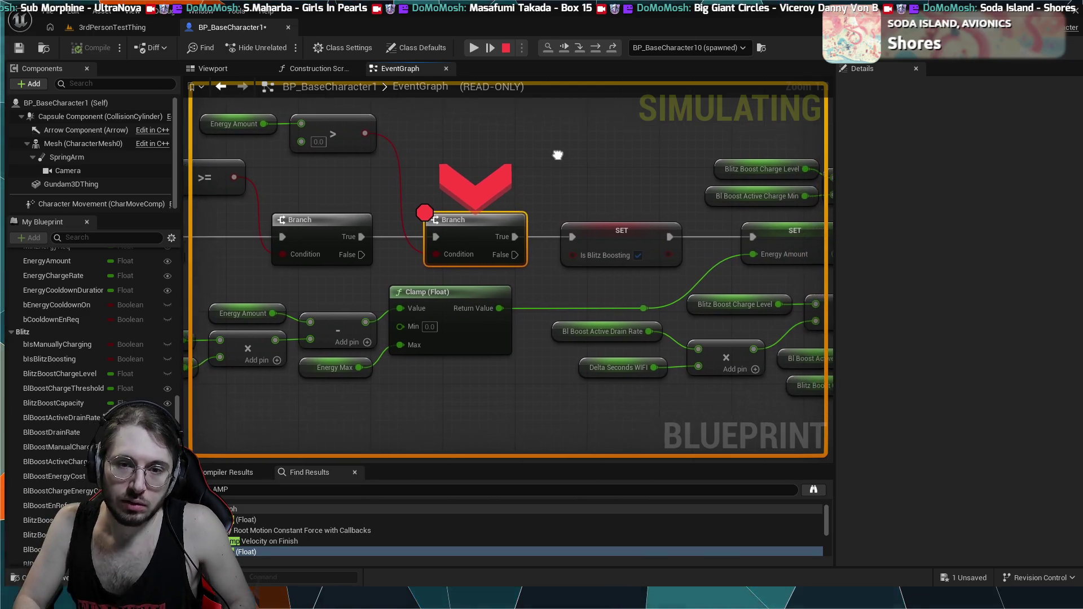
pyautogui.scroll(-1, 576, 145)
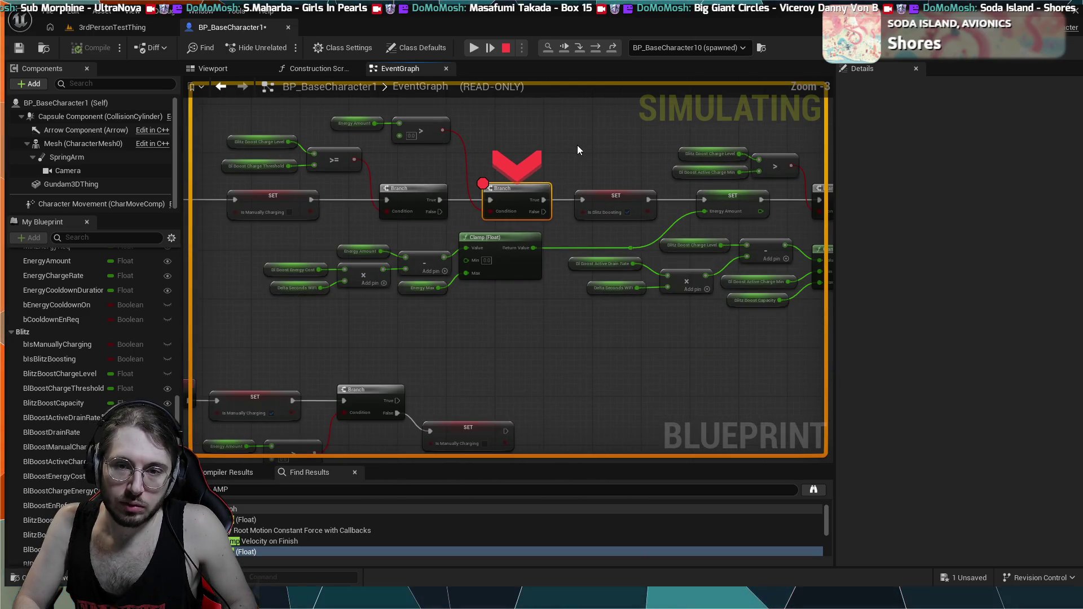
# - Step execution to the SET Is Blitz Boosting node and inspect the surrounding boost nodes
pyautogui.click(573, 48)
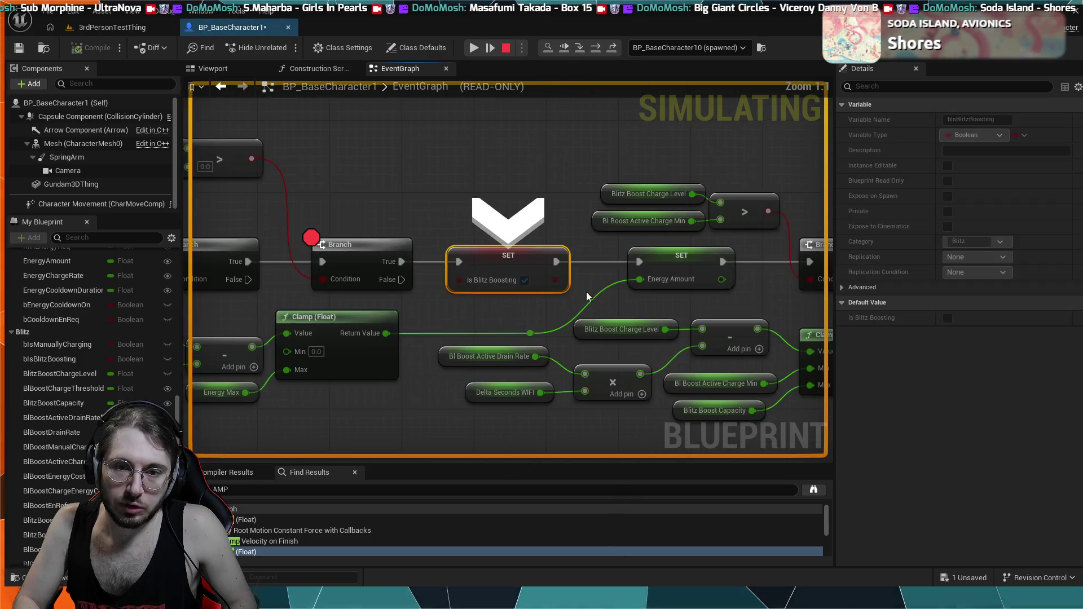
pyautogui.scroll(4, 520, 260)
pyautogui.scroll(-7, 520, 261)
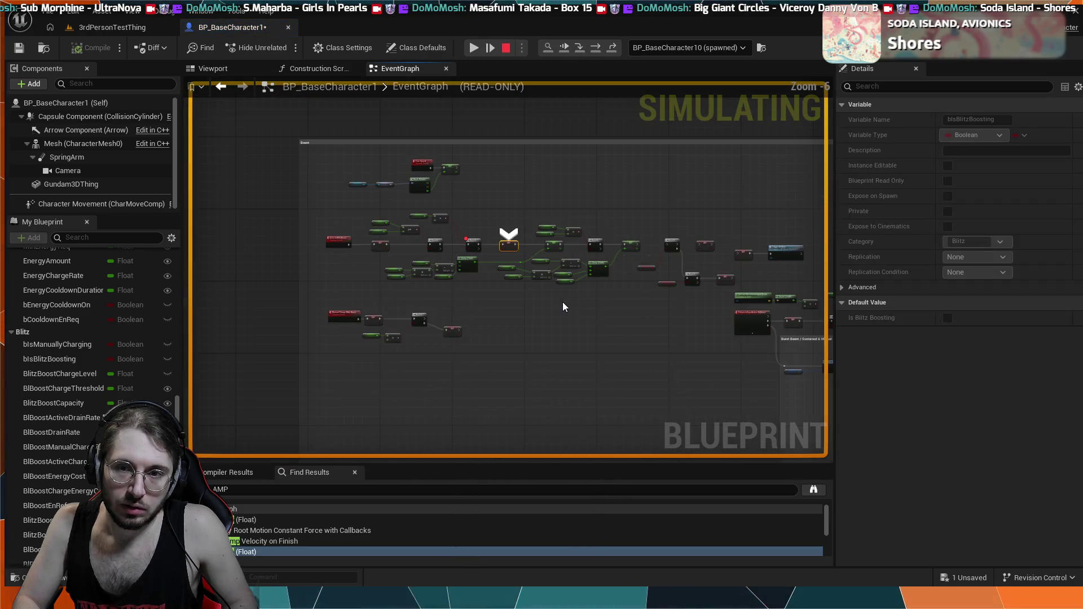
pyautogui.scroll(4, 563, 303)
pyautogui.scroll(1, 563, 302)
pyautogui.moveTo(563, 297); pyautogui.dragTo(526, 363)
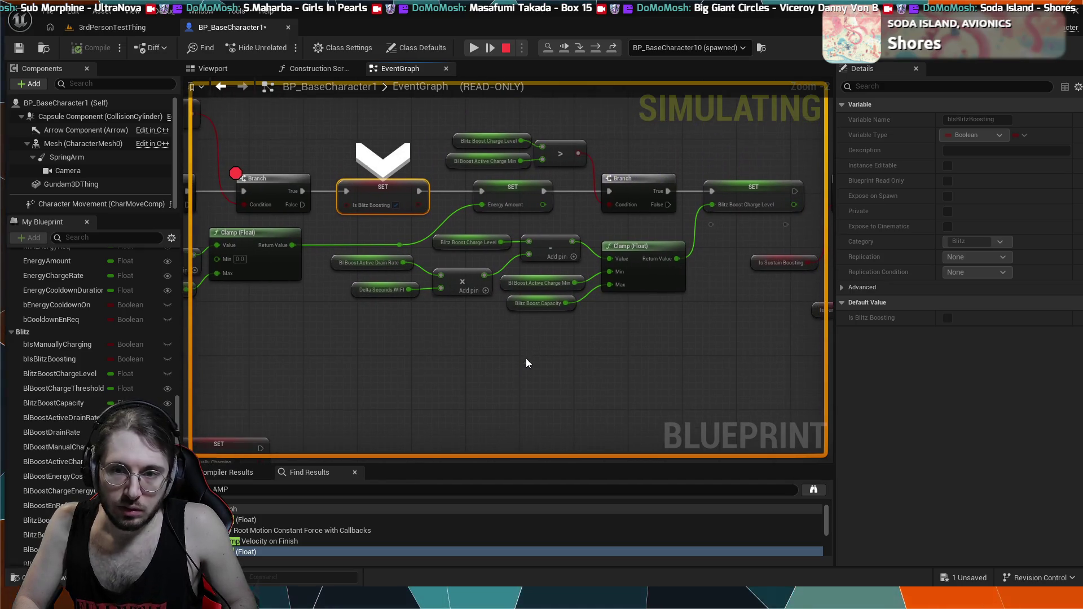
pyautogui.moveTo(497, 199); pyautogui.dragTo(530, 233)
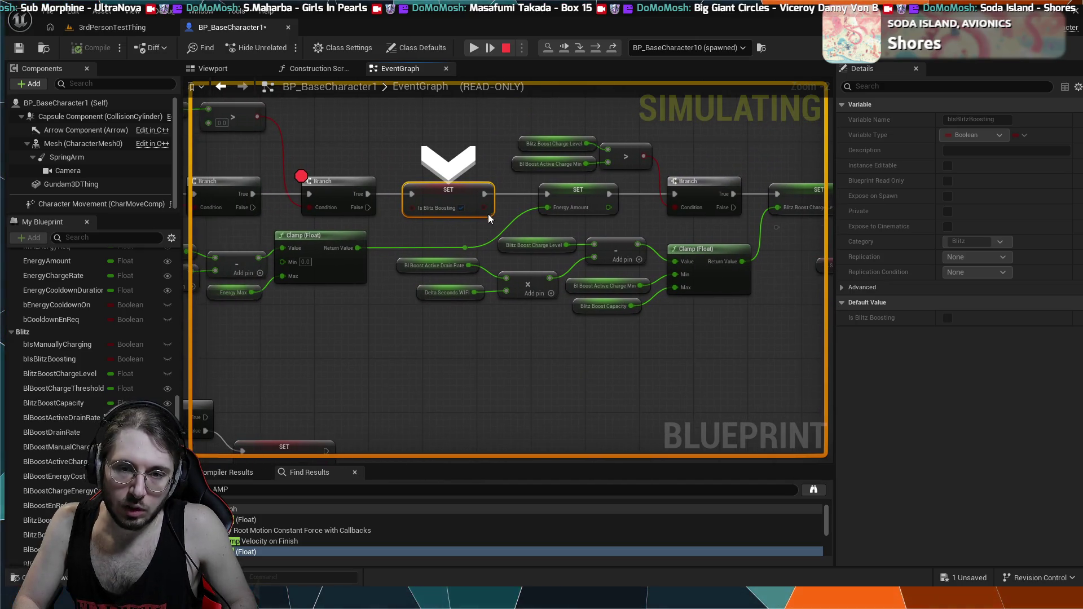
pyautogui.moveTo(442, 238); pyautogui.dragTo(496, 239)
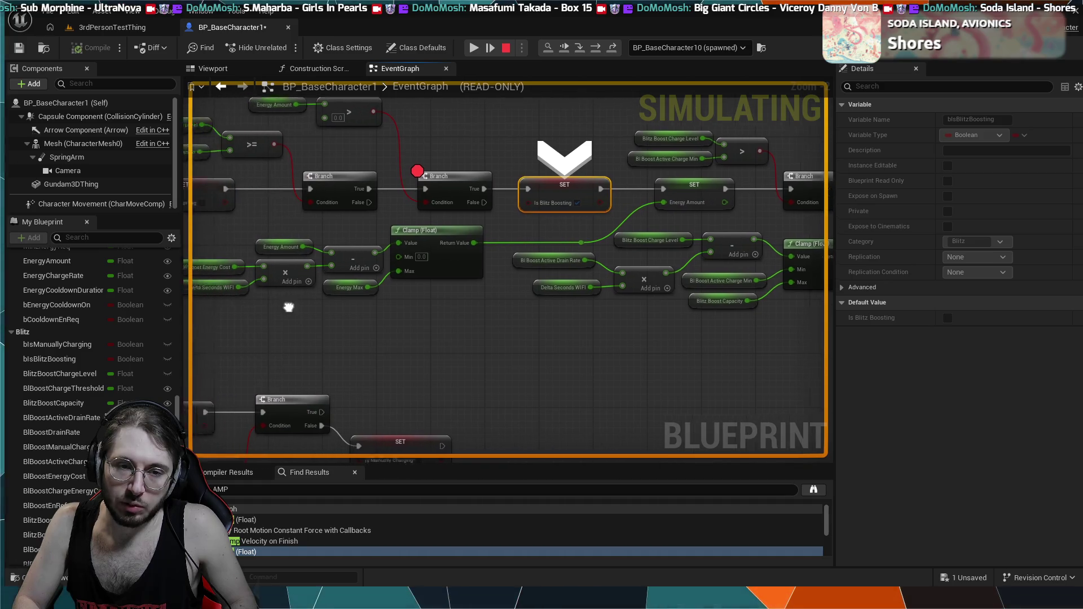
pyautogui.moveTo(290, 306); pyautogui.dragTo(389, 268)
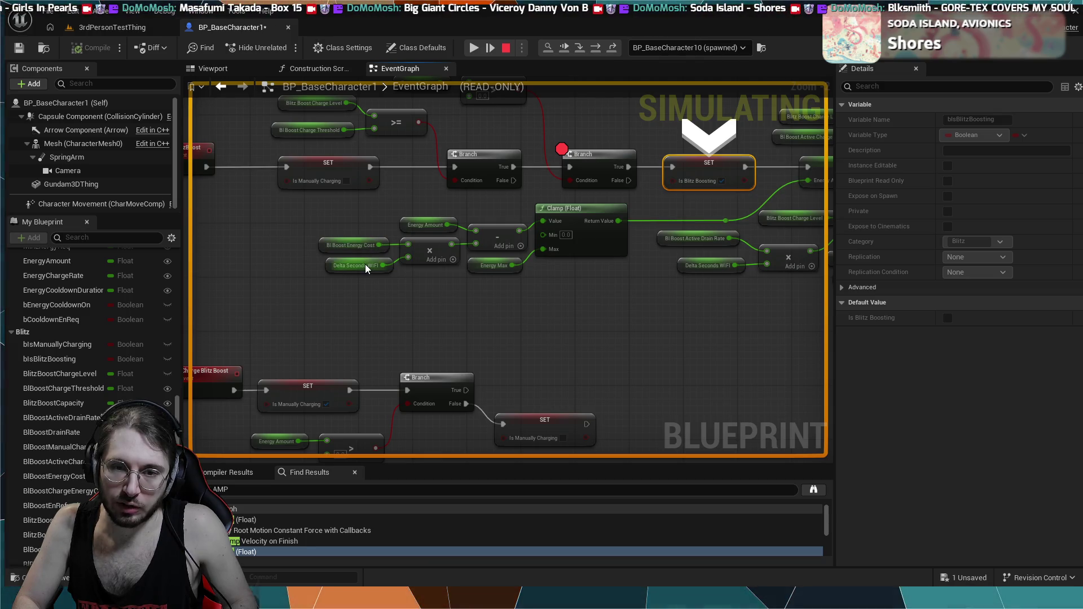
pyautogui.moveTo(229, 310); pyautogui.dragTo(338, 330)
pyautogui.scroll(-5, 404, 352)
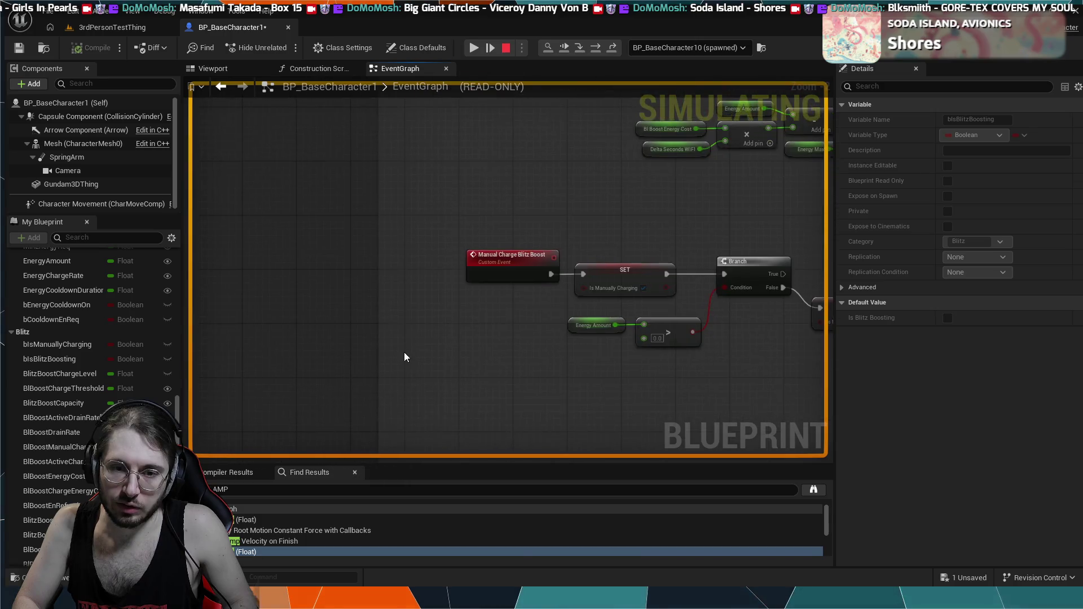
pyautogui.scroll(-2, 550, 365)
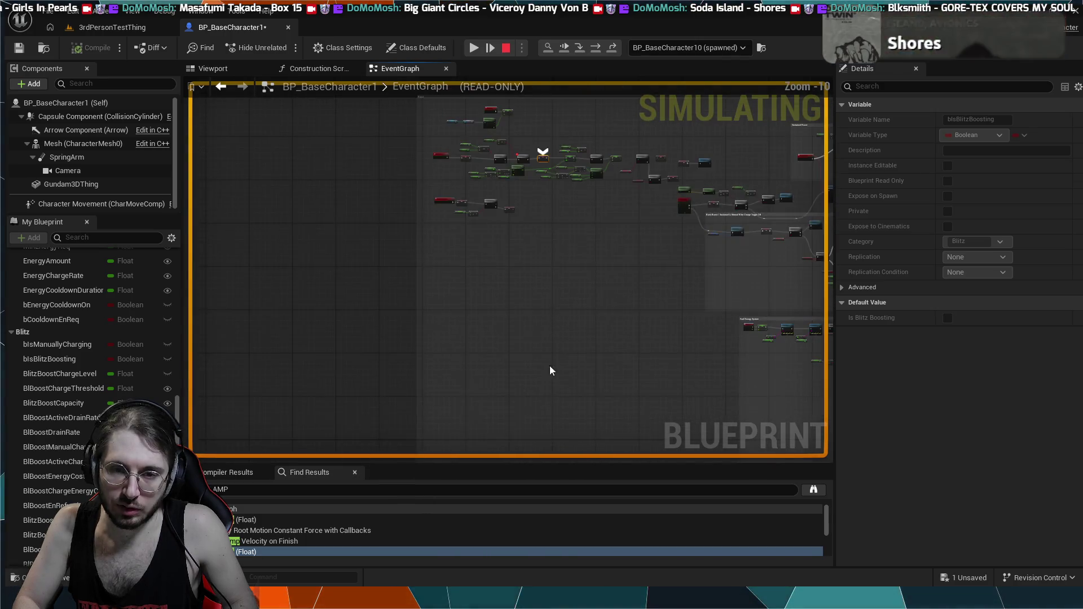
pyautogui.scroll(2, 535, 372)
pyautogui.scroll(5, 545, 313)
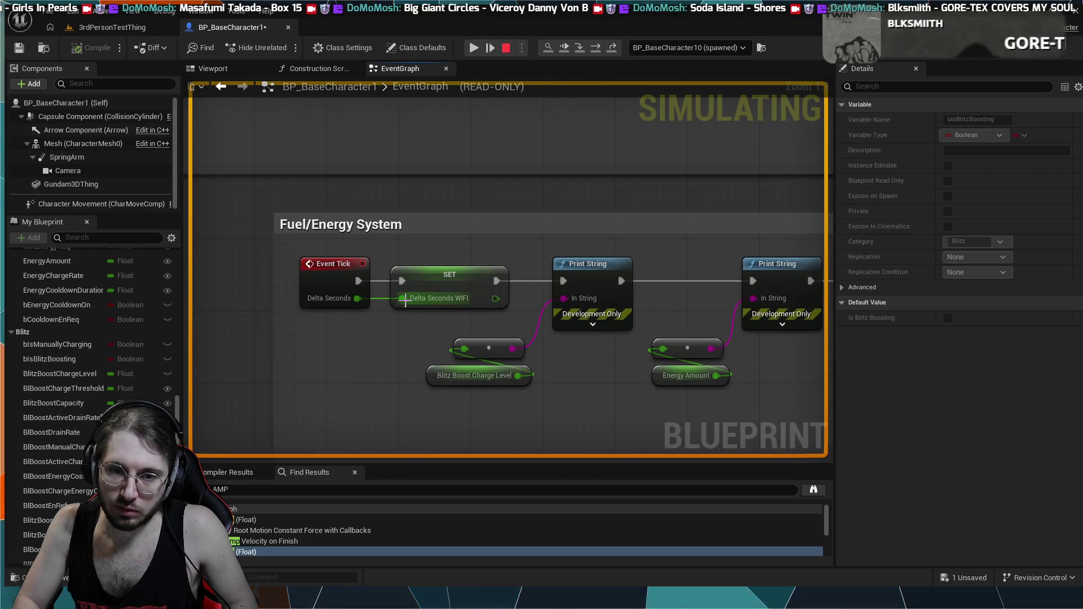
pyautogui.scroll(-8, 415, 326)
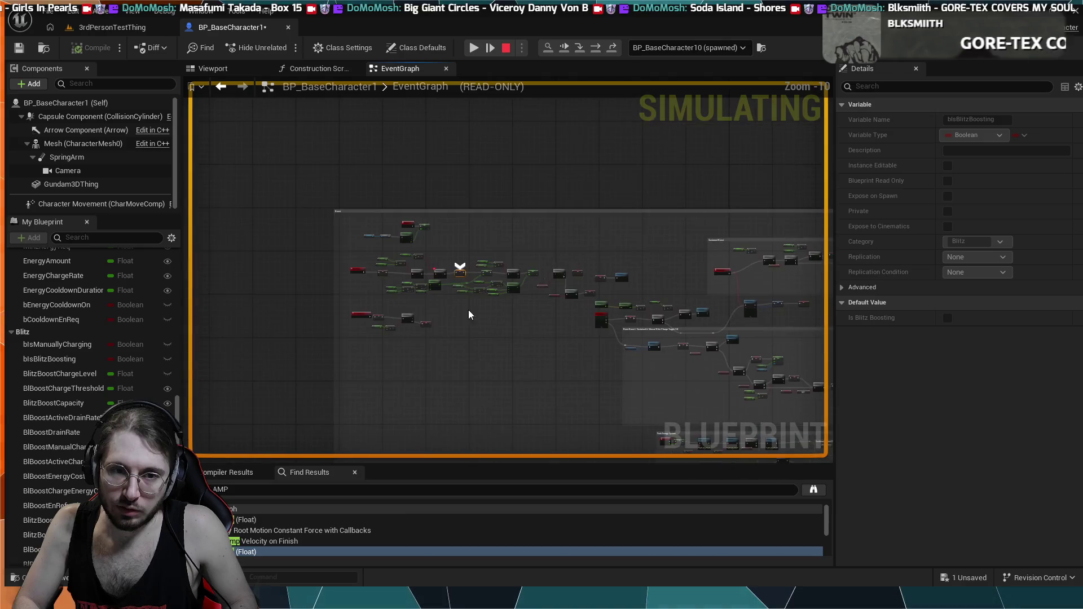
pyautogui.scroll(6, 468, 309)
pyautogui.moveTo(561, 306)
pyautogui.mouseDown()
pyautogui.moveTo(520, 327)
pyautogui.moveTo(592, 243)
pyautogui.mouseUp()
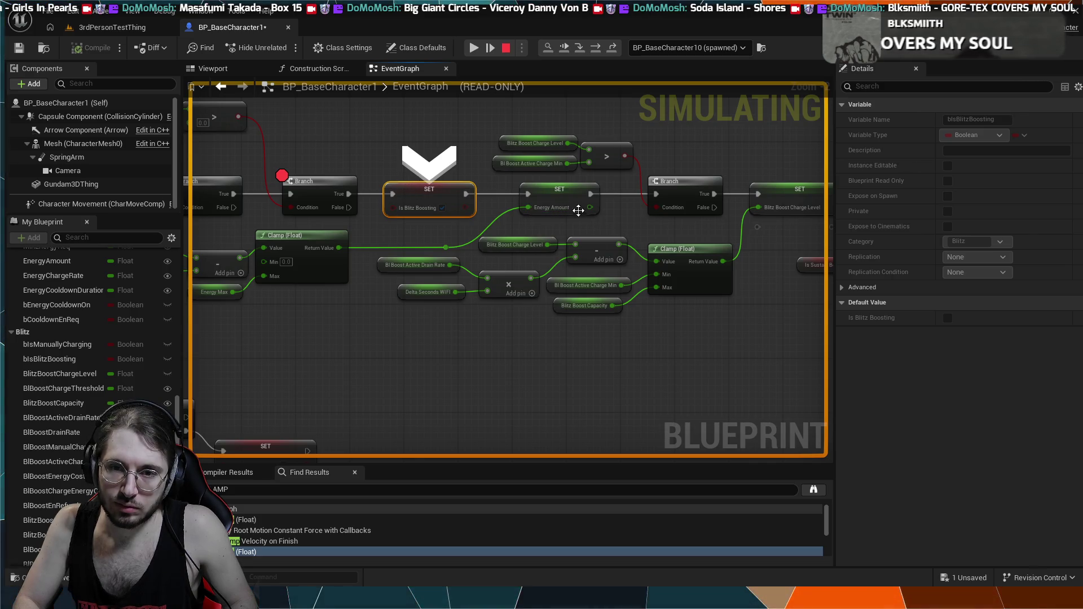
pyautogui.click(581, 49)
pyautogui.moveTo(649, 354)
pyautogui.mouseDown()
pyautogui.moveTo(692, 370)
pyautogui.moveTo(626, 314)
pyautogui.moveTo(609, 309)
pyautogui.moveTo(609, 323)
pyautogui.mouseUp()
pyautogui.scroll(-1, 631, 358)
pyautogui.moveTo(651, 377); pyautogui.dragTo(628, 305)
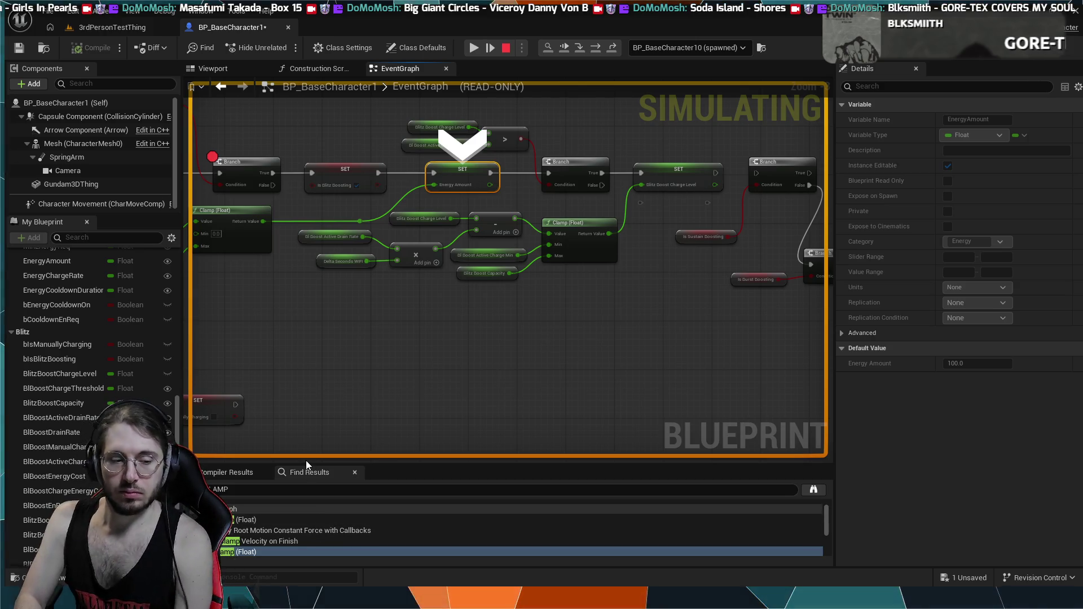
pyautogui.scroll(-2, 428, 394)
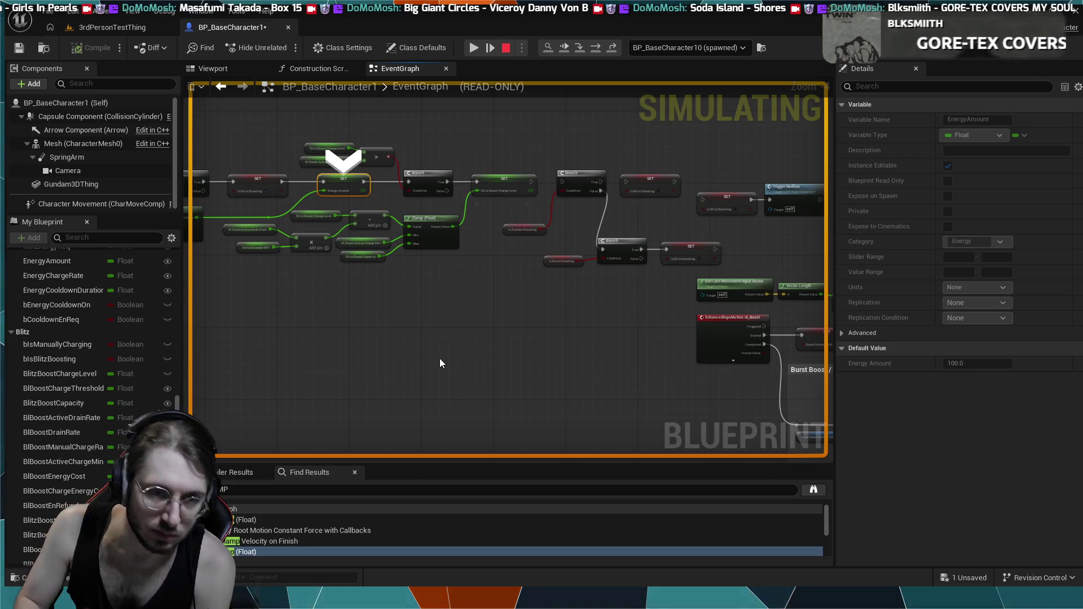
pyautogui.moveTo(440, 363)
pyautogui.mouseDown()
pyautogui.moveTo(547, 362)
pyautogui.moveTo(496, 312)
pyautogui.moveTo(632, 370)
pyautogui.moveTo(578, 387)
pyautogui.moveTo(619, 322)
pyautogui.moveTo(532, 271)
pyautogui.moveTo(575, 267)
pyautogui.moveTo(598, 316)
pyautogui.moveTo(547, 283)
pyautogui.moveTo(624, 304)
pyautogui.moveTo(552, 312)
pyautogui.mouseUp()
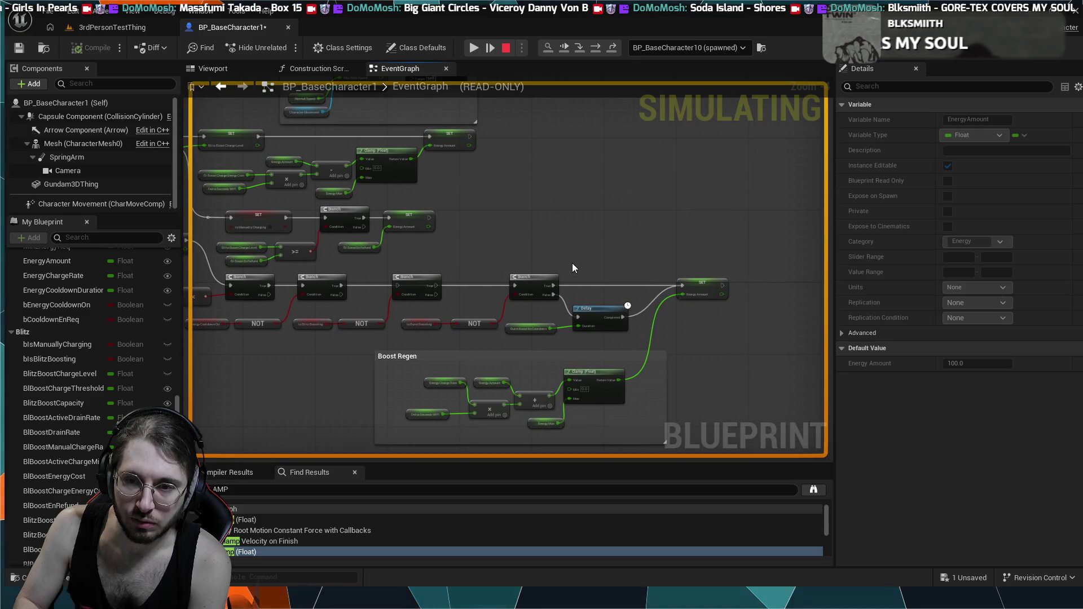
pyautogui.moveTo(608, 261); pyautogui.dragTo(661, 283)
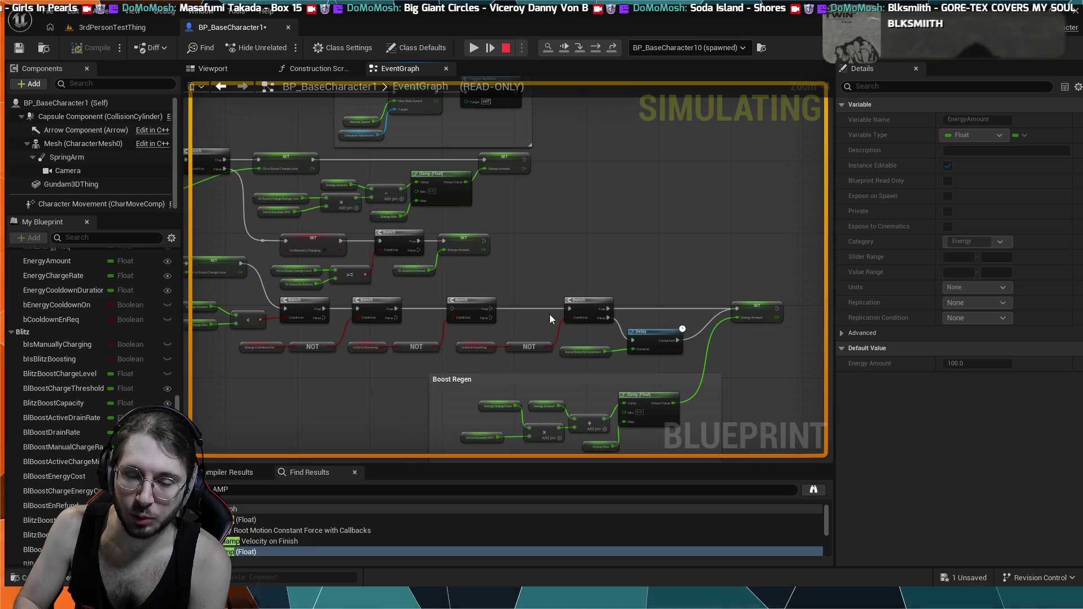
pyautogui.moveTo(397, 276); pyautogui.dragTo(527, 279)
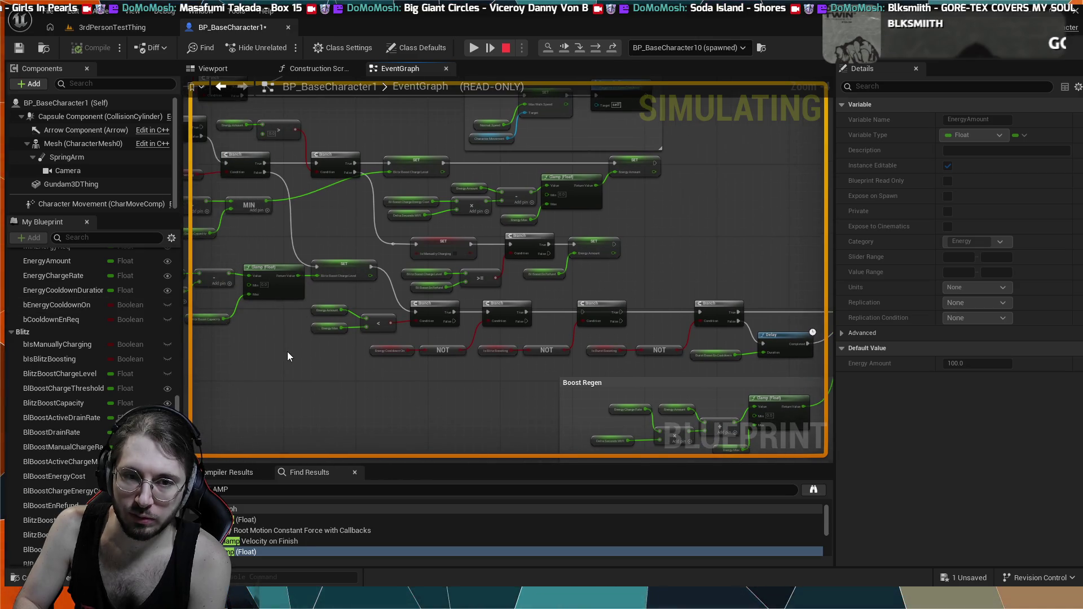
pyautogui.moveTo(286, 351); pyautogui.dragTo(411, 382)
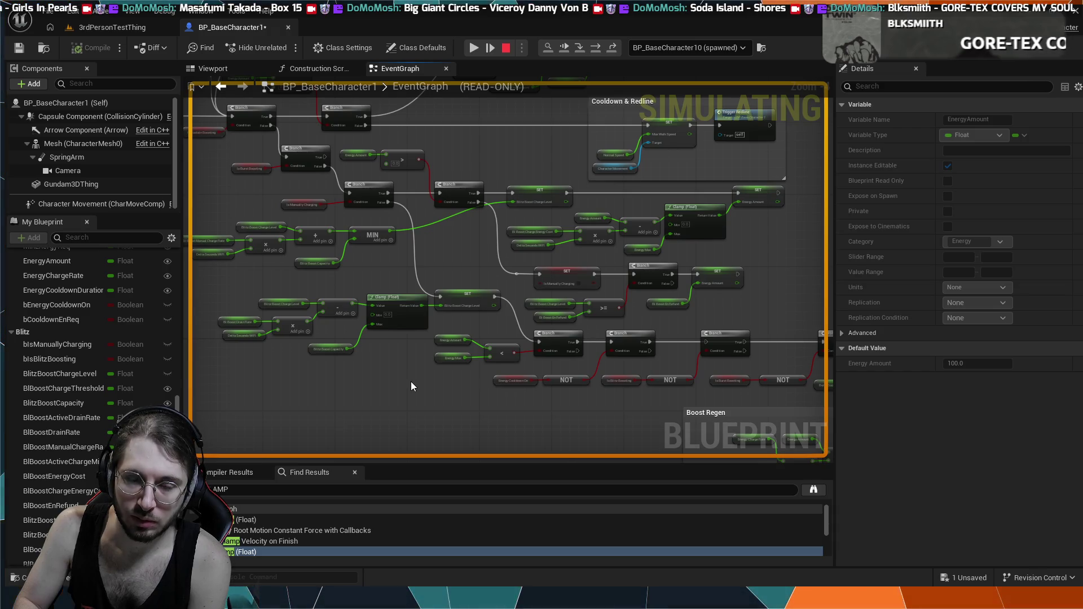
pyautogui.moveTo(503, 413); pyautogui.dragTo(377, 374)
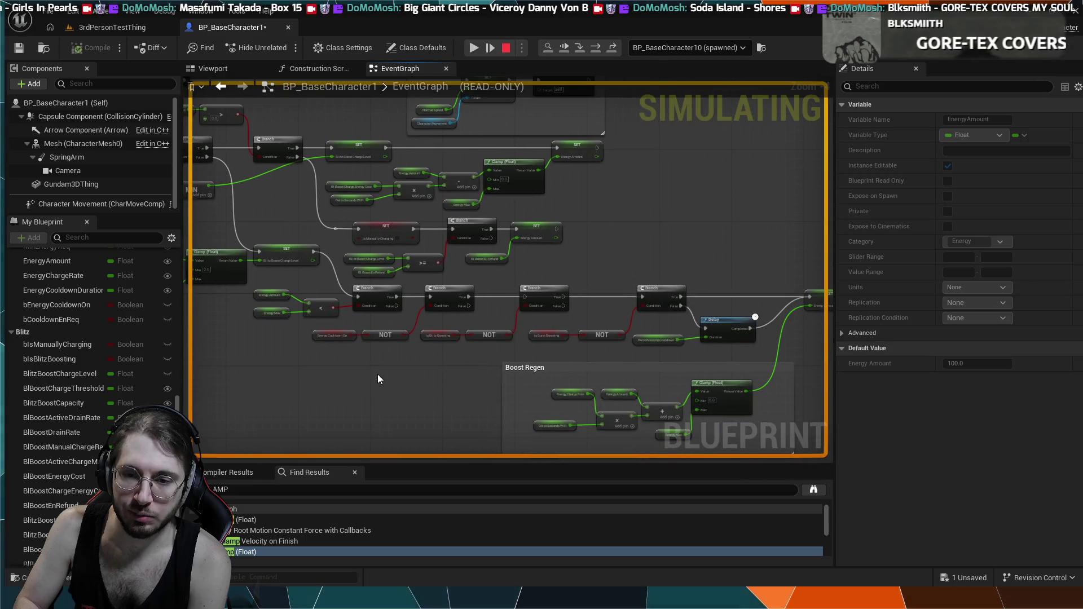
pyautogui.moveTo(504, 377); pyautogui.dragTo(481, 369)
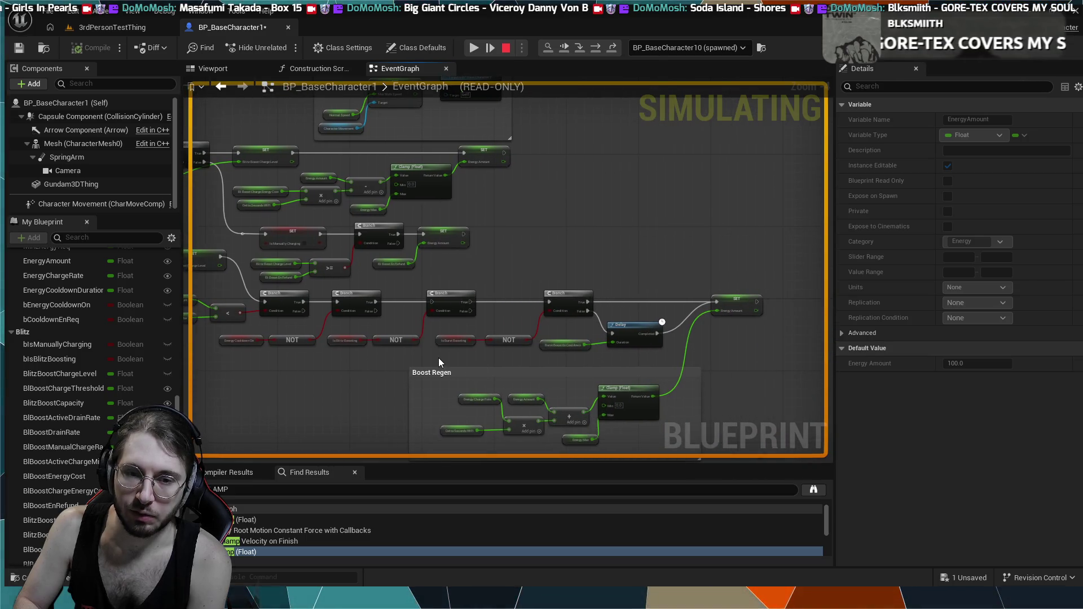
pyautogui.scroll(-7, 370, 367)
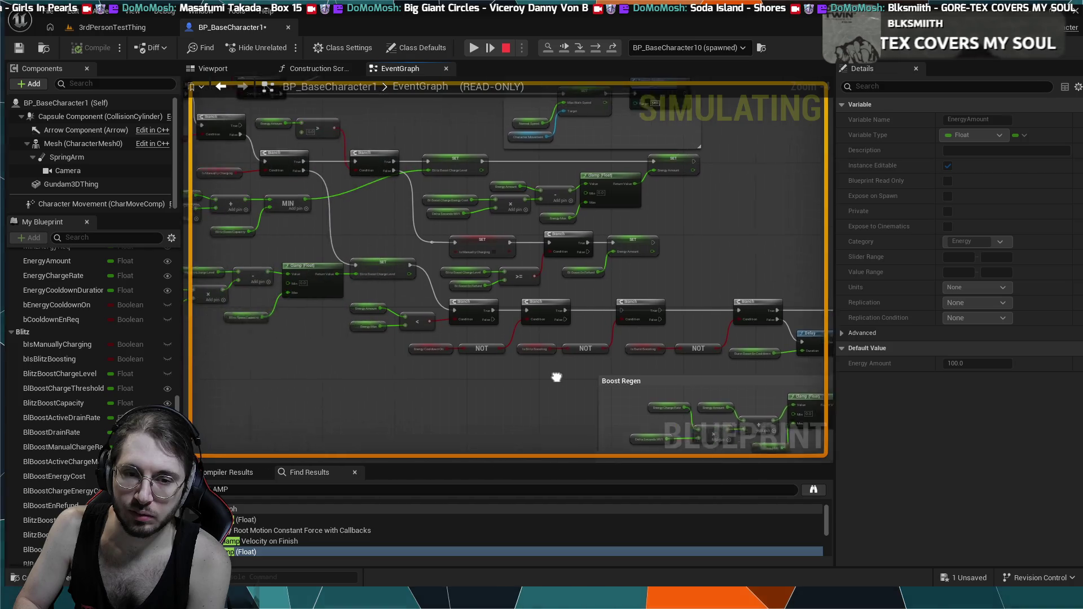
pyautogui.scroll(5, 378, 358)
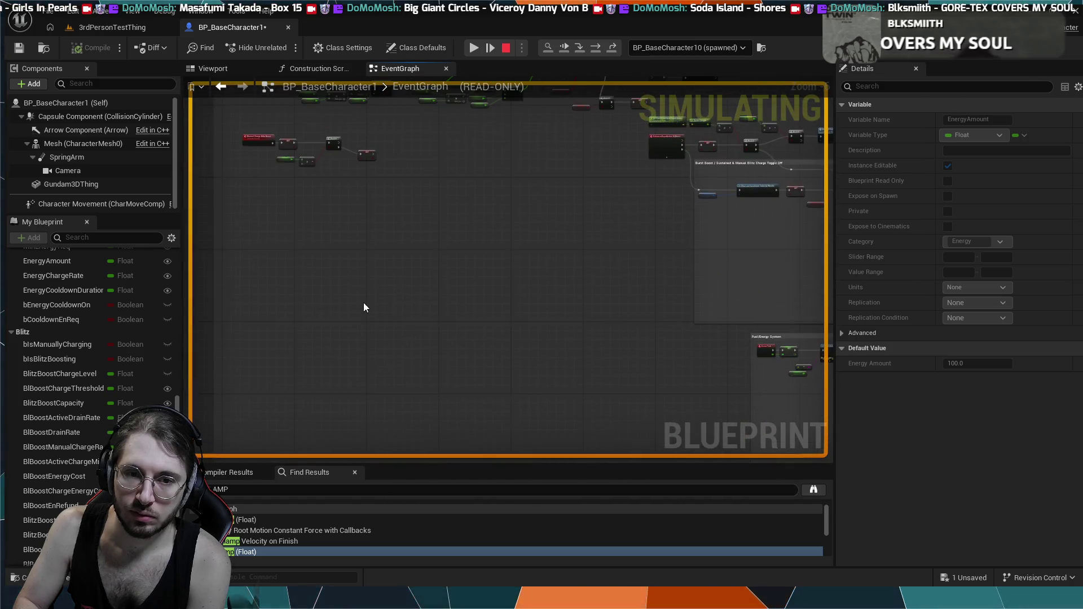
pyautogui.scroll(5, 470, 425)
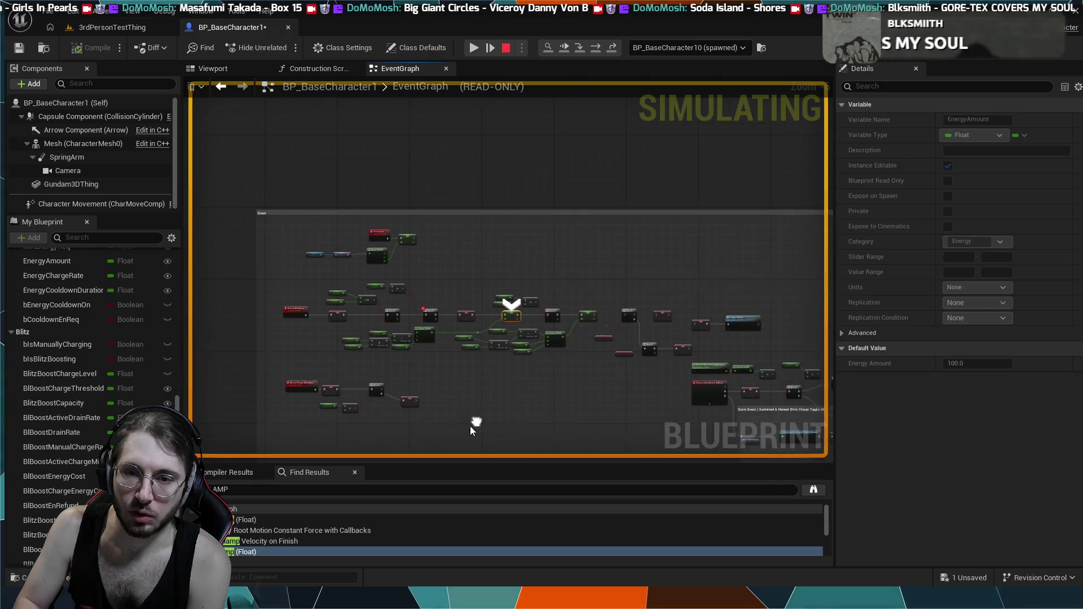
pyautogui.moveTo(509, 347); pyautogui.dragTo(590, 399)
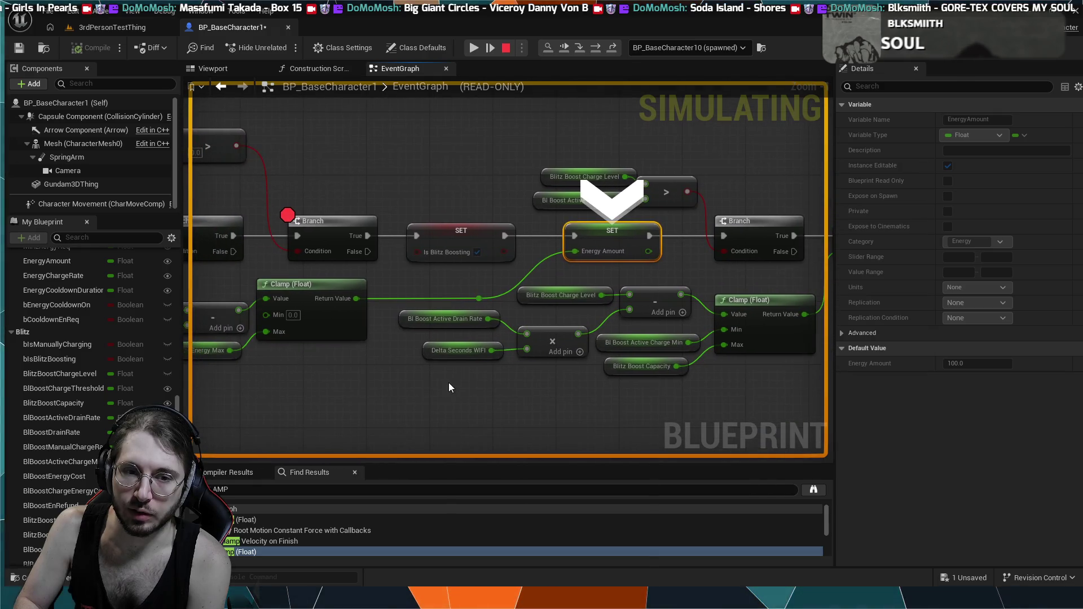
pyautogui.moveTo(449, 387)
pyautogui.mouseDown()
pyautogui.moveTo(435, 338)
pyautogui.moveTo(604, 354)
pyautogui.mouseUp()
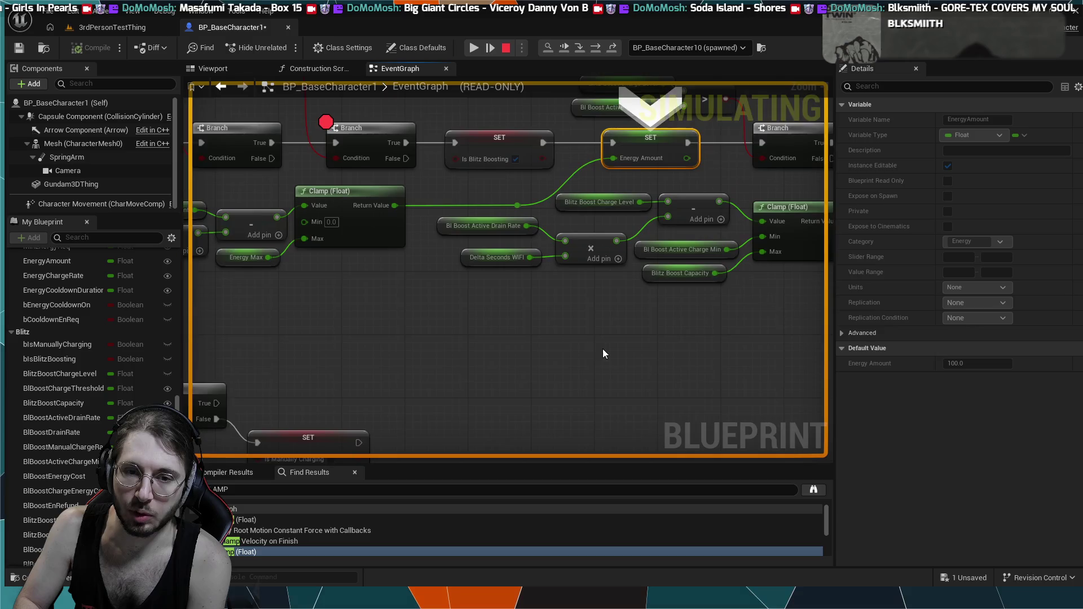
pyautogui.scroll(-8, 621, 343)
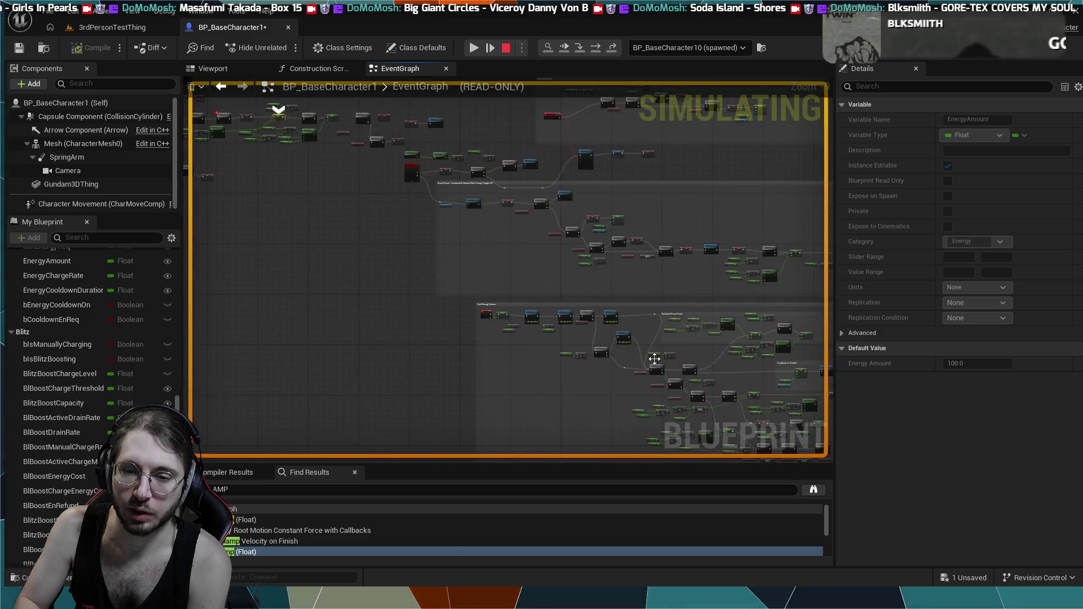
pyautogui.scroll(4, 654, 359)
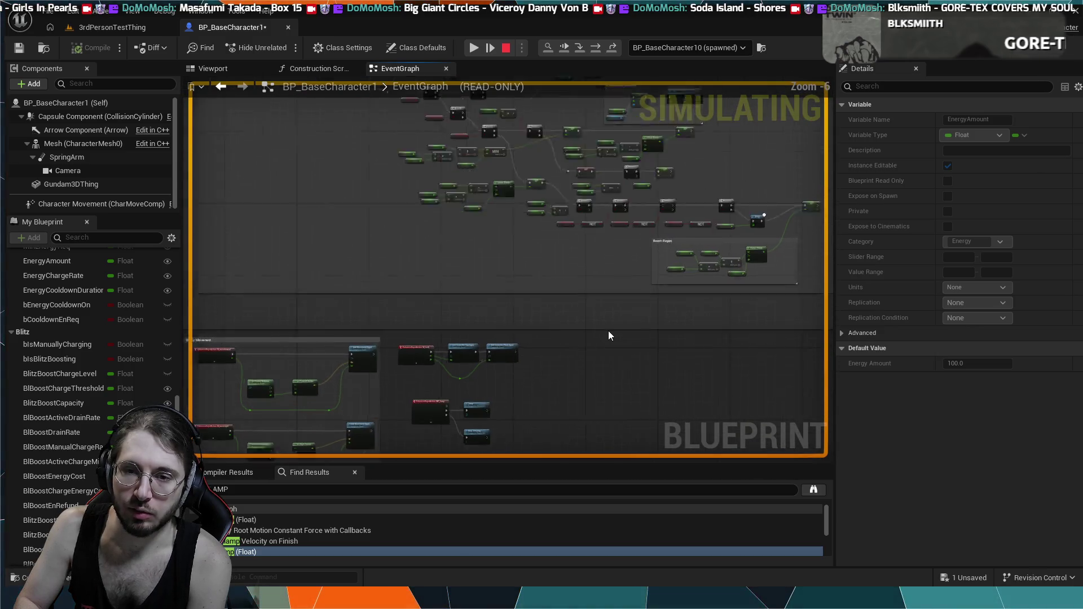
pyautogui.scroll(7, 609, 332)
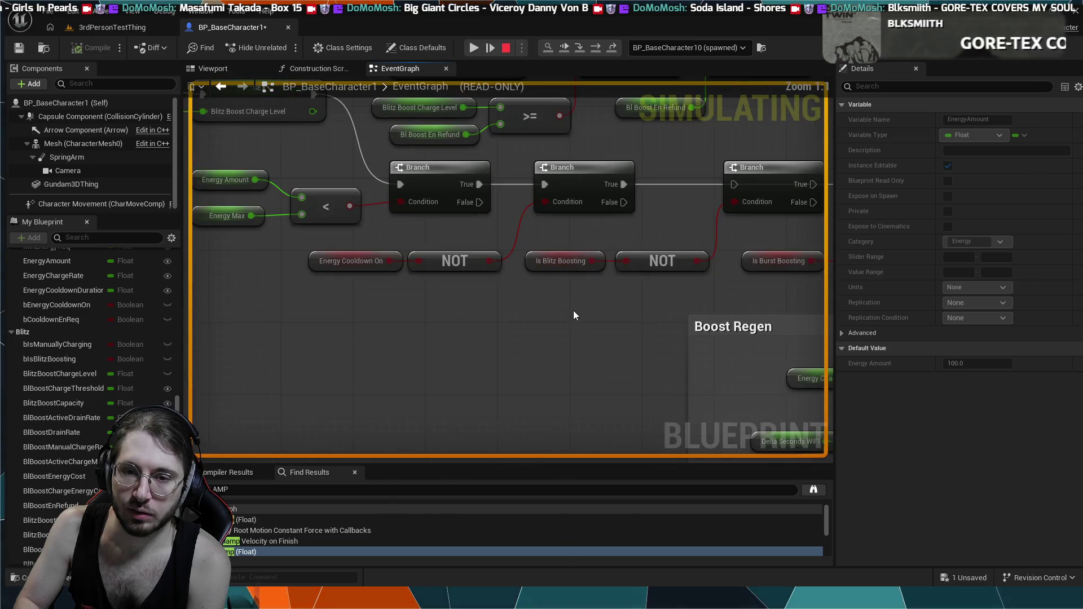
pyautogui.moveTo(574, 312); pyautogui.dragTo(537, 359)
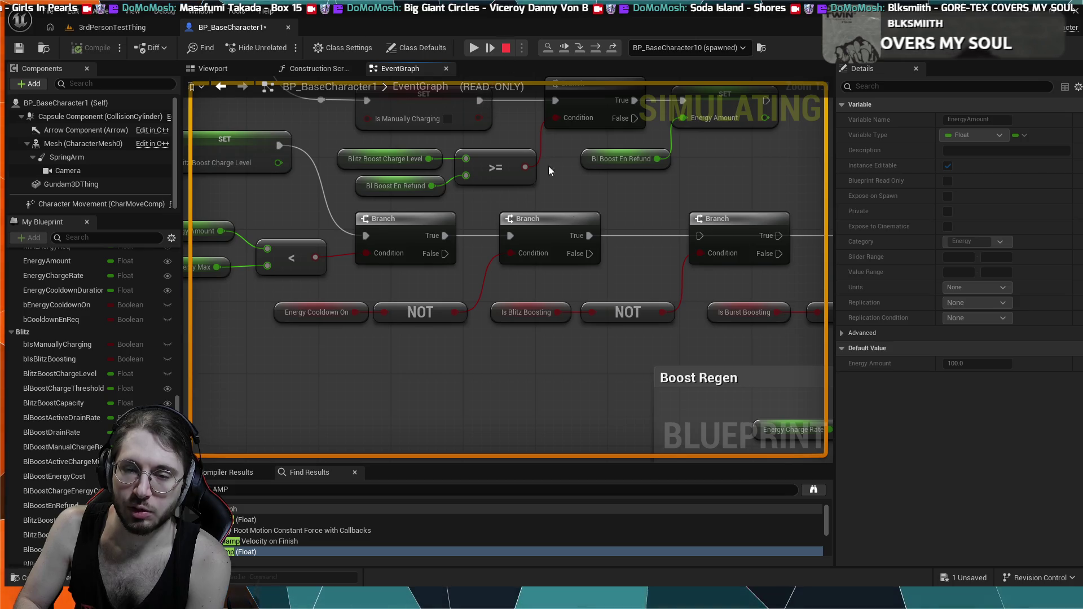
pyautogui.moveTo(602, 270); pyautogui.dragTo(479, 335)
pyautogui.moveTo(643, 218)
pyautogui.mouseDown()
pyautogui.moveTo(511, 247)
pyautogui.moveTo(600, 245)
pyautogui.mouseUp()
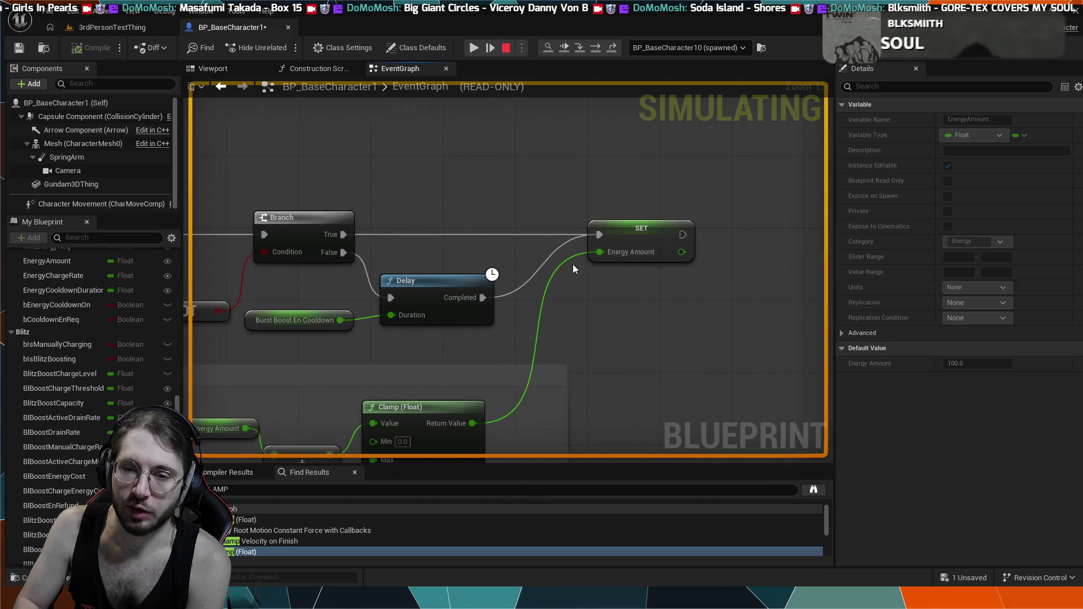
pyautogui.scroll(-1, 488, 315)
pyautogui.moveTo(487, 316); pyautogui.dragTo(651, 334)
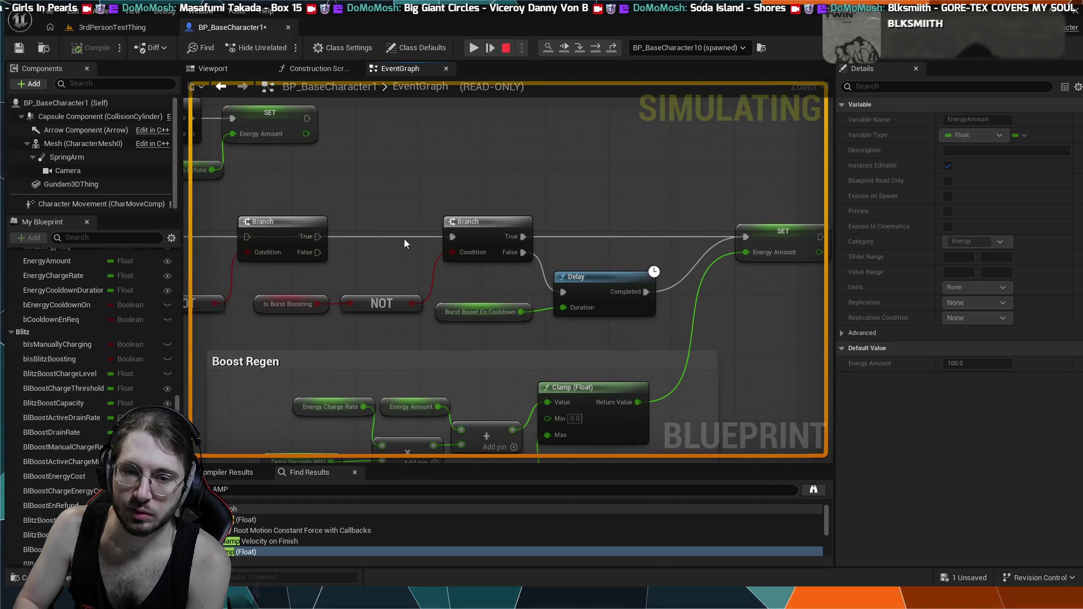
pyautogui.moveTo(405, 244); pyautogui.dragTo(512, 251)
pyautogui.scroll(-1, 463, 224)
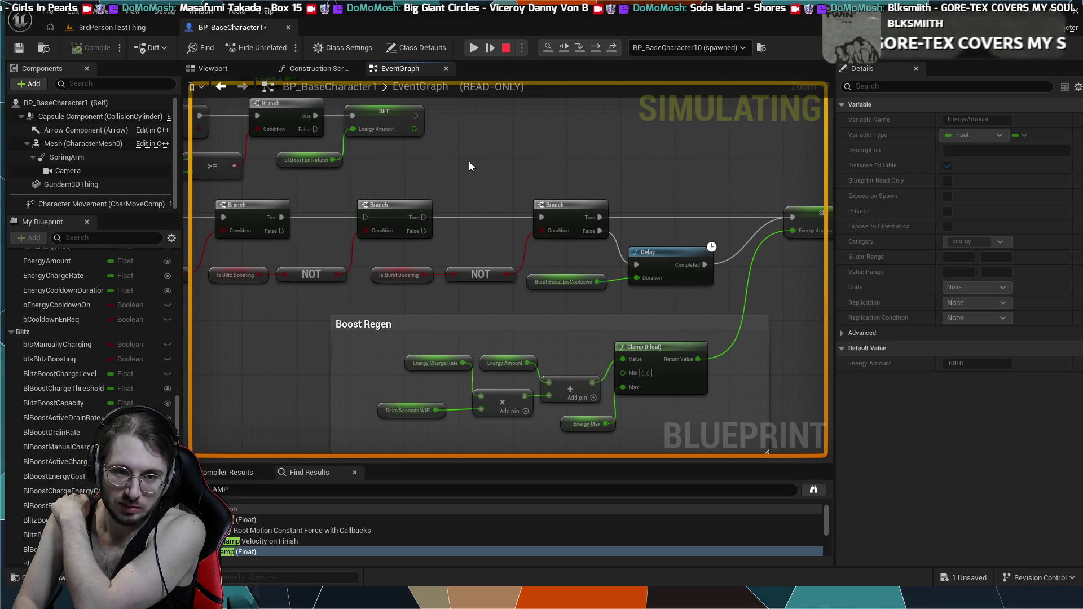
pyautogui.scroll(-1, 470, 166)
pyautogui.scroll(-2, 468, 166)
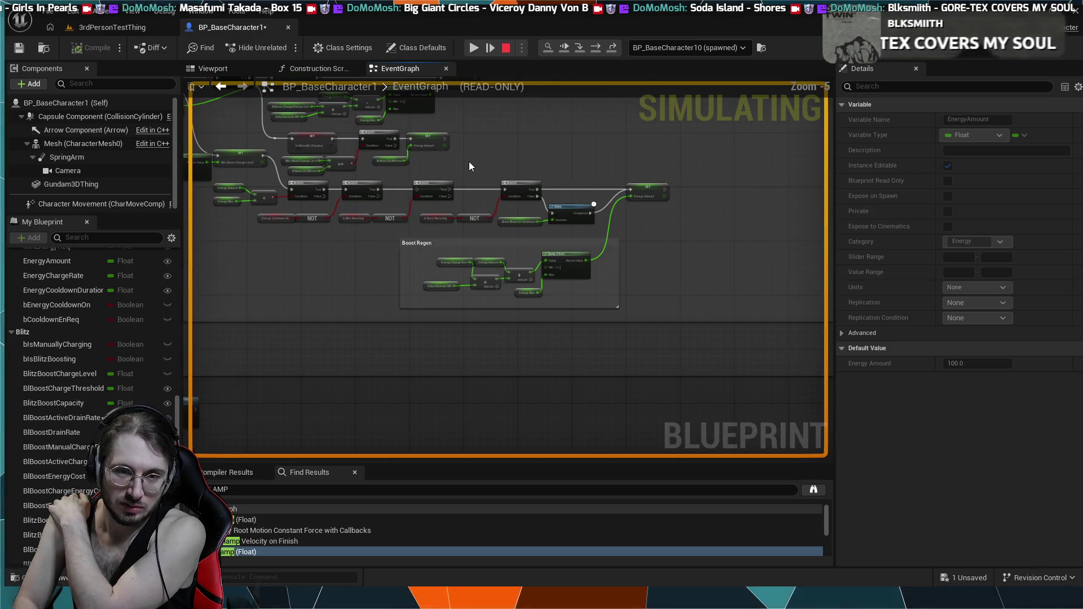
pyautogui.moveTo(469, 166); pyautogui.dragTo(621, 229)
pyautogui.scroll(-4, 604, 339)
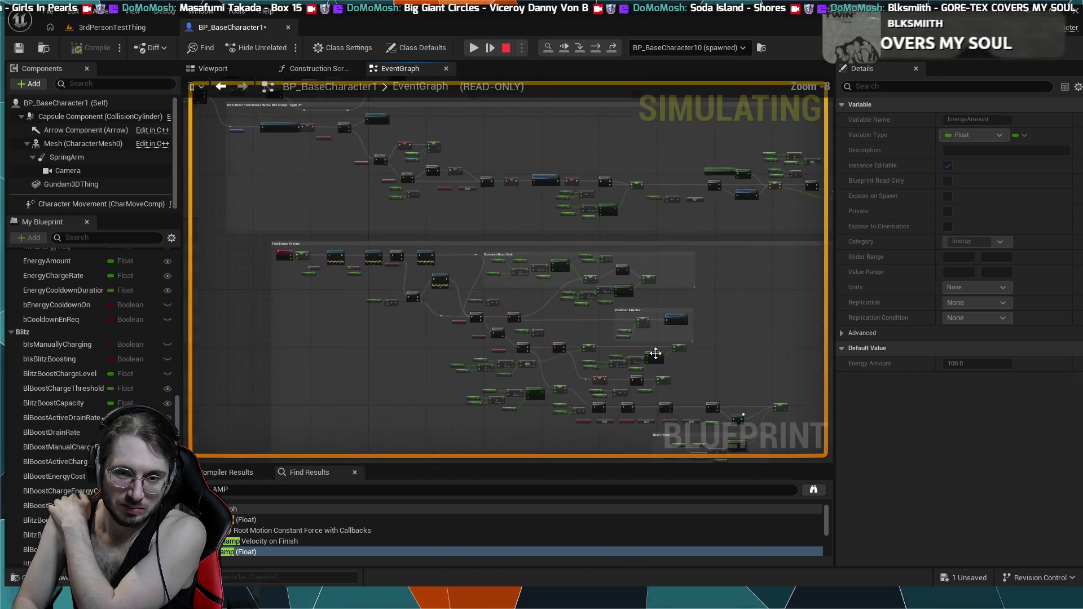
pyautogui.scroll(-2, 653, 351)
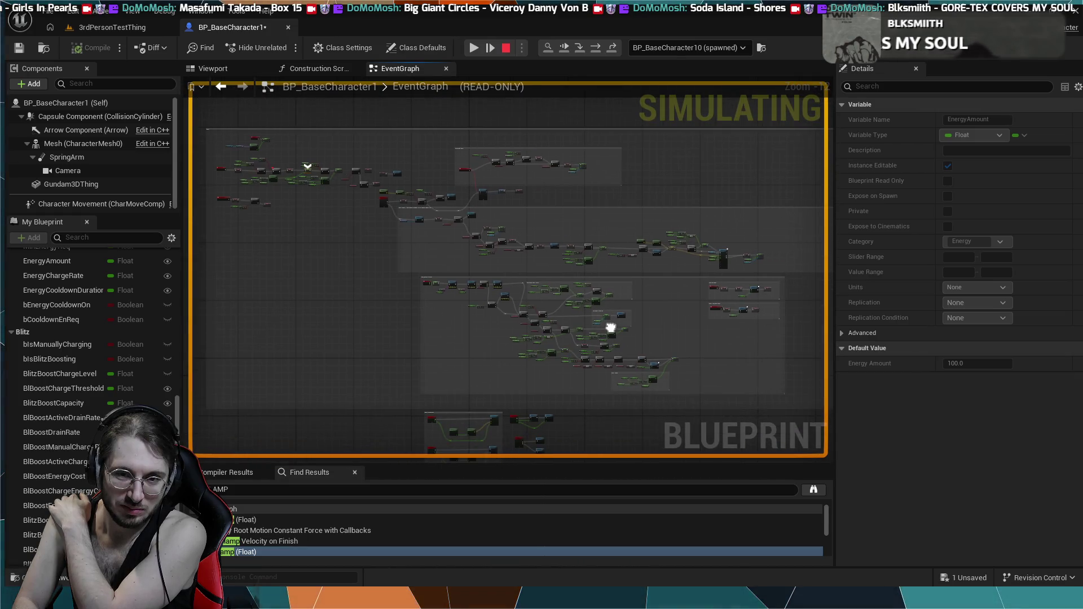
pyautogui.scroll(-1, 610, 326)
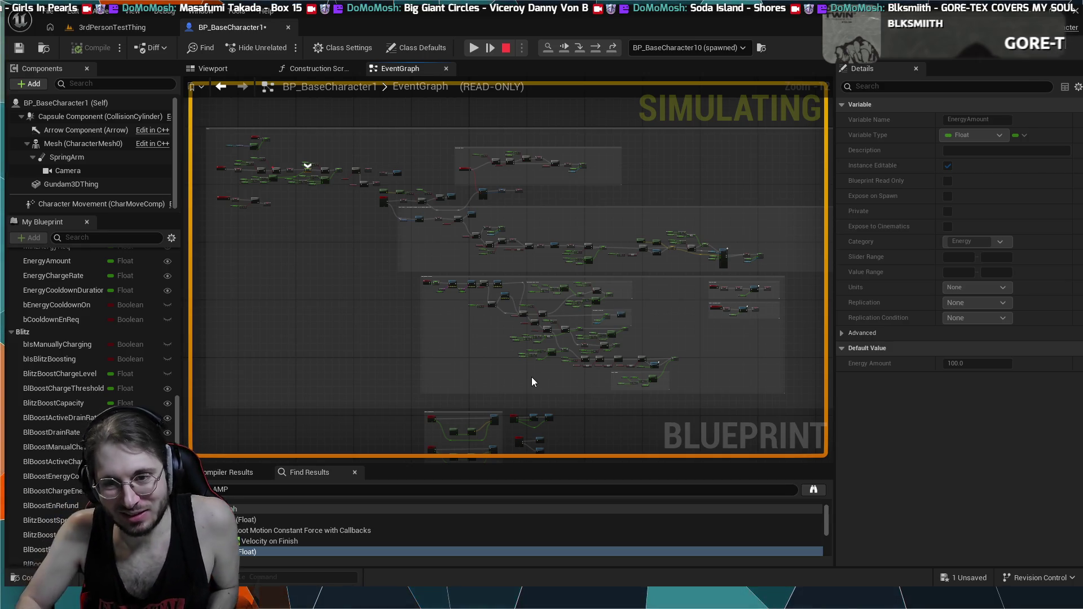
pyautogui.scroll(2, 573, 242)
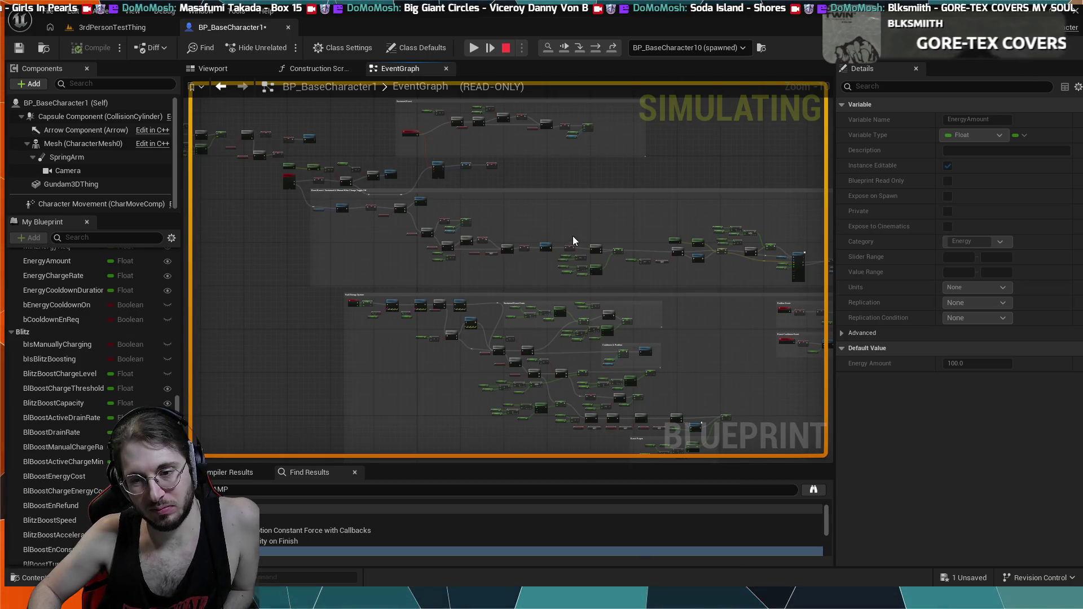
pyautogui.moveTo(573, 236); pyautogui.dragTo(526, 160)
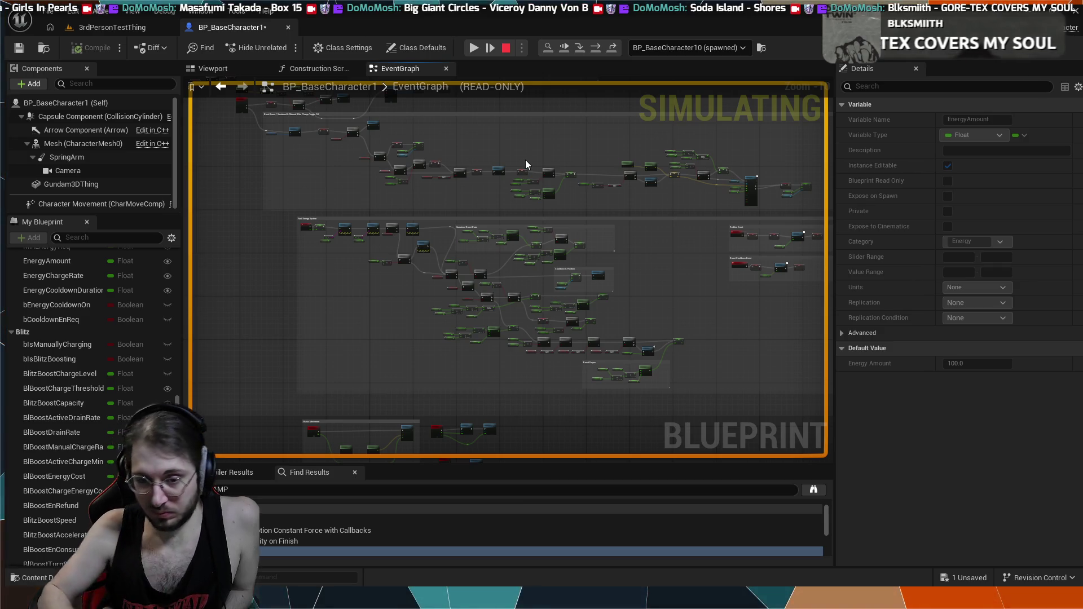
pyautogui.scroll(2, 624, 259)
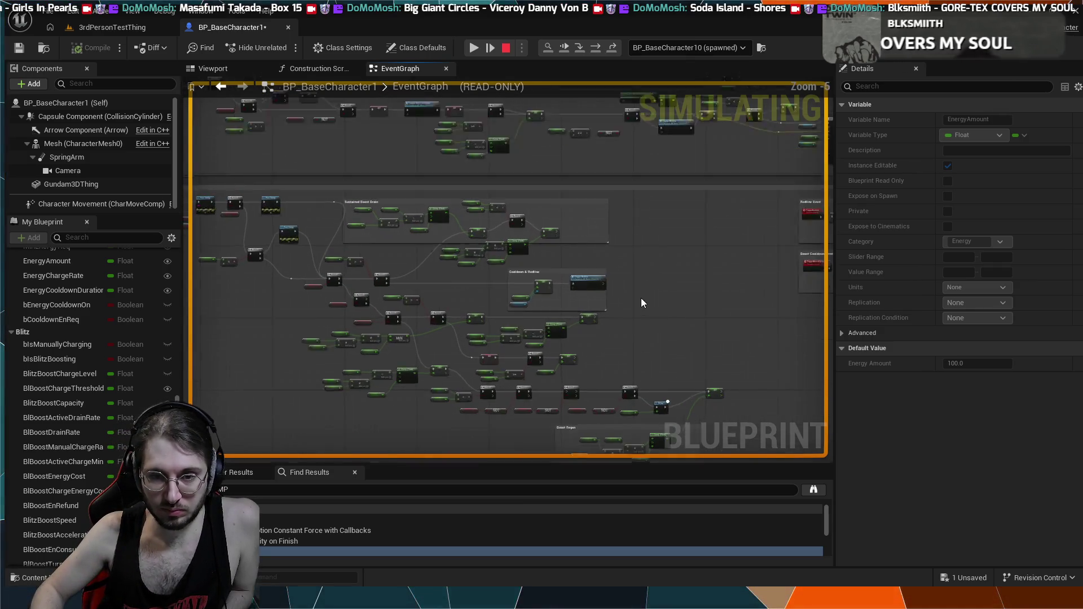
pyautogui.scroll(3, 642, 303)
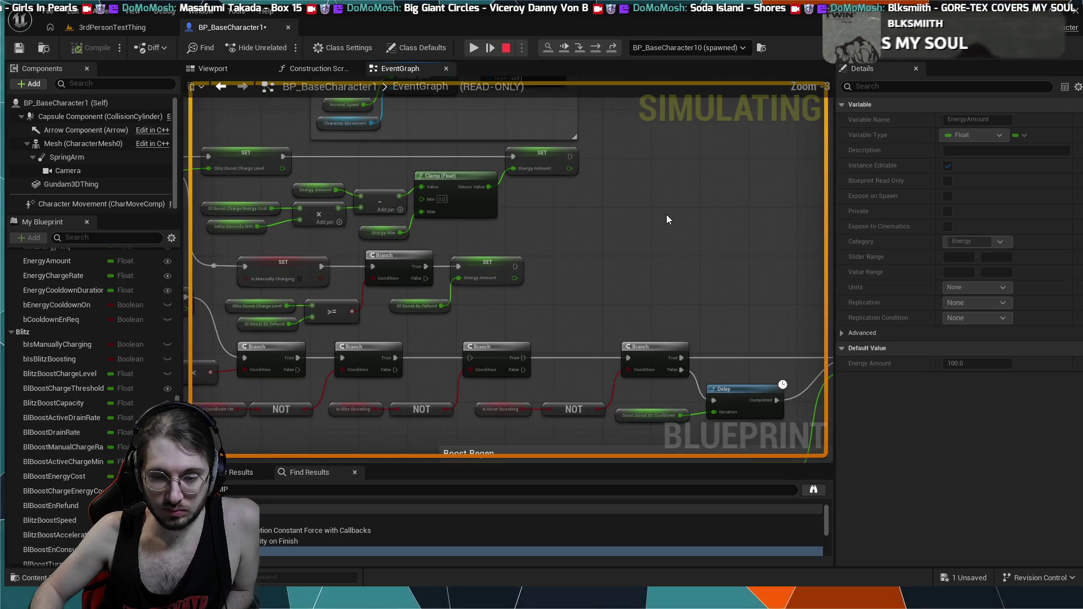
pyautogui.scroll(-3, 667, 219)
pyautogui.scroll(3, 614, 223)
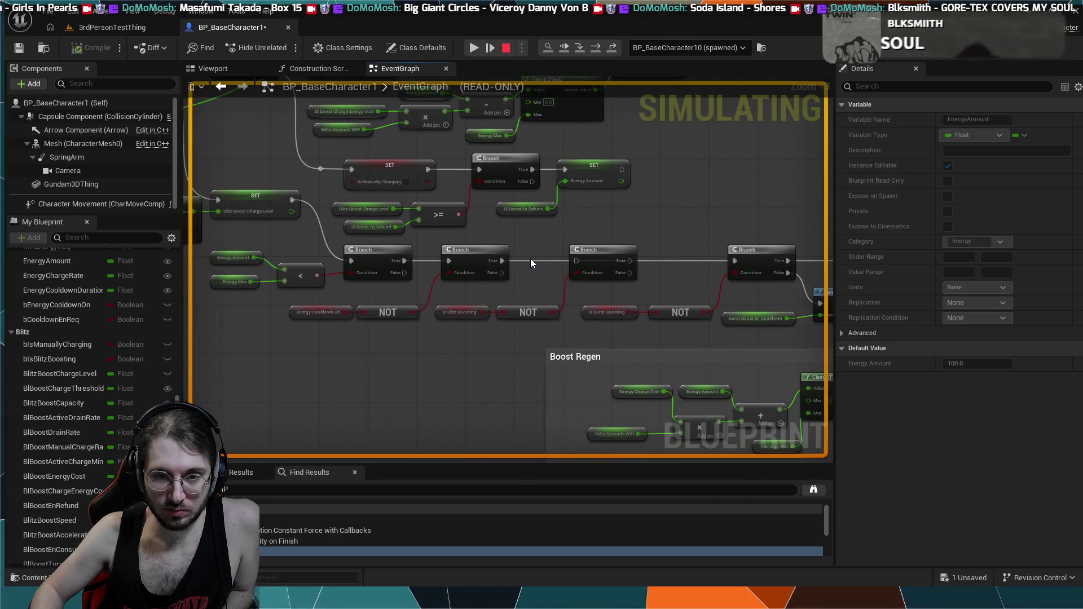
pyautogui.scroll(-5, 530, 262)
pyautogui.scroll(3, 402, 269)
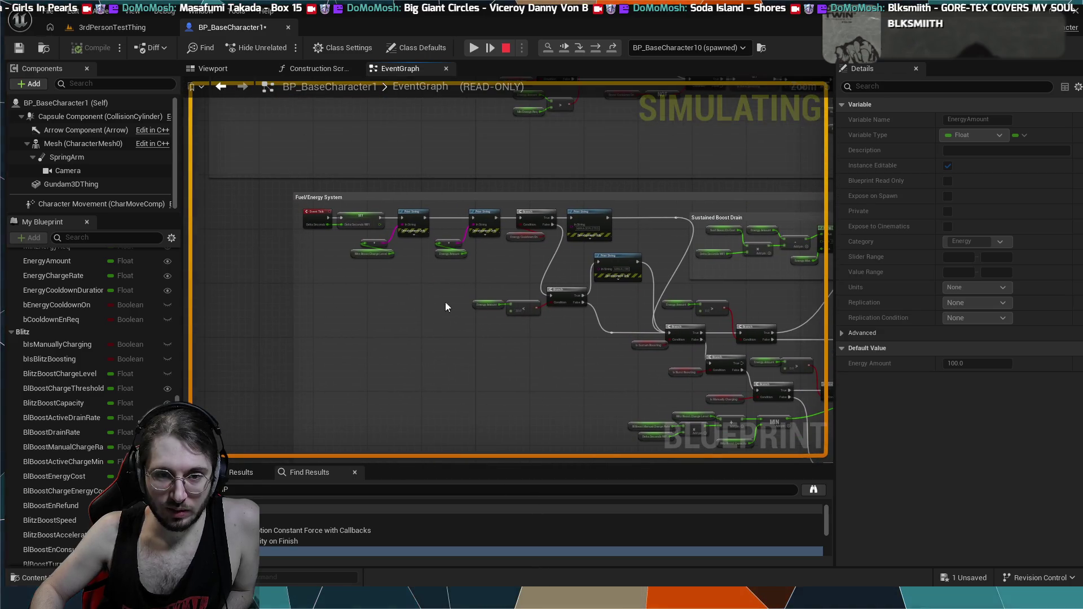
pyautogui.scroll(3, 450, 307)
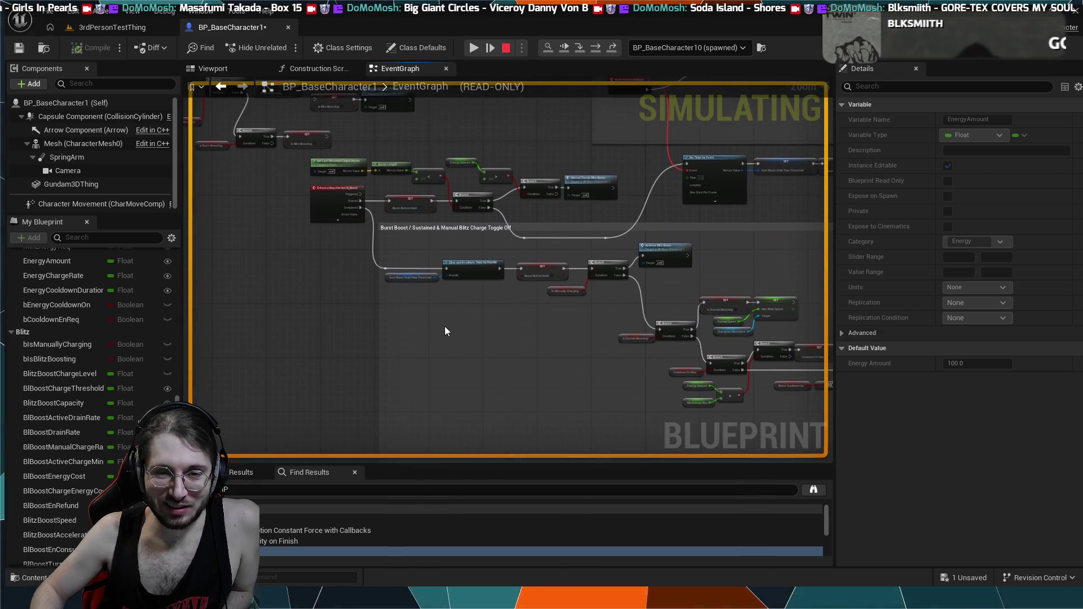
pyautogui.scroll(-1, 445, 331)
# - Pan and zoom over the Burst Boost input nodes to review them
pyautogui.scroll(2, 428, 221)
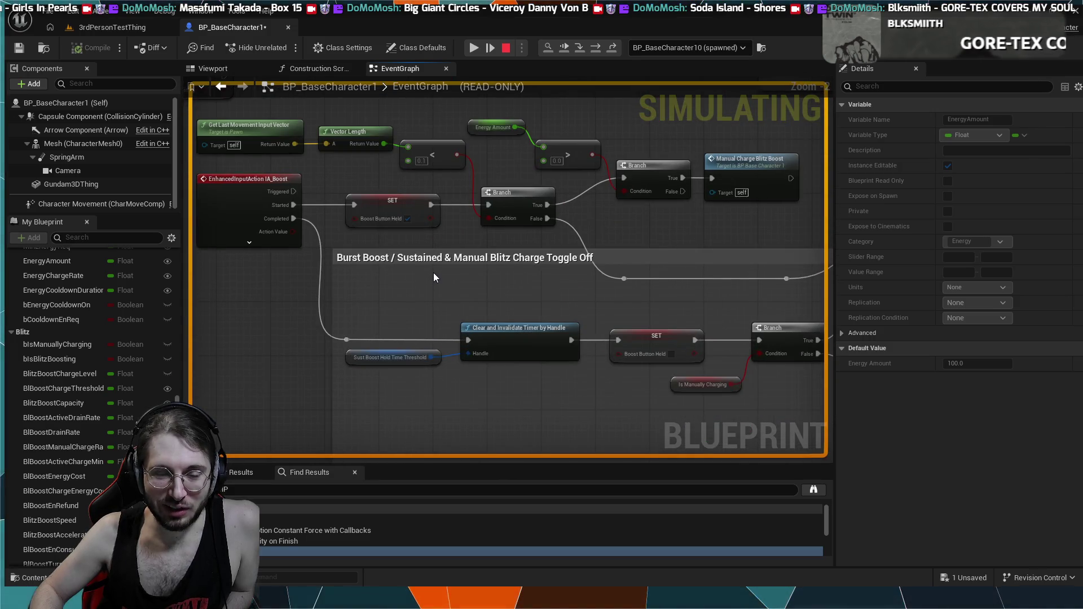
pyautogui.moveTo(433, 273)
pyautogui.mouseDown()
pyautogui.moveTo(450, 279)
pyautogui.moveTo(443, 261)
pyautogui.moveTo(468, 256)
pyautogui.mouseUp()
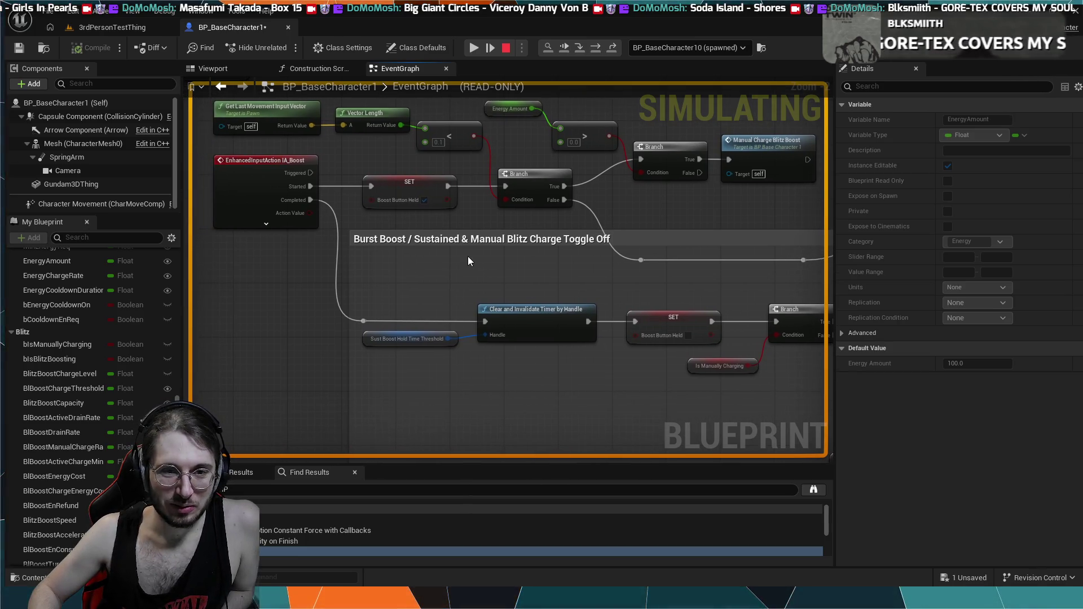
pyautogui.moveTo(506, 154); pyautogui.dragTo(518, 202)
pyautogui.scroll(-1, 517, 202)
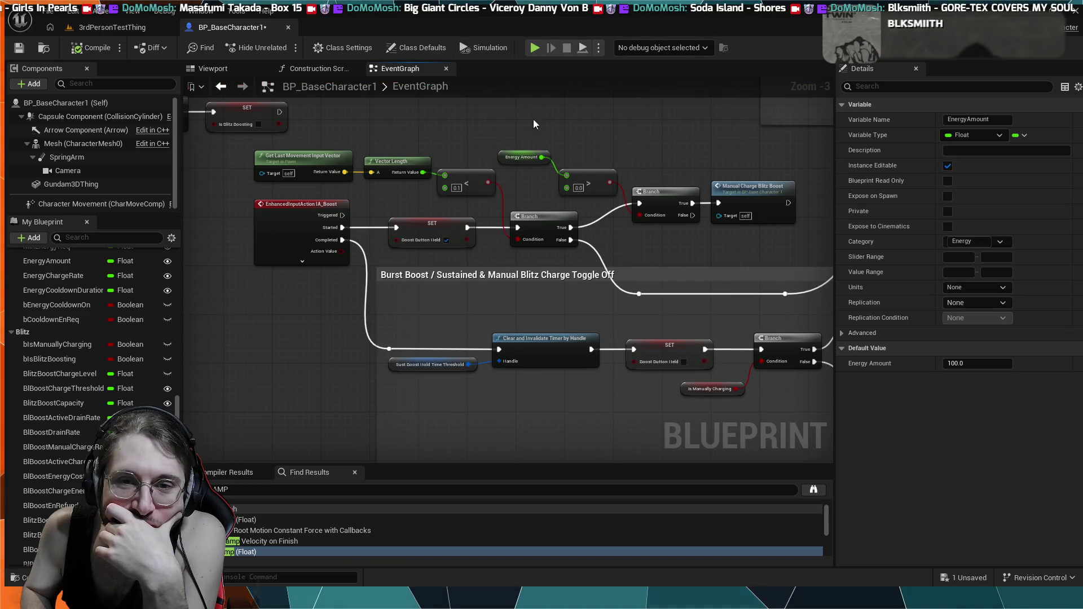
# - End the simulation with Escape and center the Burst Boost input-action nodes
pyautogui.press('Escape')
pyautogui.scroll(-1, 444, 106)
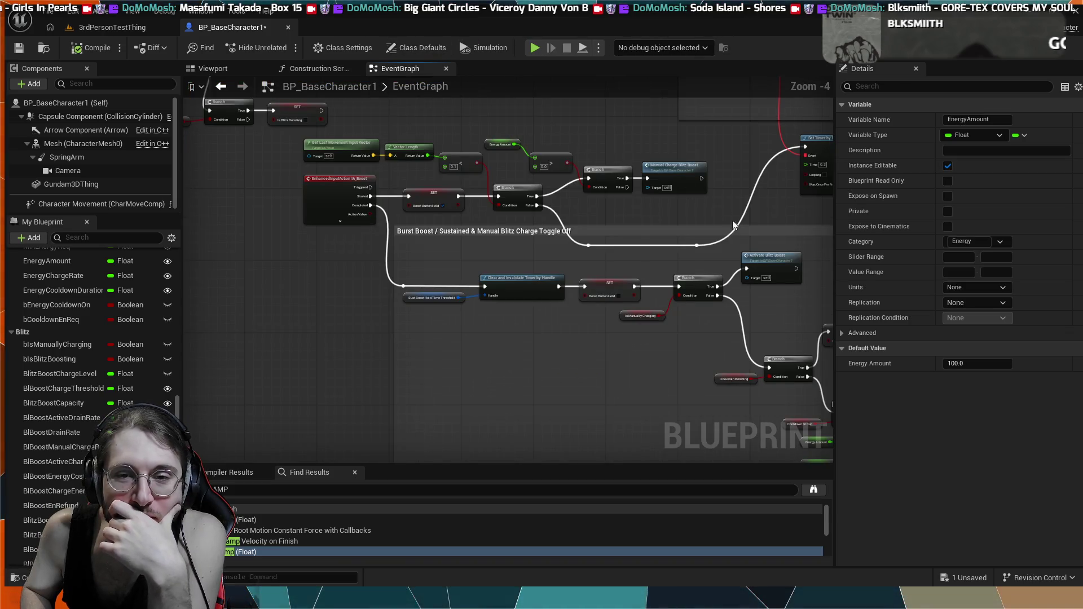
pyautogui.moveTo(522, 147); pyautogui.dragTo(327, 97)
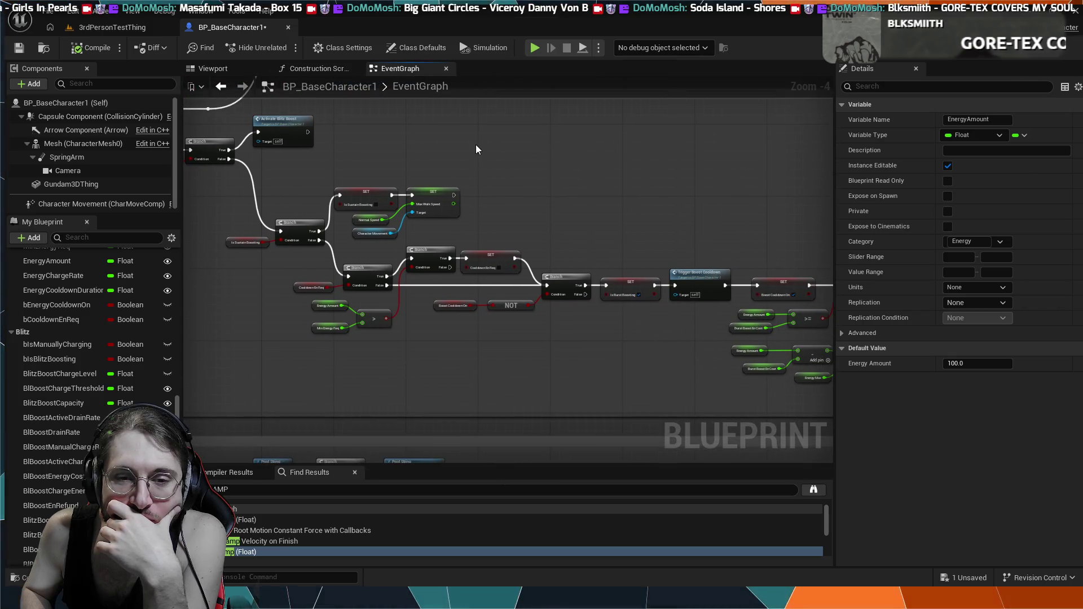
pyautogui.moveTo(329, 286); pyautogui.dragTo(724, 359)
pyautogui.moveTo(411, 288); pyautogui.dragTo(540, 358)
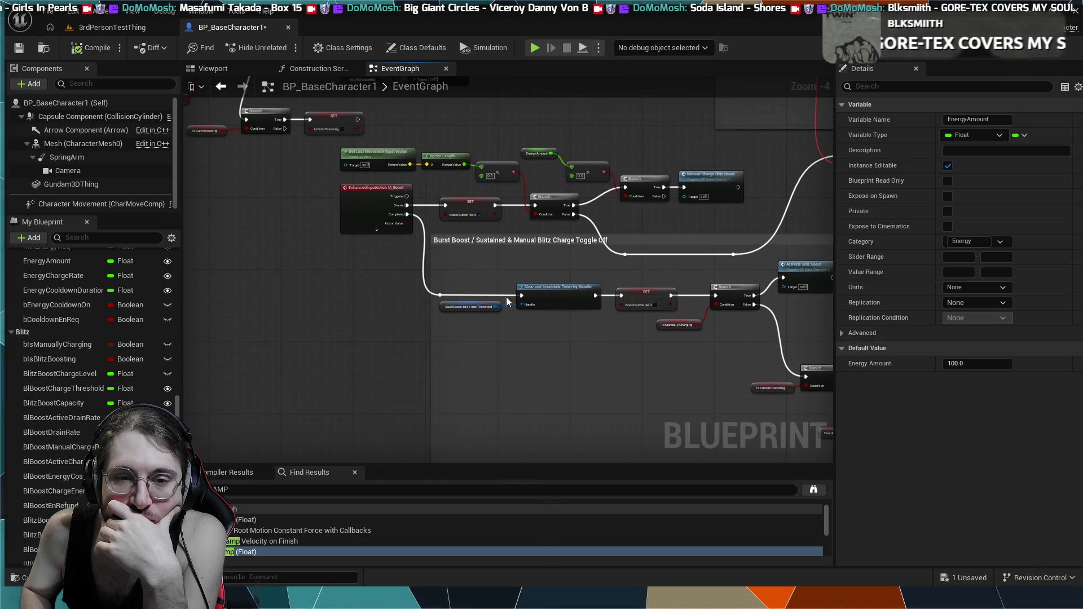
# - Move the IA_Boost event node slightly left, nudging the comment box and undoing that nudge
pyautogui.moveTo(367, 188); pyautogui.dragTo(354, 187)
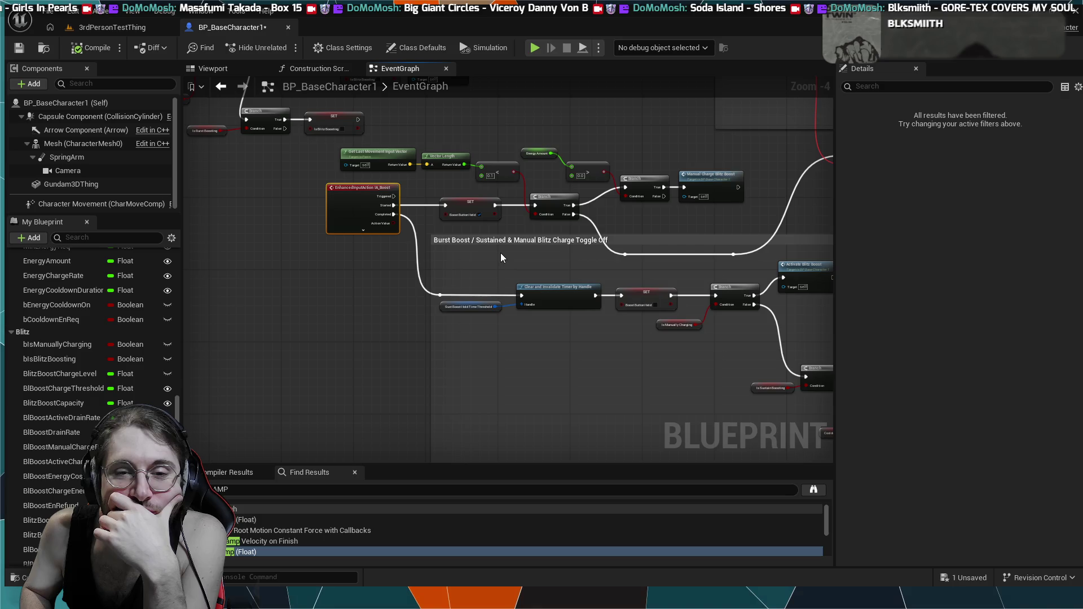
pyautogui.click(637, 240)
pyautogui.moveTo(633, 239); pyautogui.dragTo(629, 235)
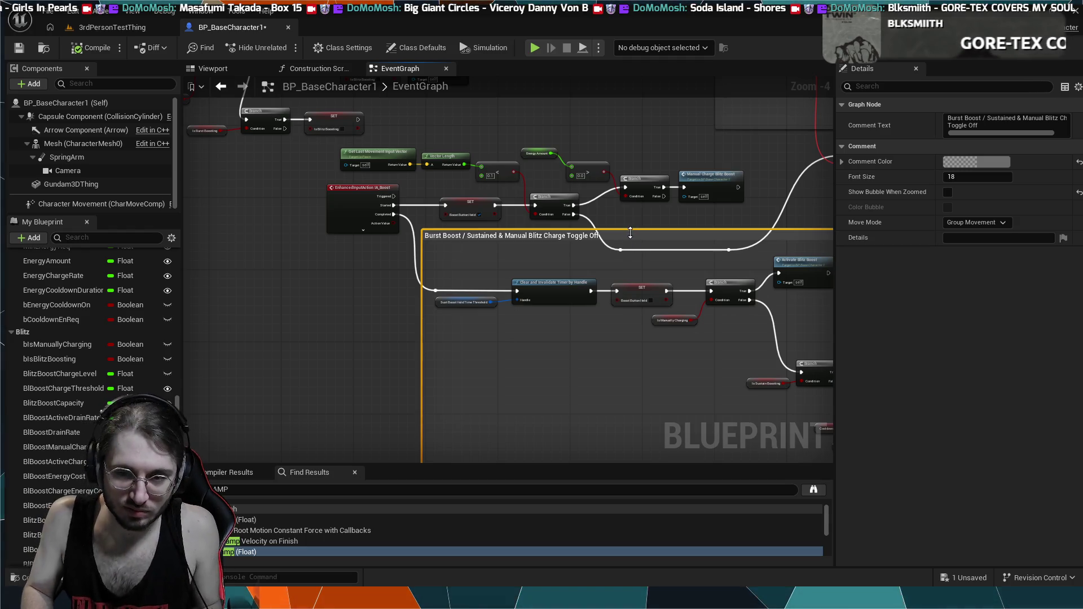
pyautogui.hotkey('ctrl', 'z')
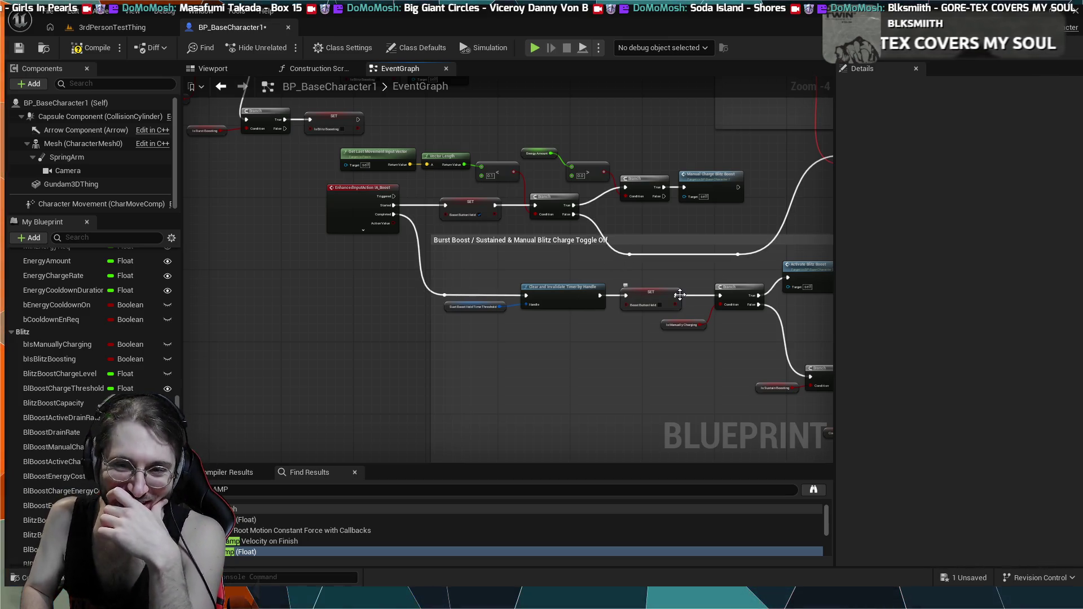
pyautogui.moveTo(679, 294)
pyautogui.mouseDown()
pyautogui.moveTo(511, 294)
pyautogui.moveTo(541, 294)
pyautogui.moveTo(555, 276)
pyautogui.moveTo(693, 319)
pyautogui.mouseUp()
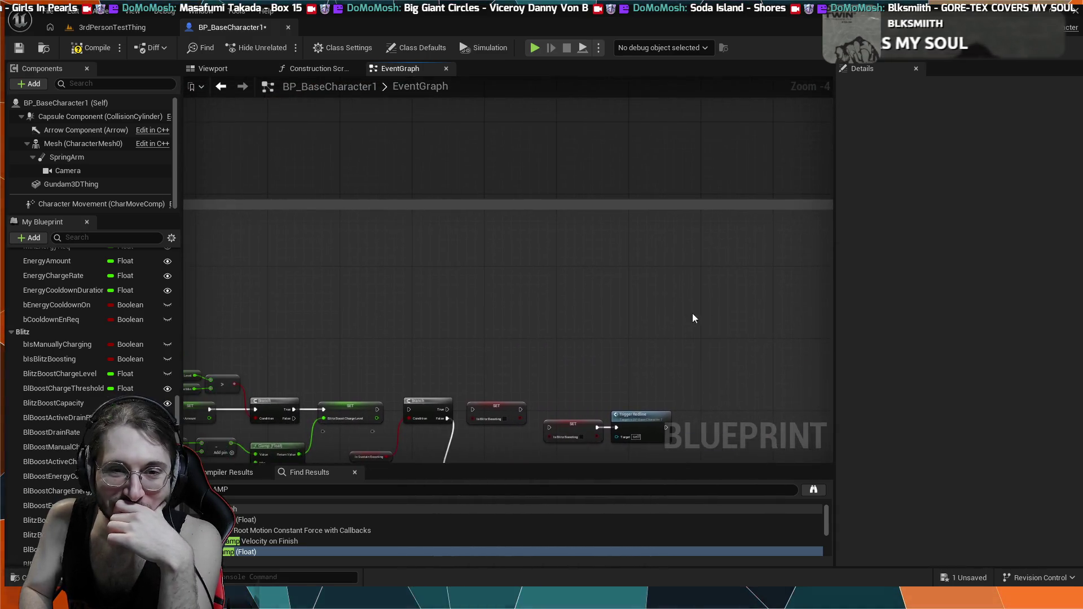
pyautogui.scroll(-2, 520, 296)
pyautogui.scroll(3, 492, 258)
pyautogui.moveTo(491, 258); pyautogui.dragTo(528, 260)
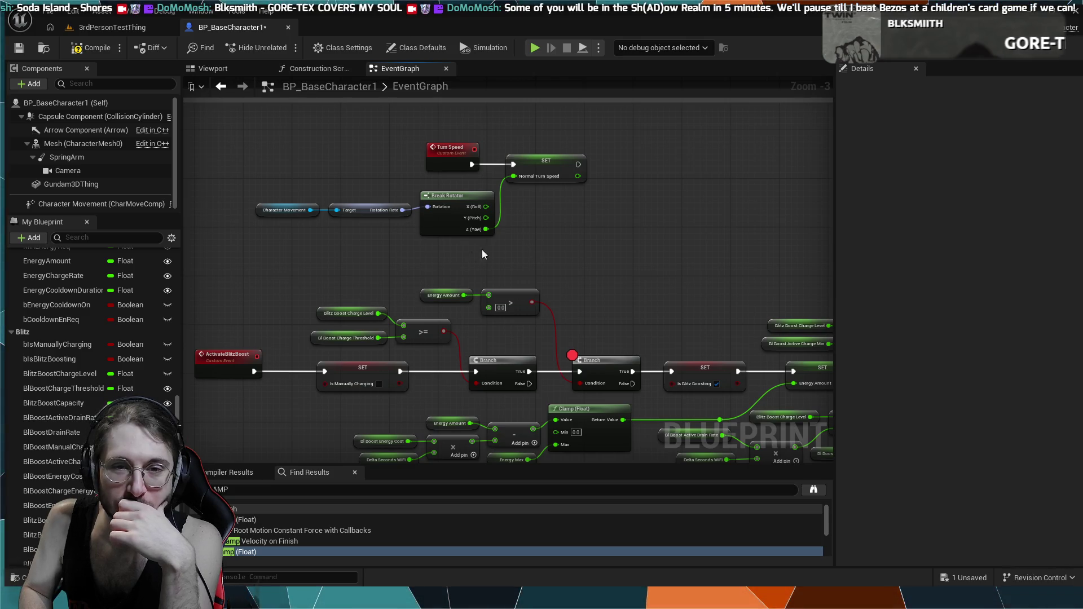
pyautogui.scroll(3, 391, 262)
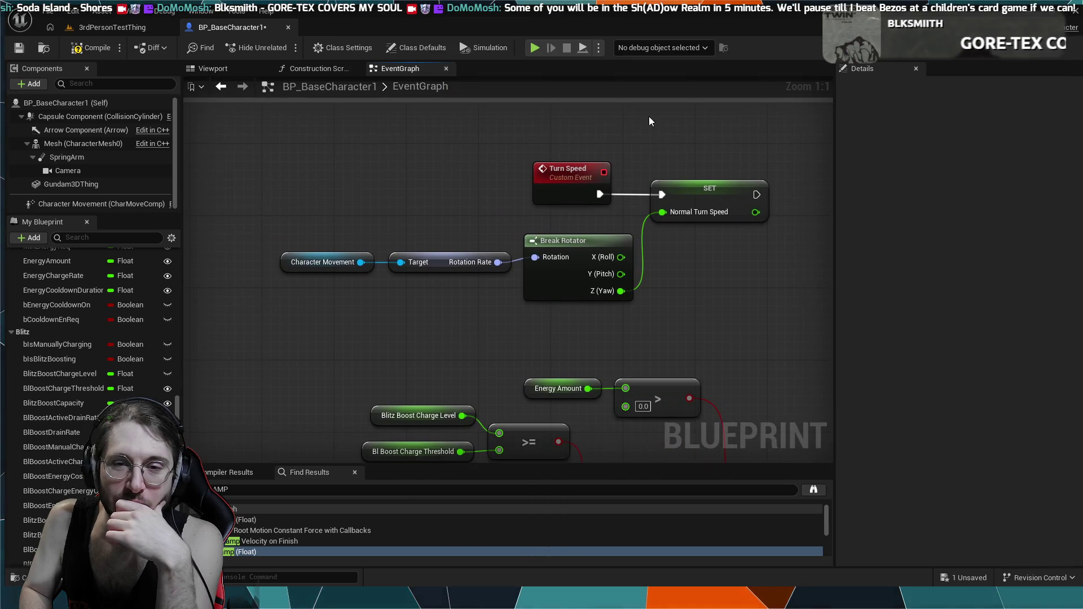
pyautogui.moveTo(627, 132)
pyautogui.mouseDown()
pyautogui.moveTo(708, 262)
pyautogui.moveTo(665, 204)
pyautogui.moveTo(493, 189)
pyautogui.moveTo(398, 216)
pyautogui.mouseUp()
pyautogui.click(300, 329)
pyautogui.scroll(-2, 692, 221)
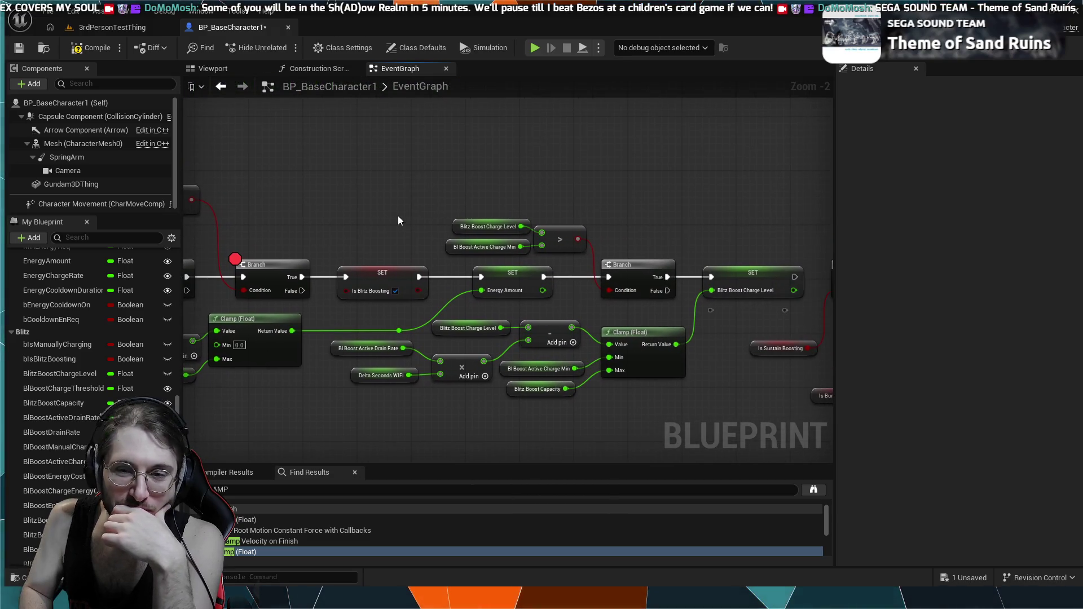
pyautogui.moveTo(609, 139)
pyautogui.mouseDown()
pyautogui.moveTo(435, 172)
pyautogui.moveTo(486, 114)
pyautogui.moveTo(505, 140)
pyautogui.moveTo(556, 150)
pyautogui.moveTo(715, 116)
pyautogui.mouseUp()
pyautogui.scroll(-2, 710, 177)
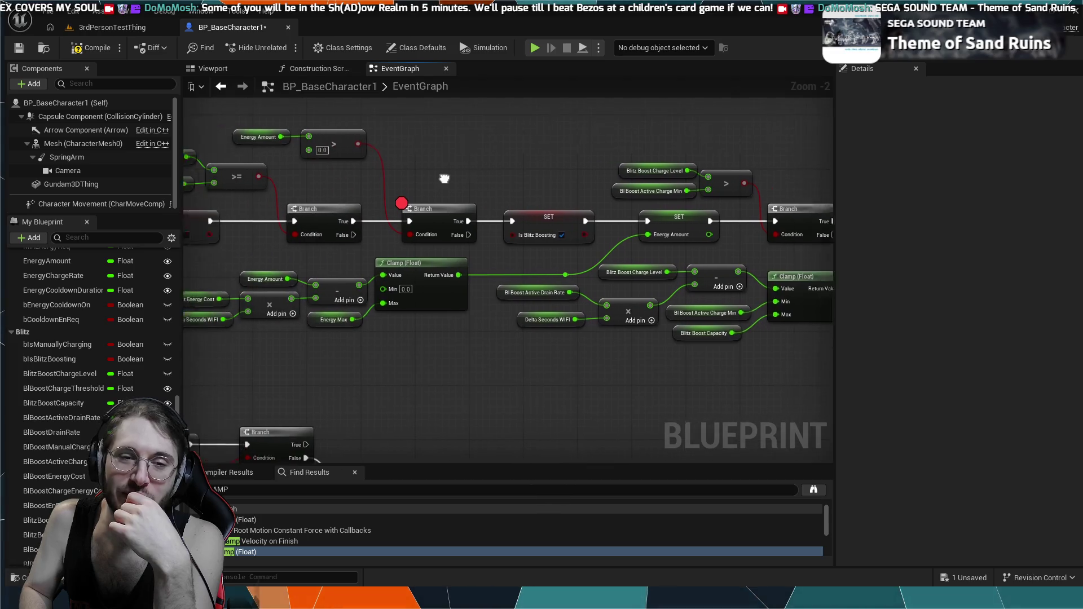
pyautogui.moveTo(310, 233)
pyautogui.mouseDown()
pyautogui.moveTo(391, 251)
pyautogui.moveTo(395, 261)
pyautogui.mouseUp()
pyautogui.scroll(4, 395, 263)
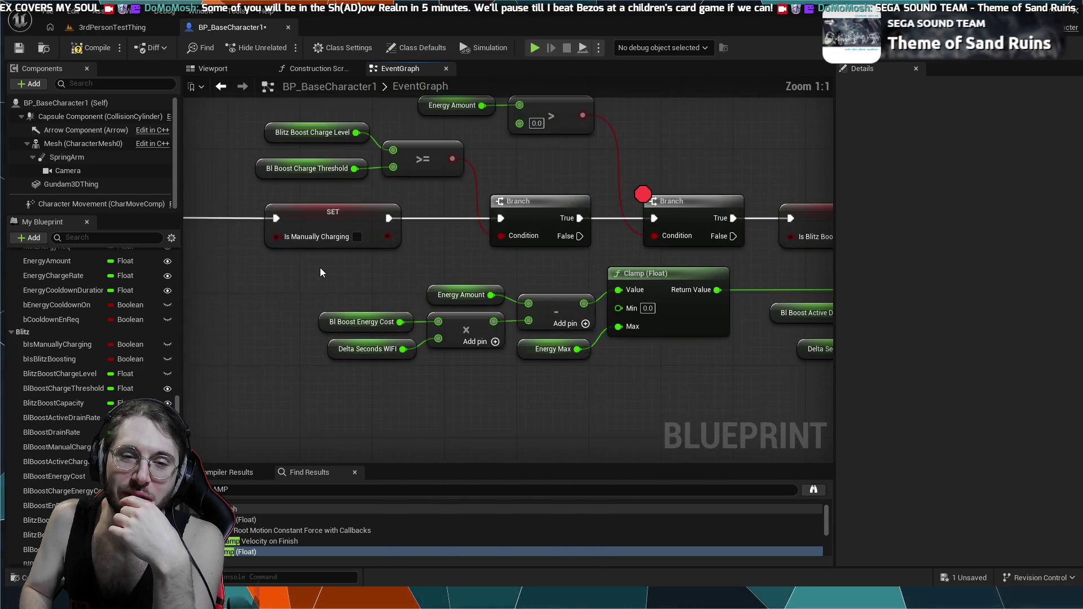
pyautogui.moveTo(655, 160)
pyautogui.mouseDown()
pyautogui.moveTo(516, 206)
pyautogui.moveTo(513, 183)
pyautogui.moveTo(390, 172)
pyautogui.moveTo(390, 138)
pyautogui.mouseUp()
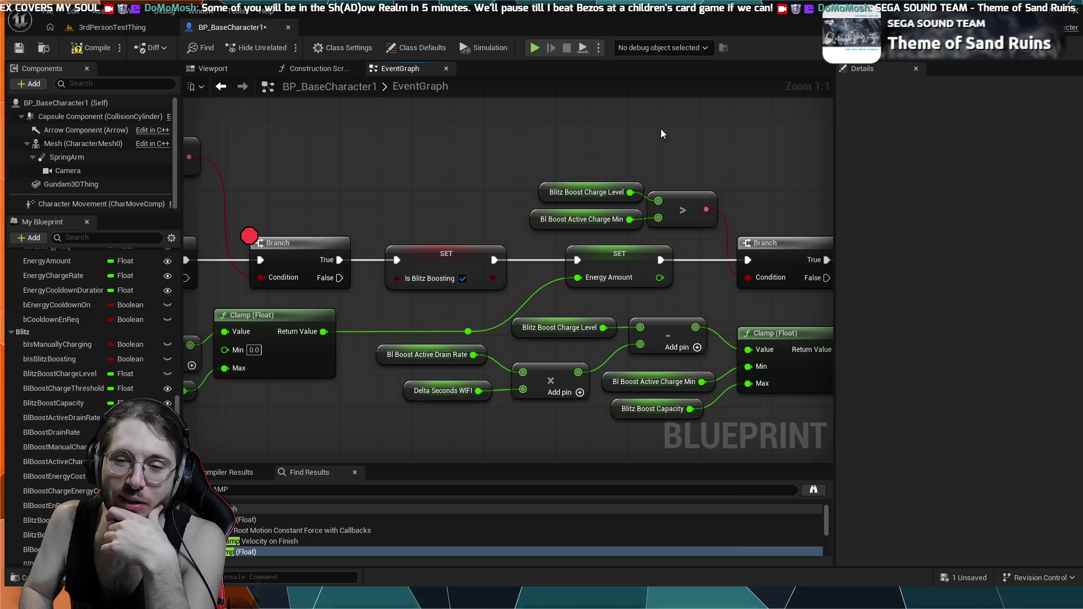
pyautogui.moveTo(662, 129); pyautogui.dragTo(519, 132)
pyautogui.scroll(-1, 519, 132)
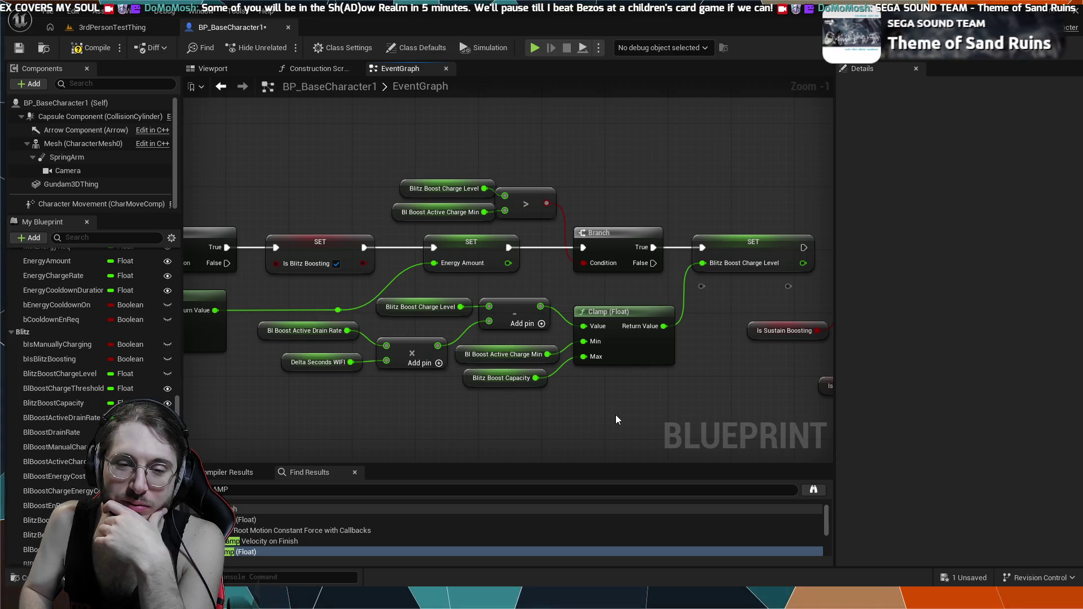
pyautogui.moveTo(615, 415); pyautogui.dragTo(627, 408)
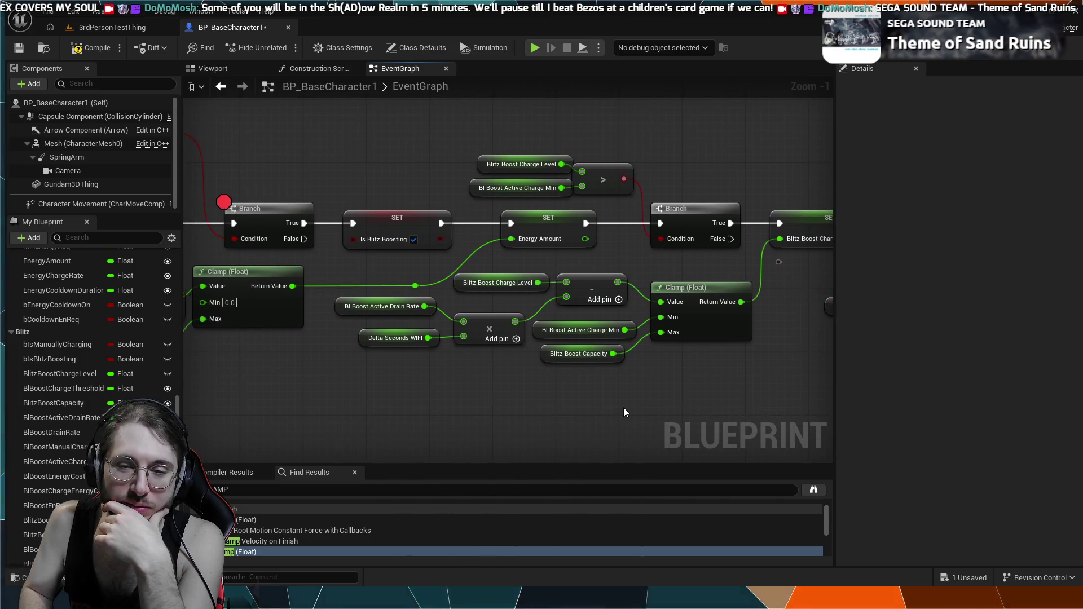
pyautogui.moveTo(472, 410); pyautogui.dragTo(533, 418)
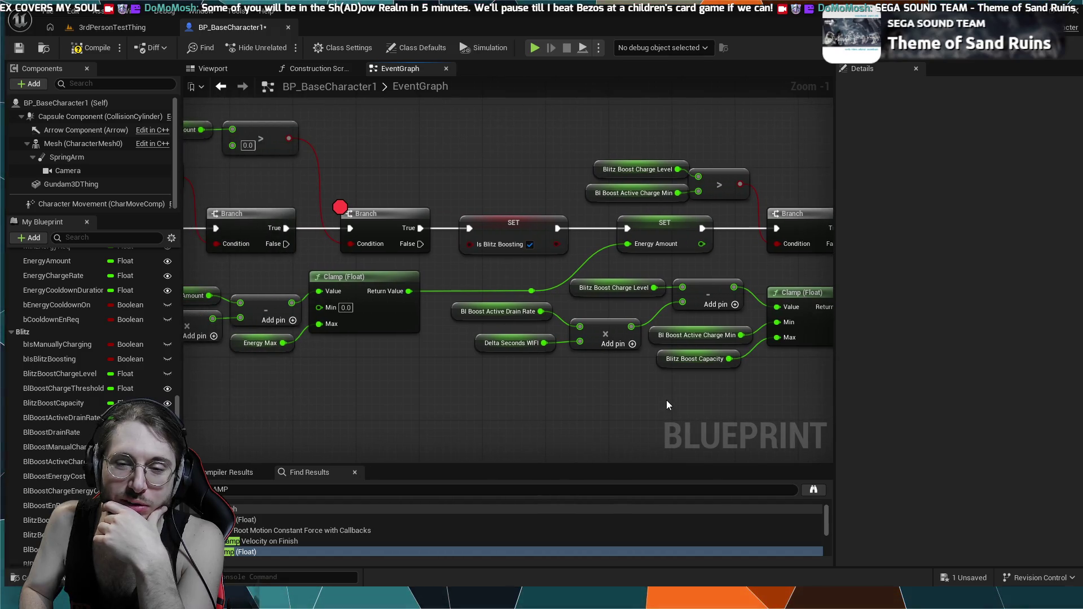
pyautogui.moveTo(666, 405); pyautogui.dragTo(734, 398)
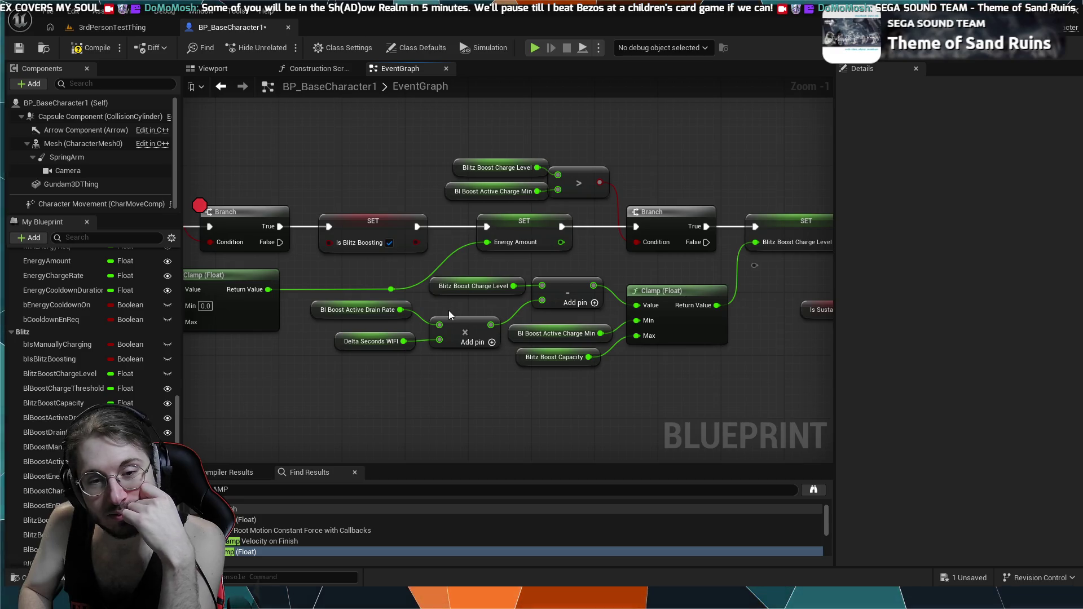
pyautogui.moveTo(432, 382); pyautogui.dragTo(440, 380)
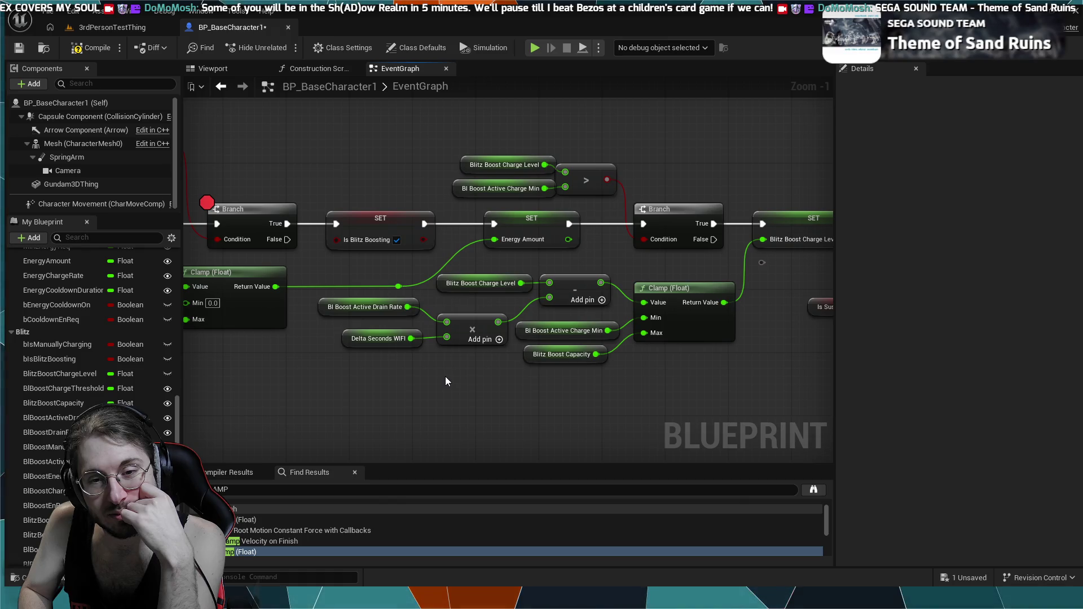
pyautogui.moveTo(585, 254); pyautogui.dragTo(410, 258)
pyautogui.moveTo(638, 266); pyautogui.dragTo(496, 269)
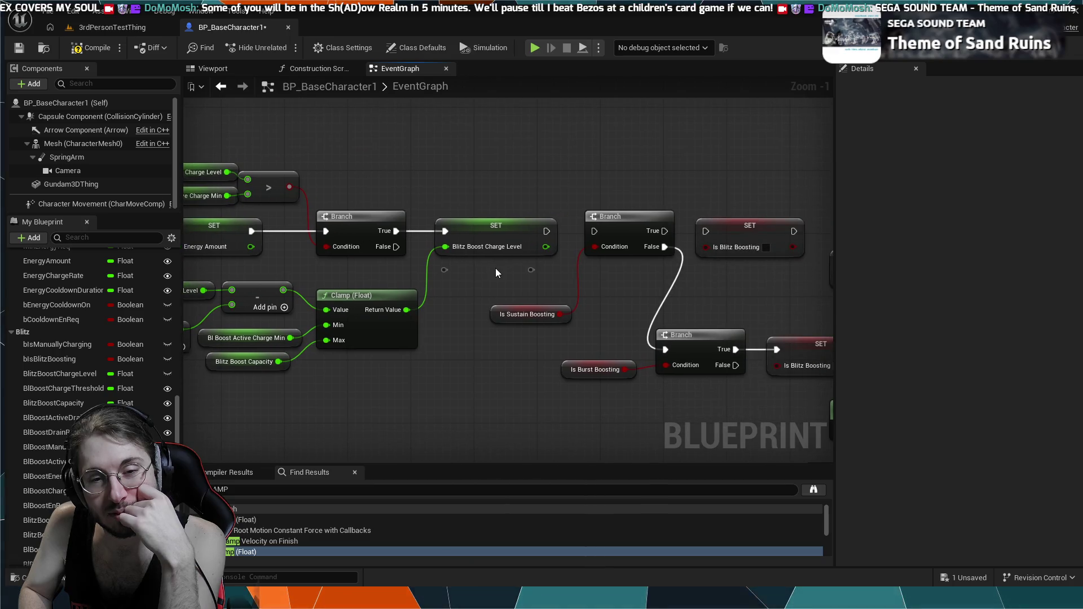
pyautogui.scroll(-3, 533, 362)
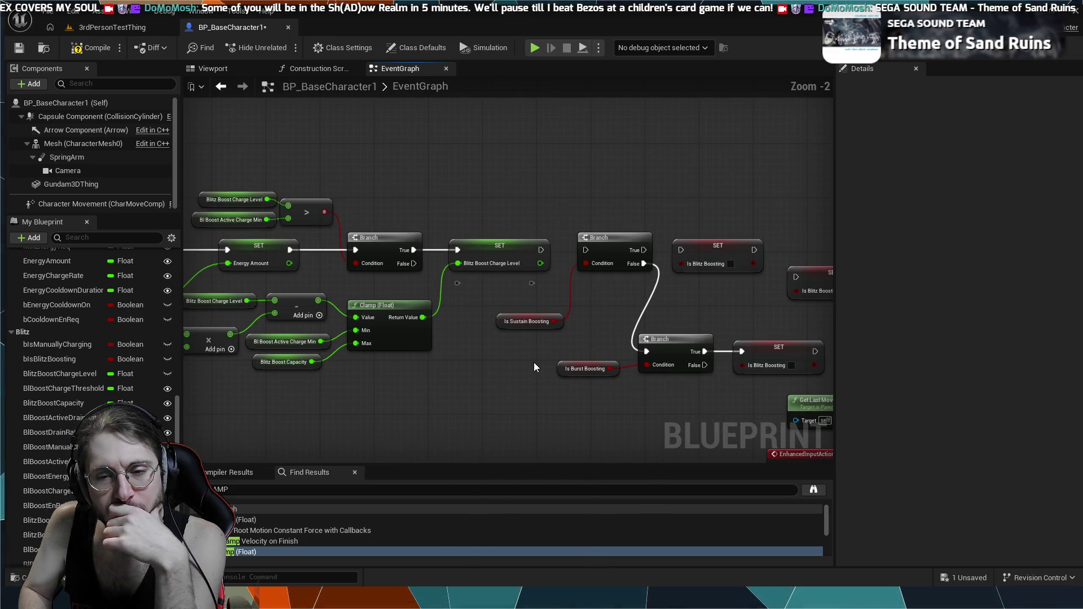
pyautogui.moveTo(528, 398); pyautogui.dragTo(476, 276)
pyautogui.moveTo(541, 280)
pyautogui.mouseDown()
pyautogui.moveTo(425, 266)
pyautogui.moveTo(393, 288)
pyautogui.mouseUp()
pyautogui.scroll(3, 393, 283)
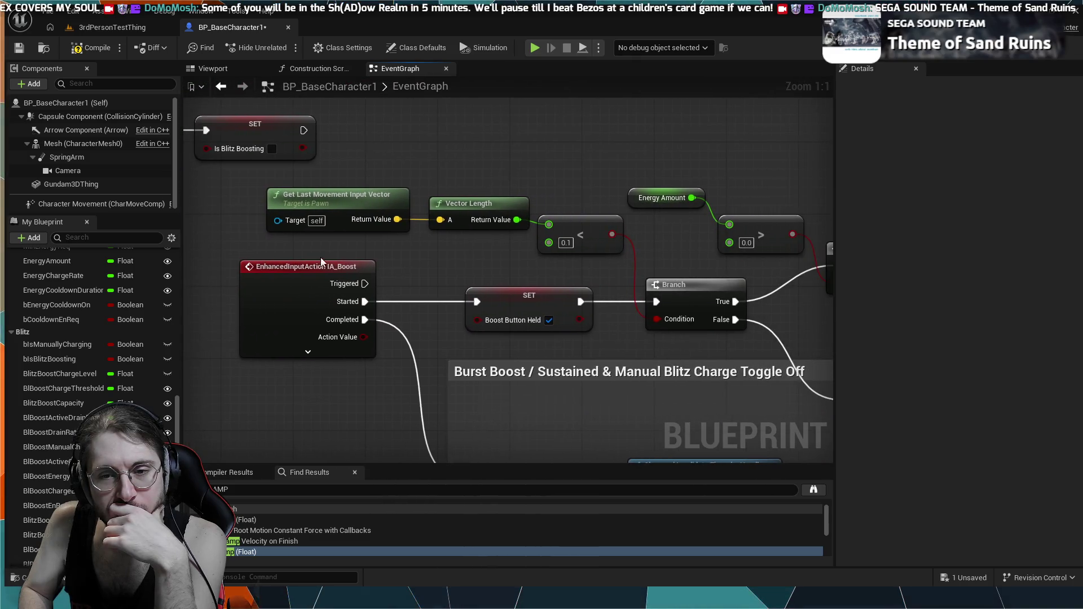
pyautogui.moveTo(635, 244); pyautogui.dragTo(432, 246)
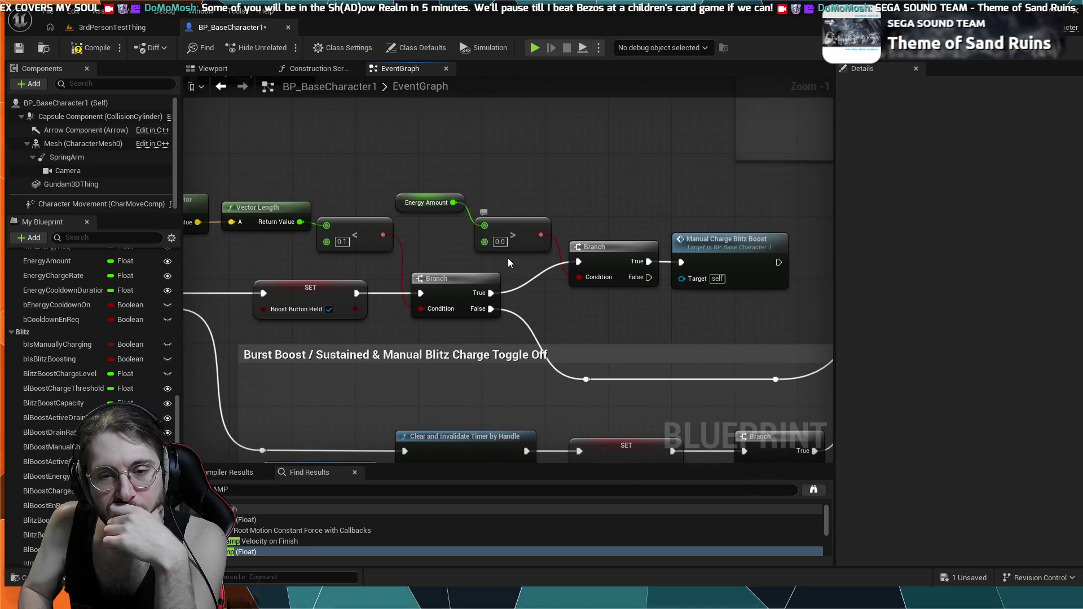
pyautogui.moveTo(658, 292); pyautogui.dragTo(612, 270)
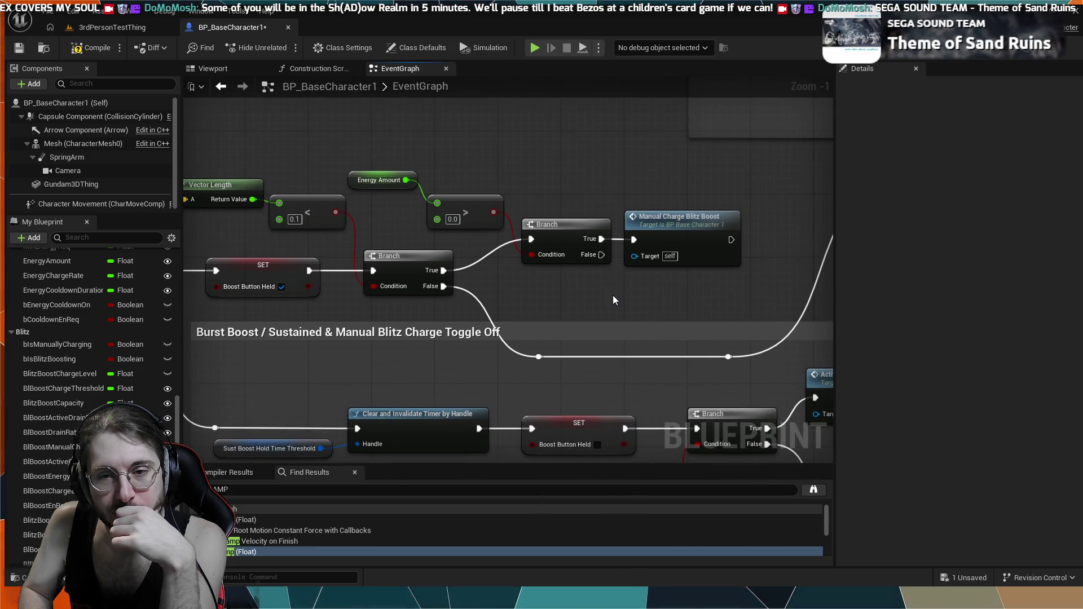
pyautogui.scroll(-1, 613, 295)
pyautogui.moveTo(564, 459)
pyautogui.mouseDown()
pyautogui.moveTo(553, 338)
pyautogui.moveTo(512, 321)
pyautogui.moveTo(636, 237)
pyautogui.moveTo(604, 317)
pyautogui.moveTo(568, 275)
pyautogui.moveTo(324, 210)
pyautogui.moveTo(414, 252)
pyautogui.moveTo(346, 235)
pyautogui.moveTo(405, 218)
pyautogui.moveTo(653, 203)
pyautogui.mouseUp()
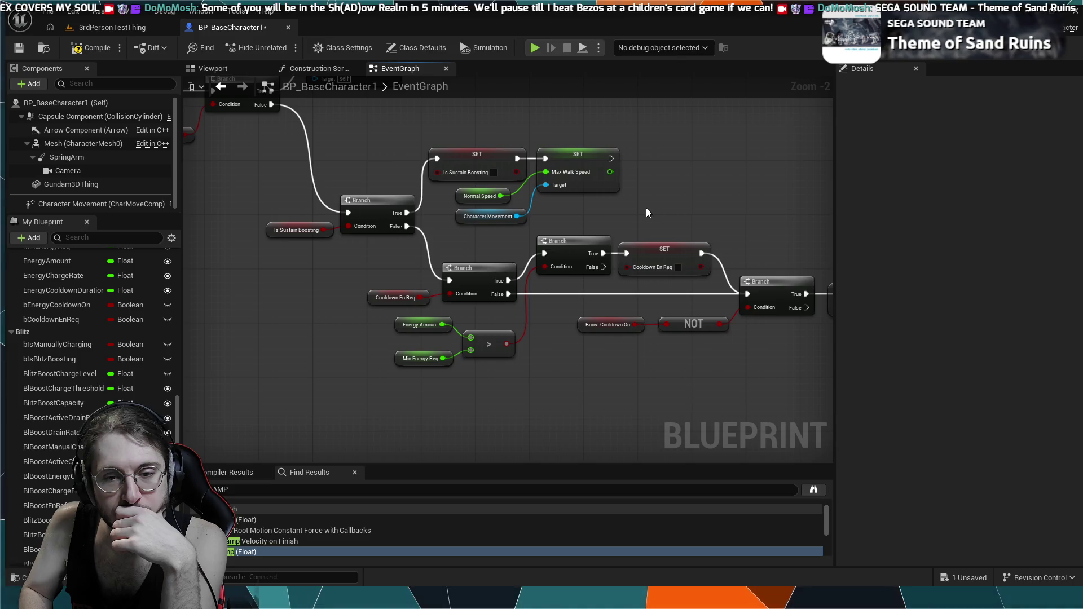
pyautogui.moveTo(644, 208)
pyautogui.mouseDown()
pyautogui.moveTo(654, 196)
pyautogui.moveTo(554, 213)
pyautogui.moveTo(553, 177)
pyautogui.moveTo(425, 172)
pyautogui.mouseUp()
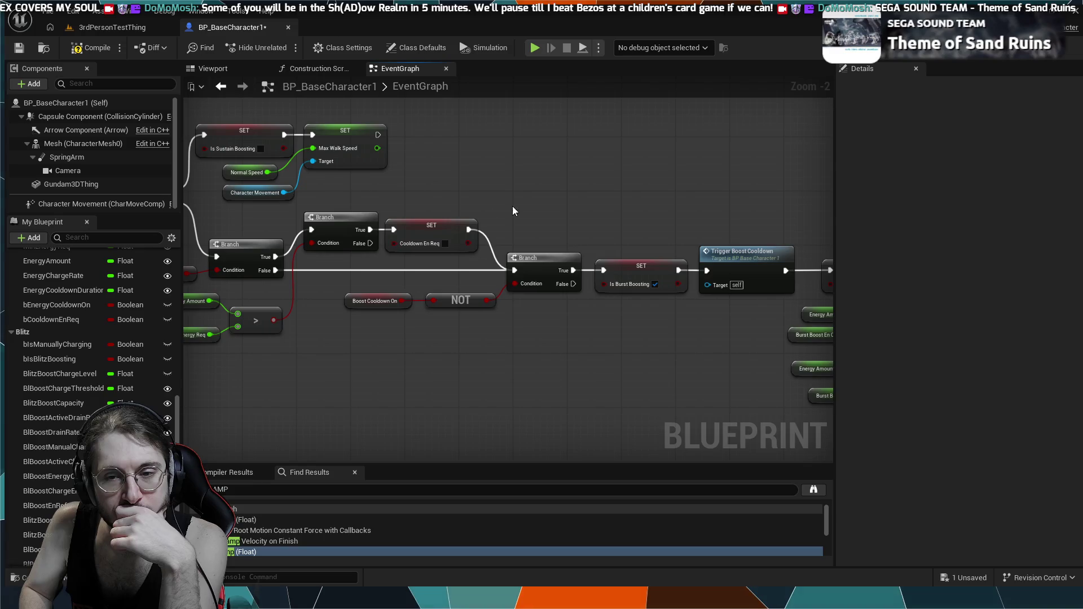
pyautogui.moveTo(506, 172)
pyautogui.mouseDown()
pyautogui.moveTo(303, 150)
pyautogui.moveTo(368, 242)
pyautogui.moveTo(406, 169)
pyautogui.moveTo(673, 160)
pyautogui.mouseUp()
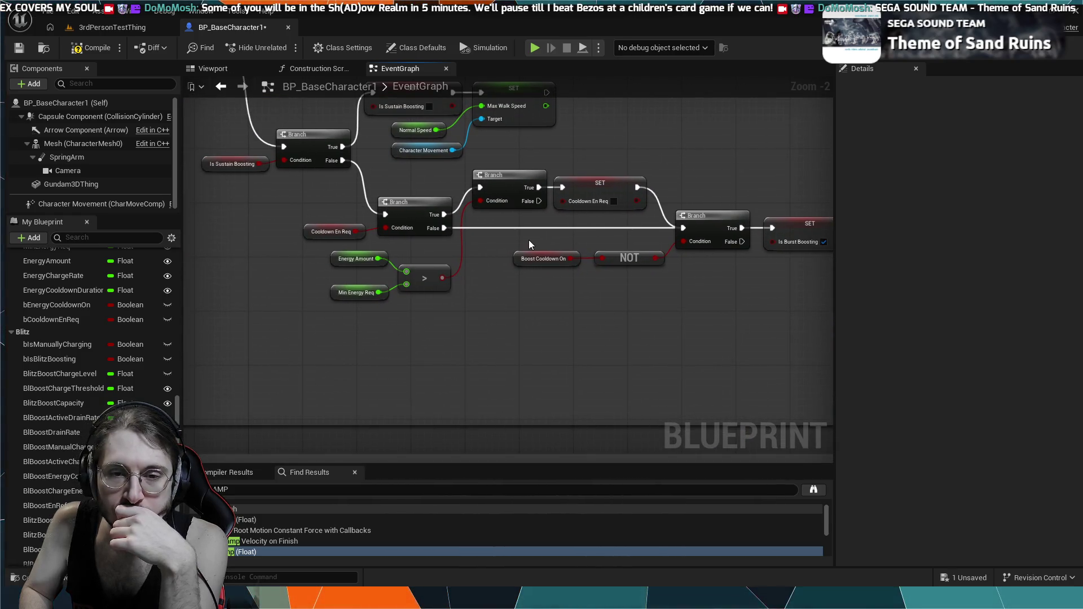
pyautogui.moveTo(715, 248); pyautogui.dragTo(159, 252)
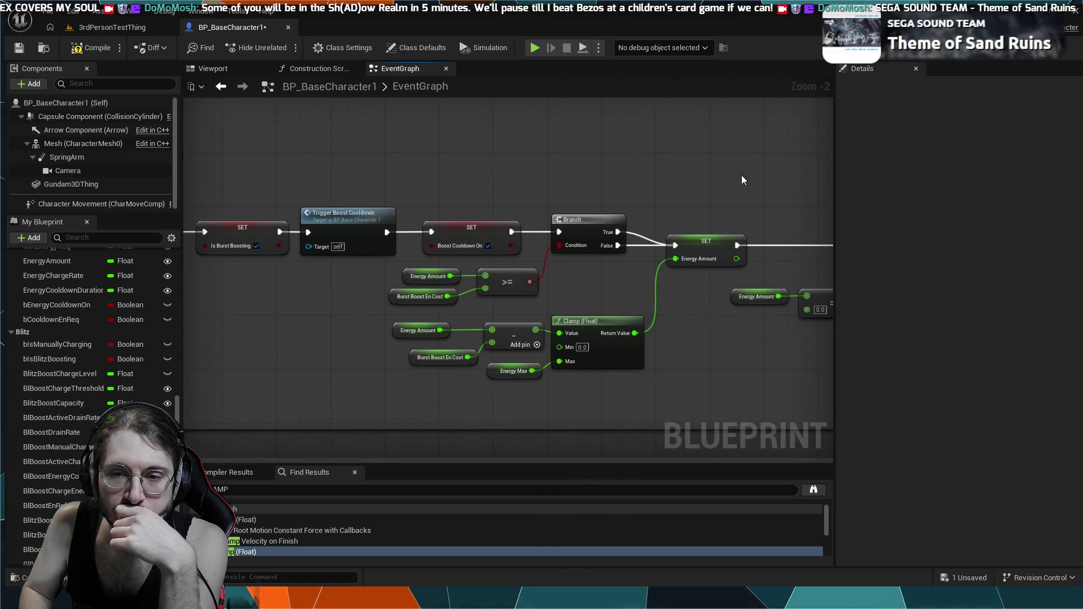
pyautogui.scroll(-6, 617, 156)
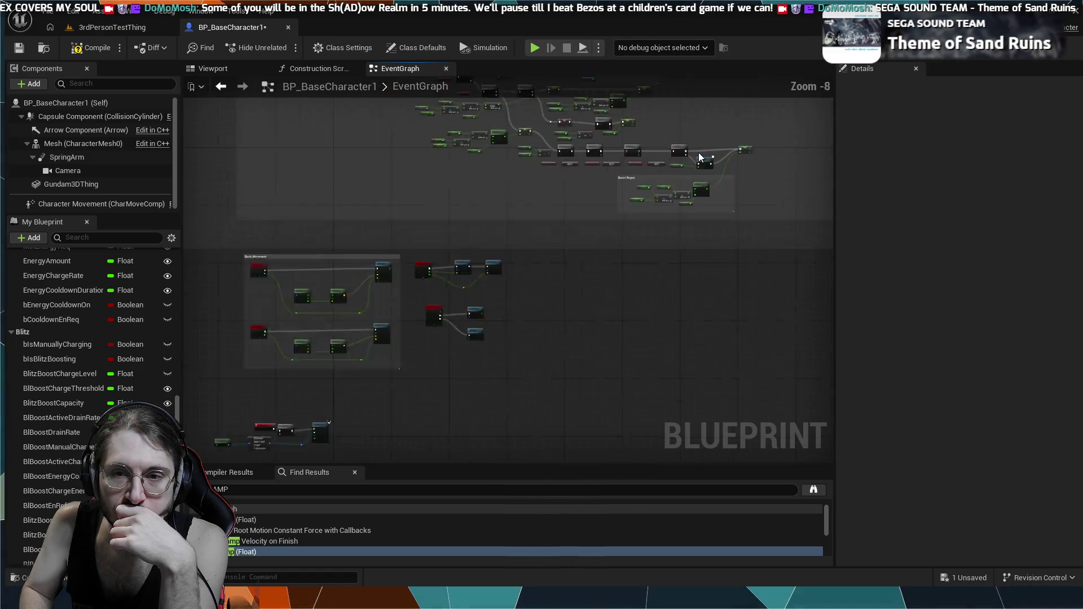
# - Locate the Boost Regen branches and select the NOT Is Burst Boosting Branch for a breakpoint
pyautogui.scroll(7, 700, 156)
pyautogui.moveTo(601, 202)
pyautogui.mouseDown()
pyautogui.moveTo(666, 252)
pyautogui.moveTo(519, 252)
pyautogui.moveTo(632, 310)
pyautogui.mouseUp()
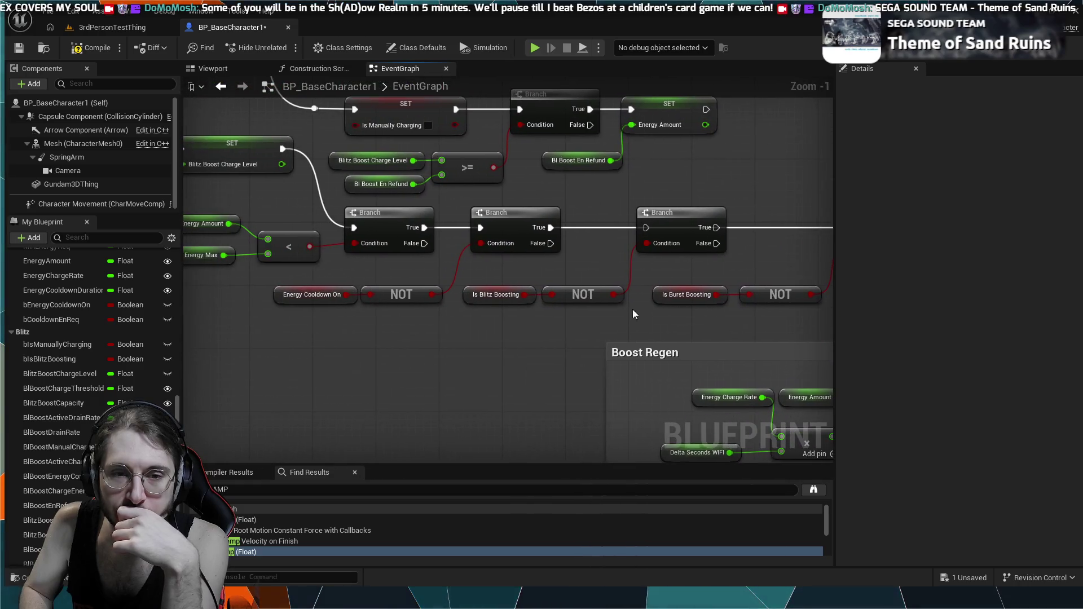
pyautogui.moveTo(614, 225); pyautogui.dragTo(572, 233)
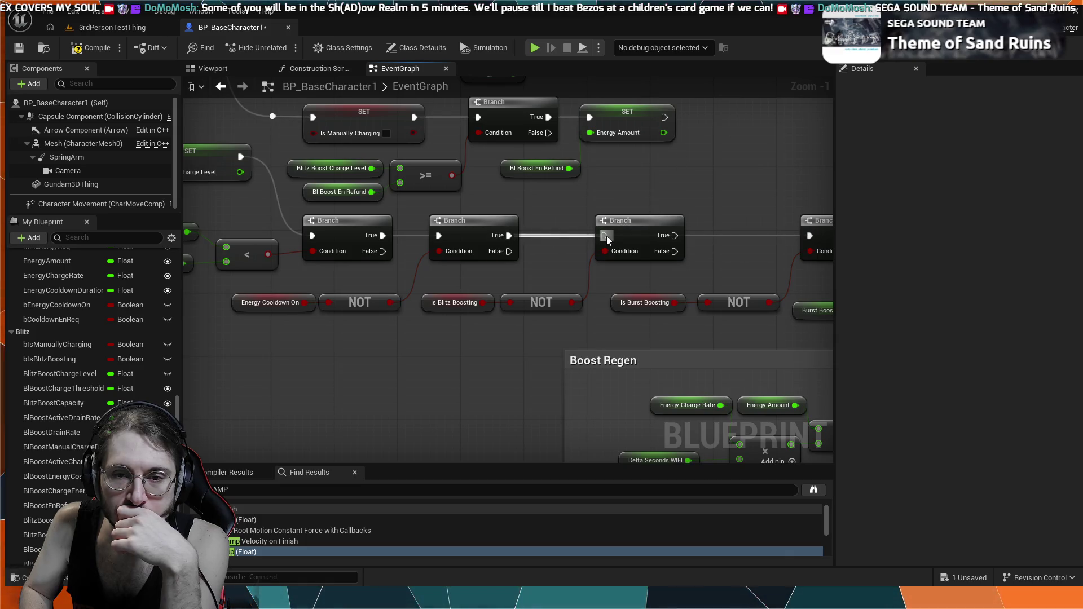
pyautogui.moveTo(675, 235)
pyautogui.mouseDown()
pyautogui.moveTo(746, 229)
pyautogui.moveTo(633, 155)
pyautogui.mouseUp()
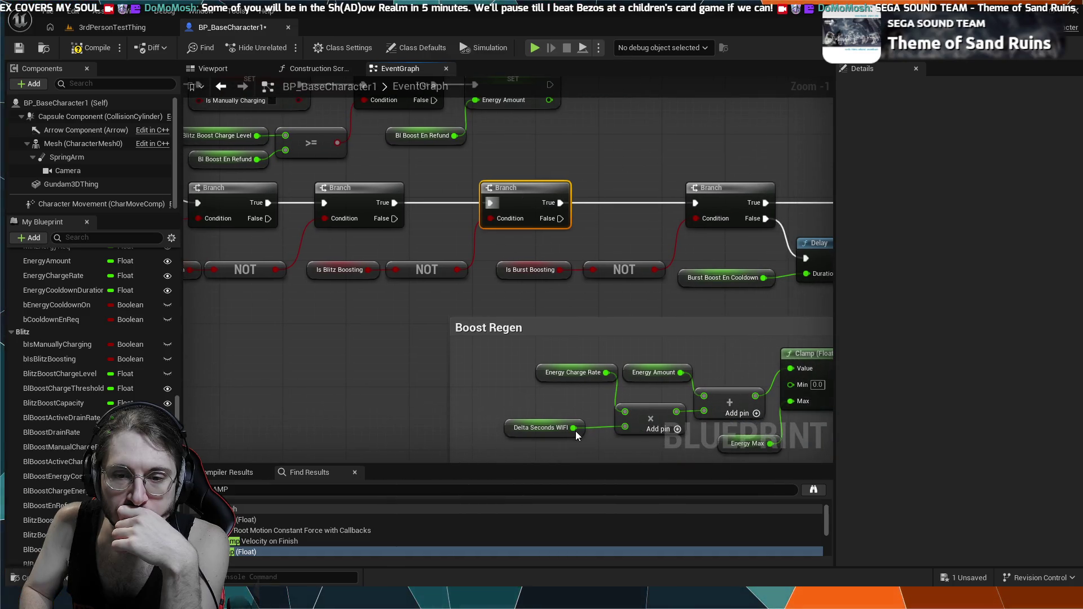
pyautogui.scroll(-6, 599, 128)
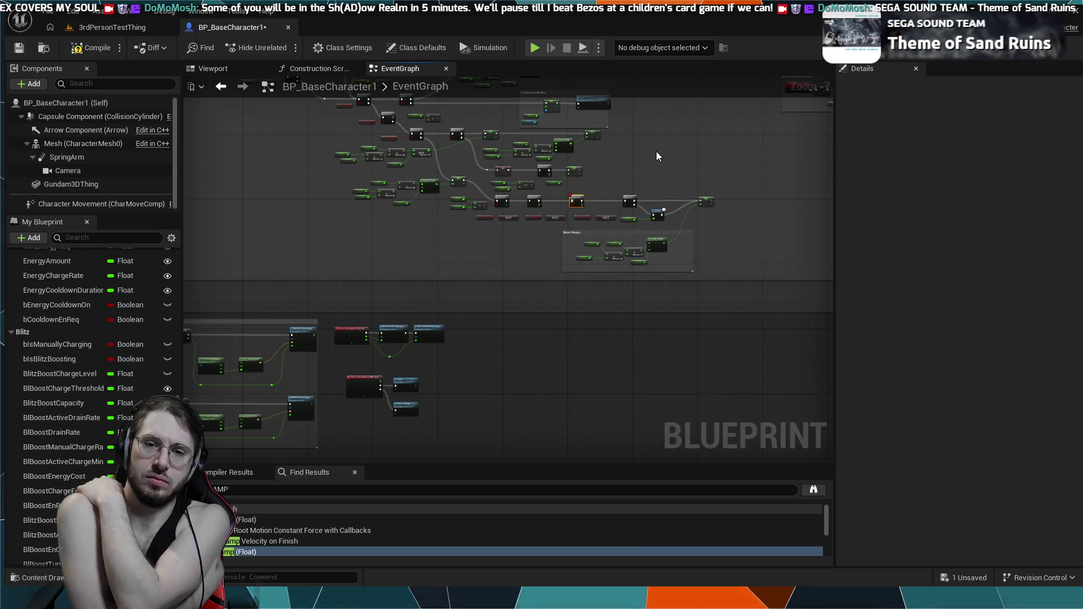
pyautogui.scroll(7, 560, 172)
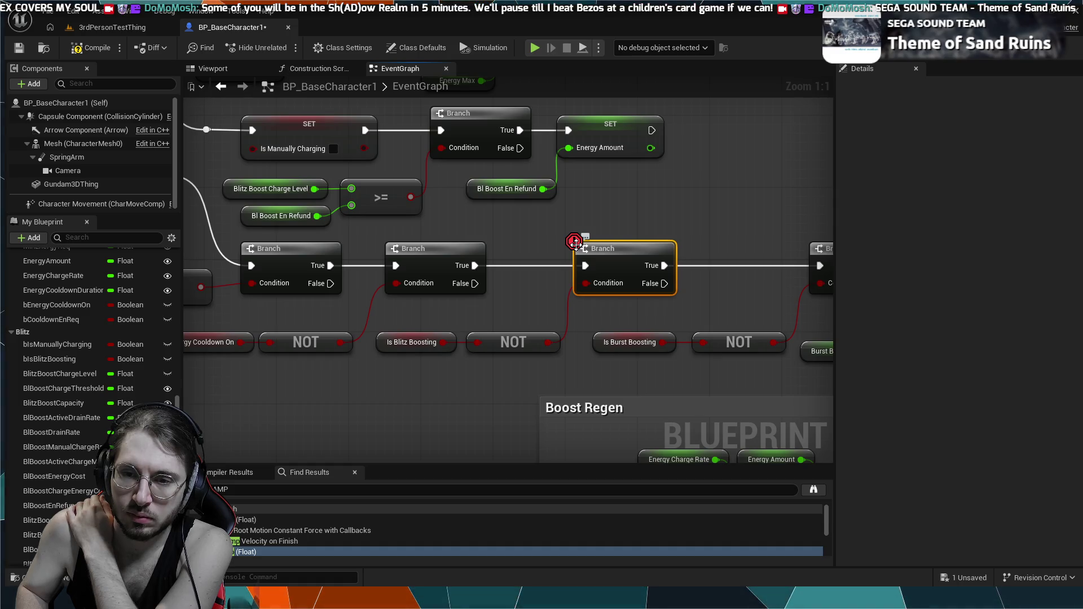
# - Add a breakpoint to the next Branch along the boost regen chain
pyautogui.click(460, 251)
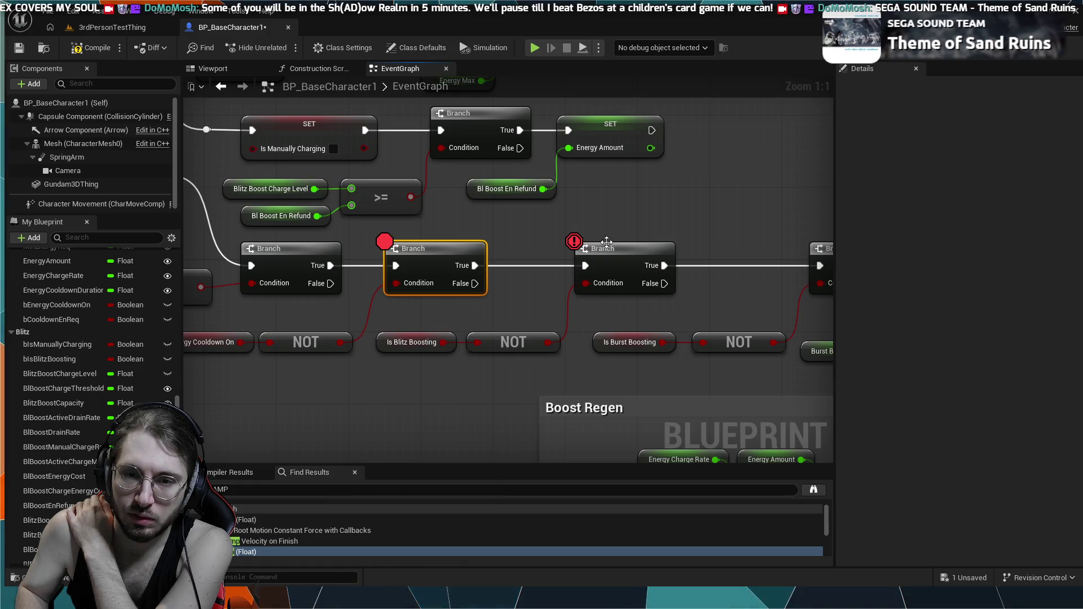
pyautogui.moveTo(825, 248); pyautogui.dragTo(706, 247)
pyautogui.click(729, 251)
pyautogui.press('F9')
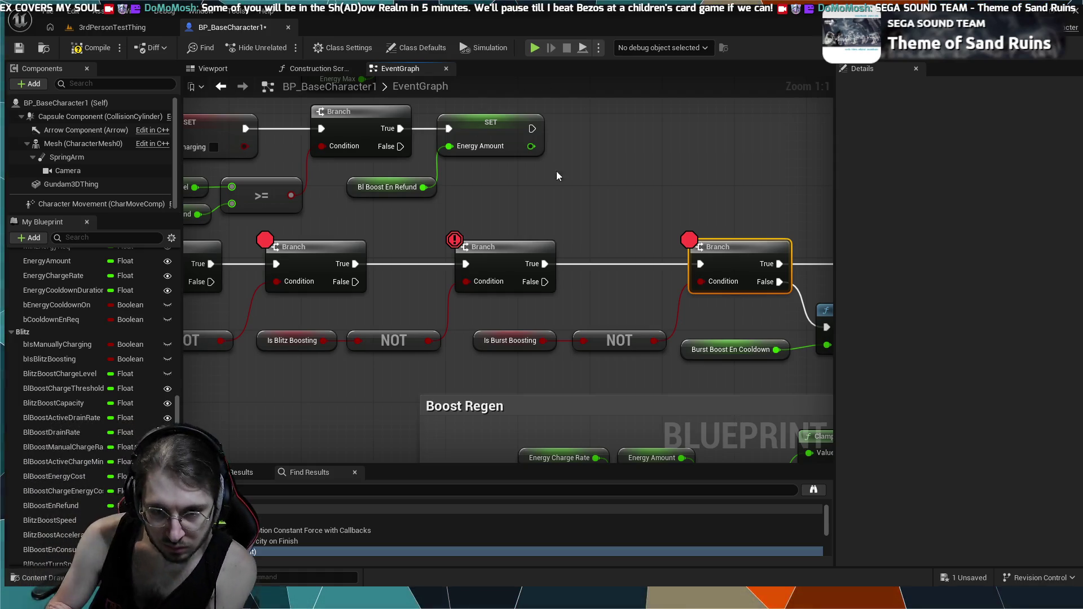
# - Add a breakpoint to the Is Manually Charging Branch beside the MIN nodes
pyautogui.scroll(-1, 557, 176)
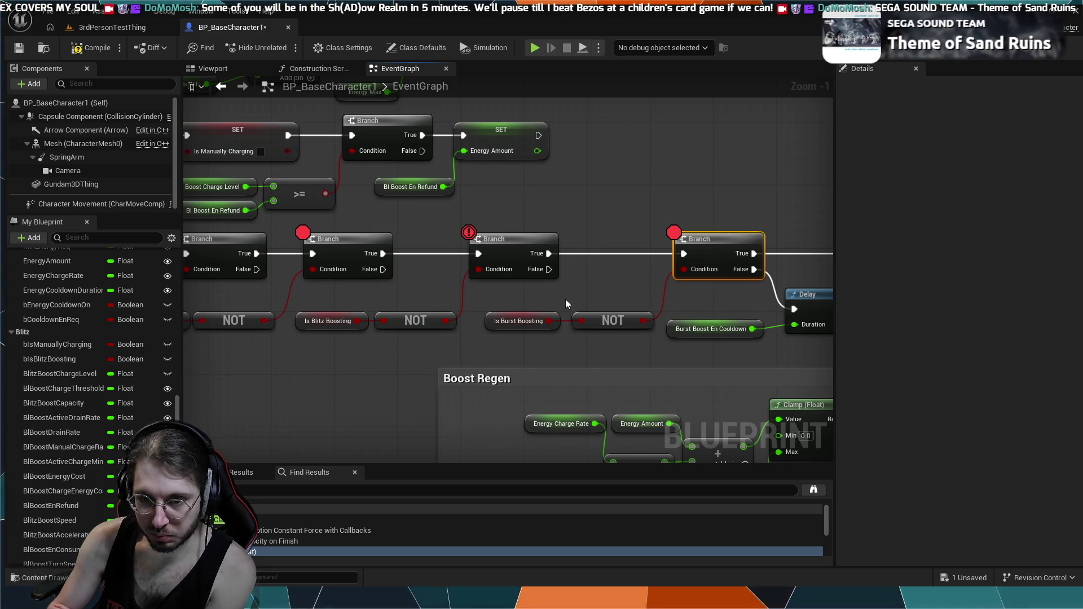
pyautogui.moveTo(584, 292); pyautogui.dragTo(566, 298)
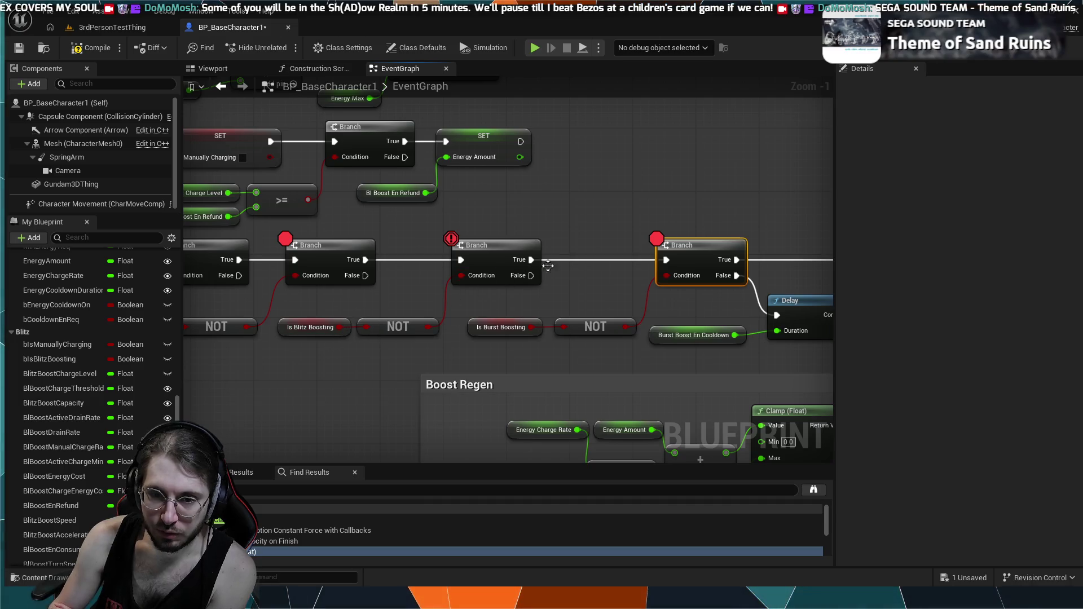
pyautogui.moveTo(530, 285)
pyautogui.mouseDown()
pyautogui.moveTo(604, 285)
pyautogui.moveTo(561, 310)
pyautogui.mouseUp()
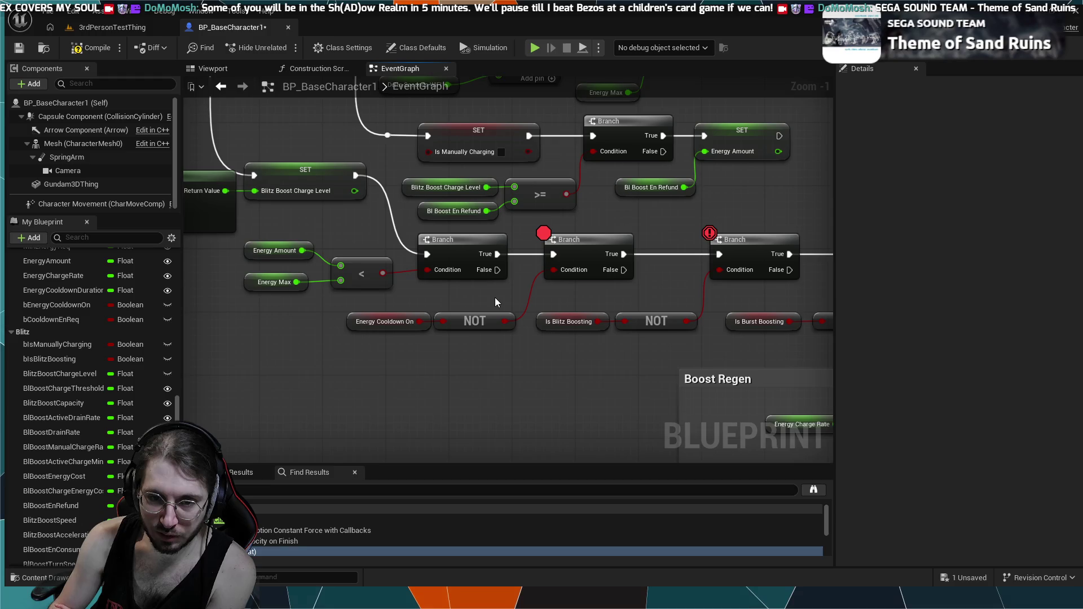
pyautogui.moveTo(496, 303); pyautogui.dragTo(496, 325)
pyautogui.click(475, 268)
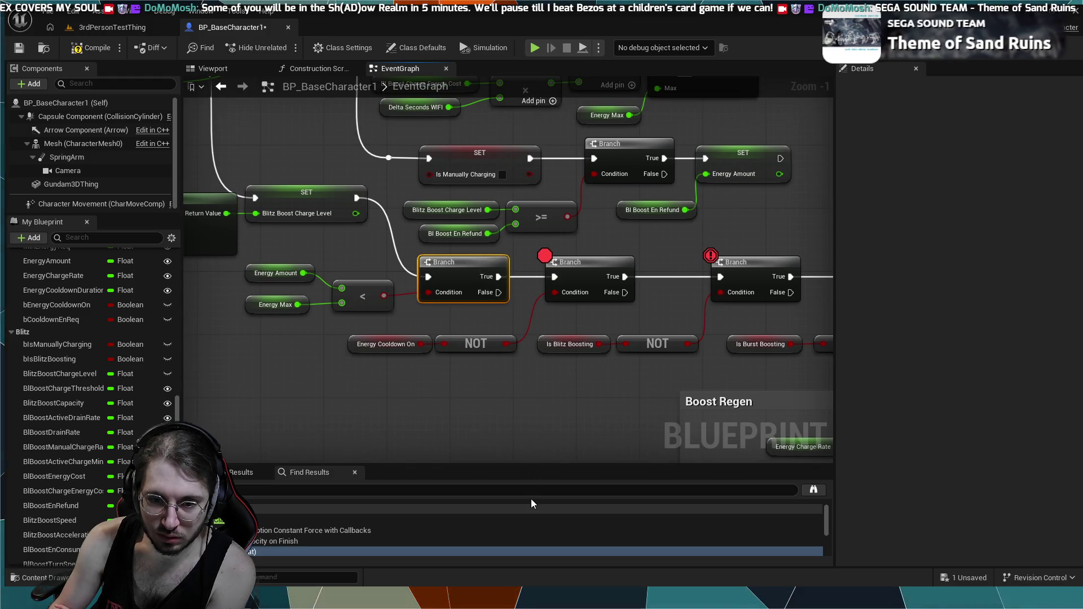
pyautogui.moveTo(307, 196); pyautogui.dragTo(568, 371)
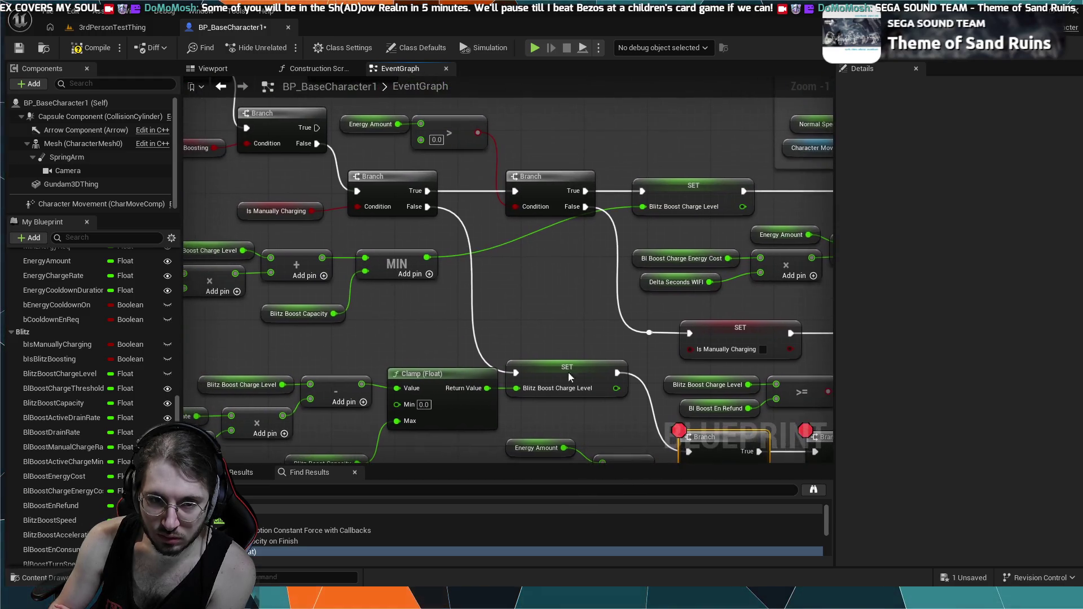
pyautogui.click(376, 175)
pyautogui.press('F9')
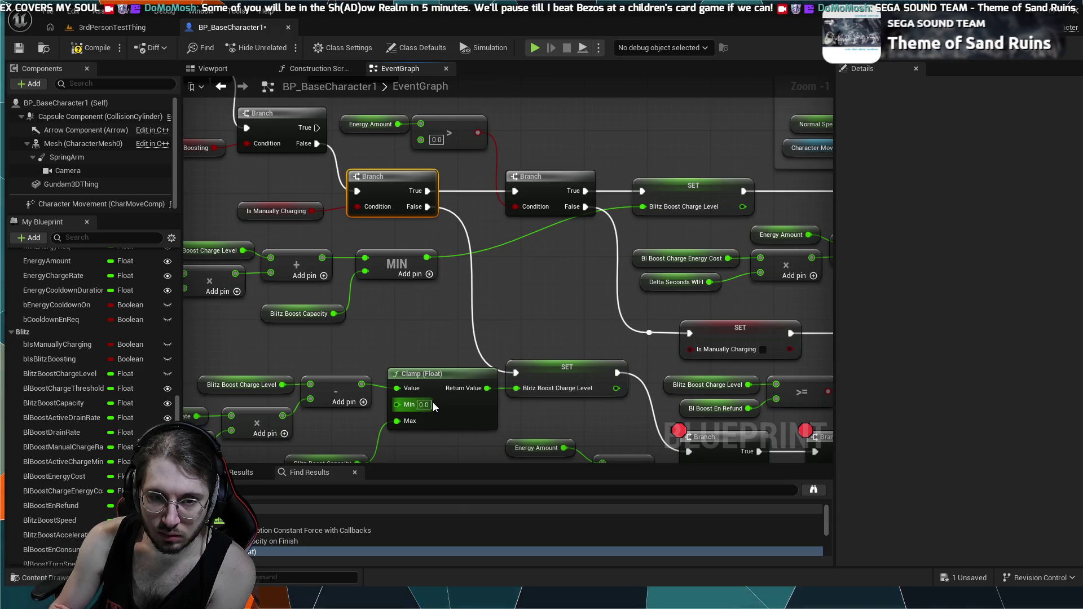
# - Remove the breakpoints from the middle and first Branches of the regen chain
pyautogui.moveTo(432, 401); pyautogui.dragTo(356, 293)
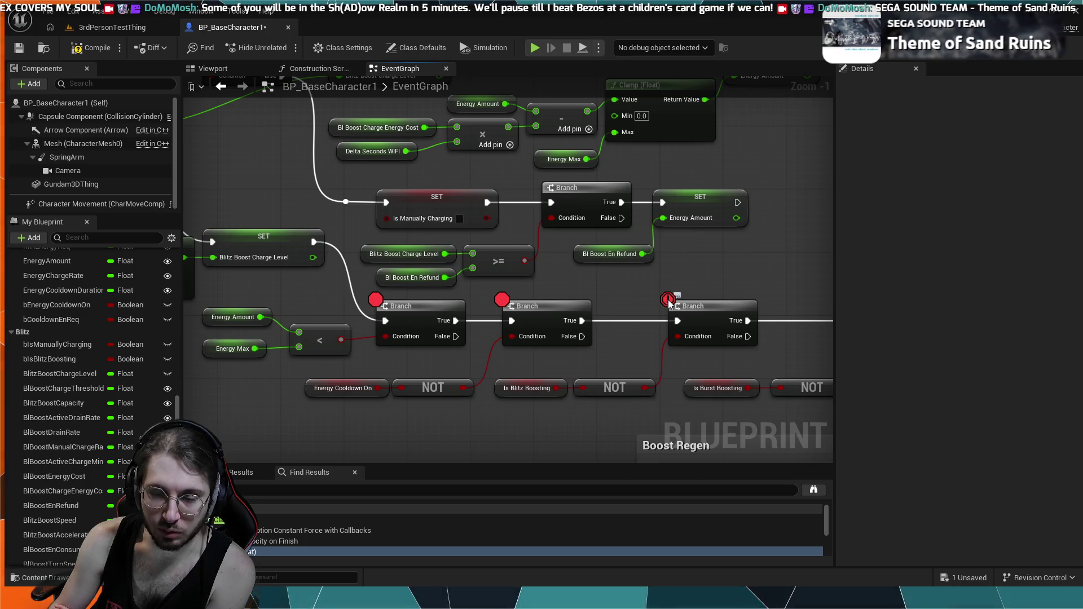
pyautogui.click(713, 307)
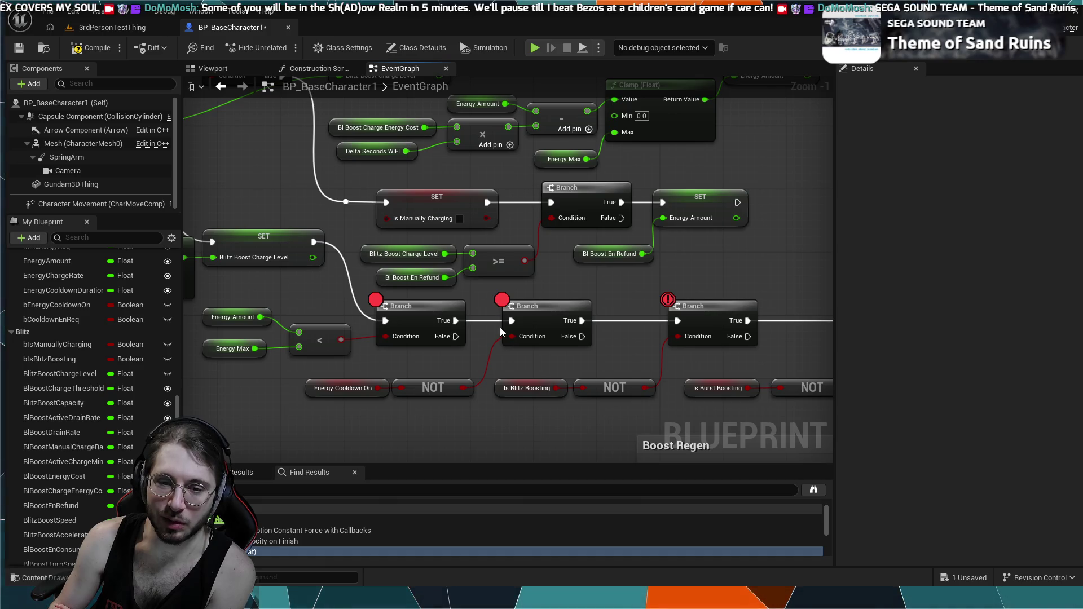
pyautogui.click(504, 305)
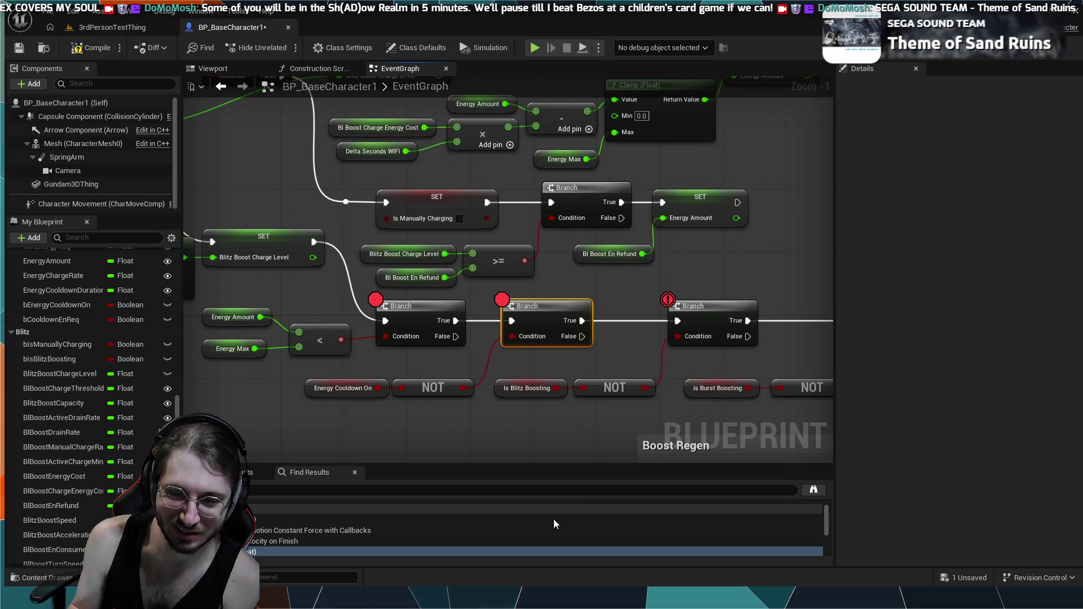
pyautogui.press('F9')
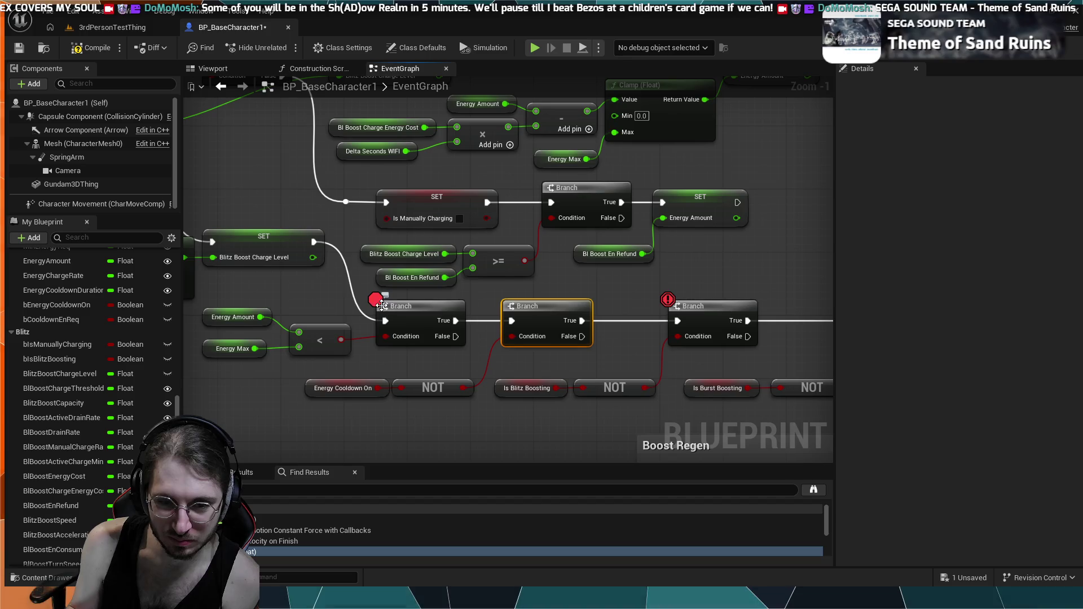
pyautogui.click(389, 316)
pyautogui.press('F9')
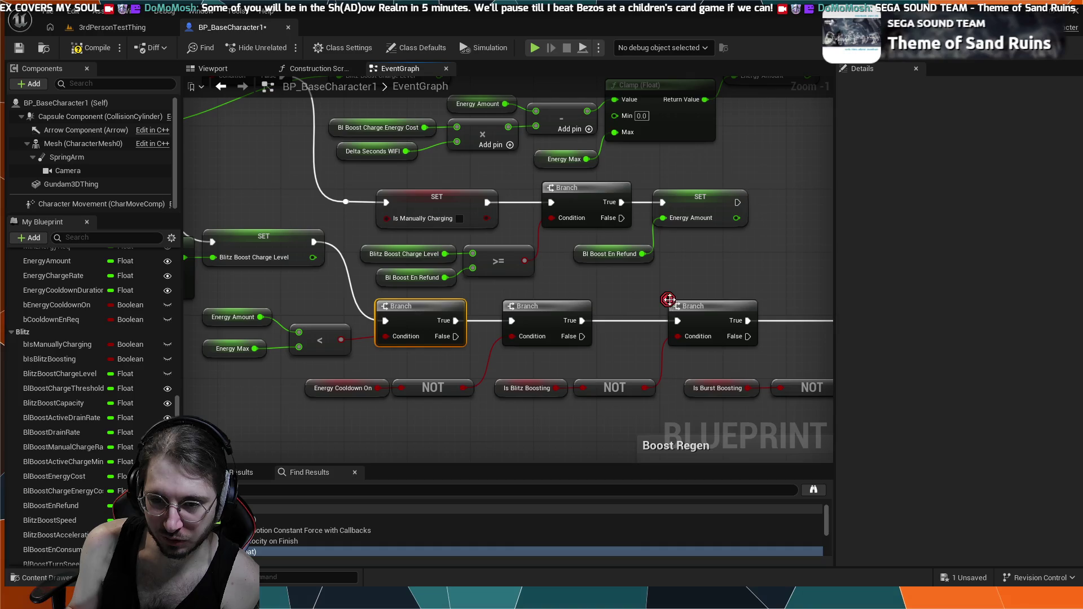
# - Drop the NOT node, feed Is Blitz Boosting straight into the Branch, rewire False, and compile
pyautogui.moveTo(675, 301)
pyautogui.mouseDown()
pyautogui.moveTo(586, 290)
pyautogui.moveTo(455, 303)
pyautogui.mouseUp()
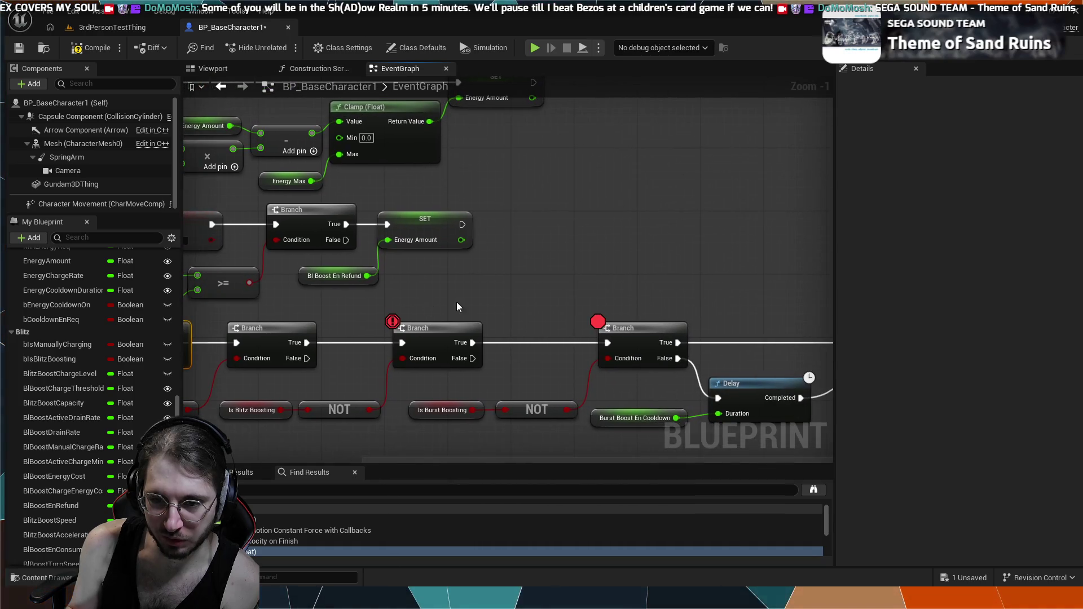
pyautogui.moveTo(476, 361); pyautogui.dragTo(608, 342)
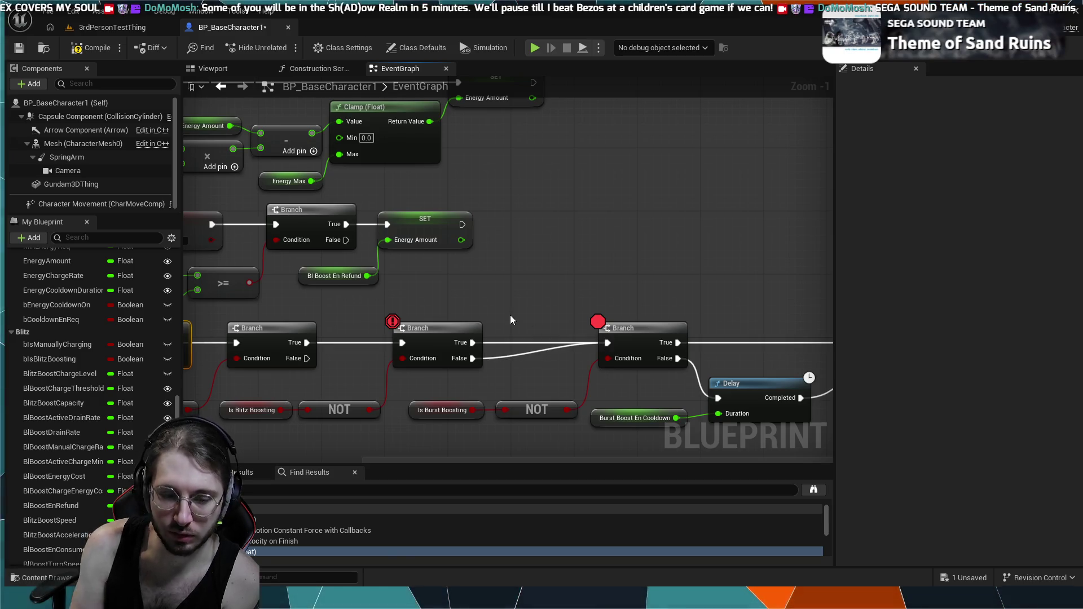
pyautogui.hotkey('ctrl', 'z')
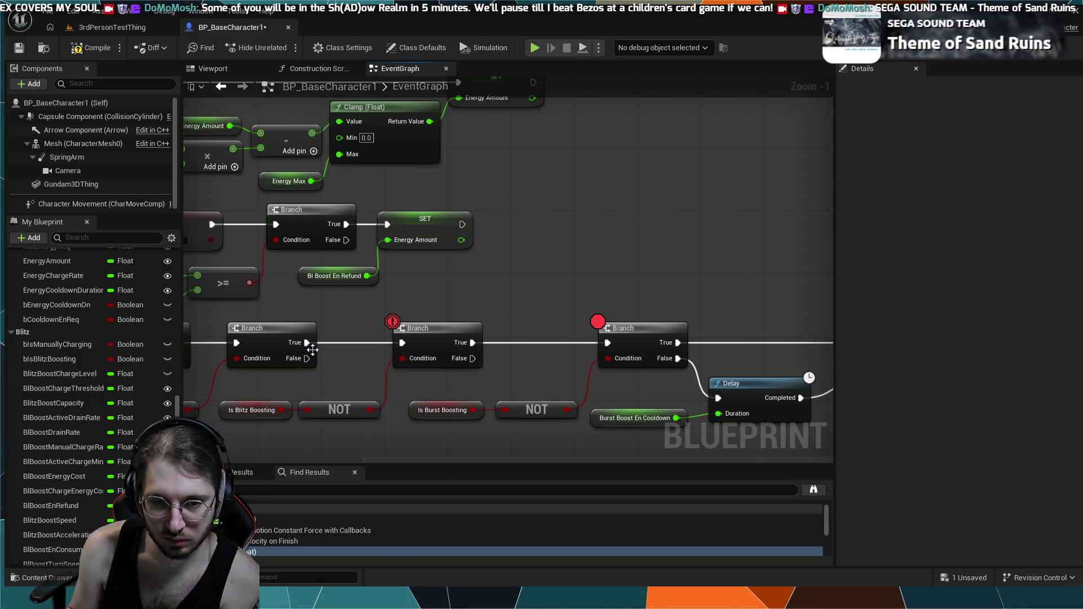
pyautogui.click(327, 406)
pyautogui.press('Delete')
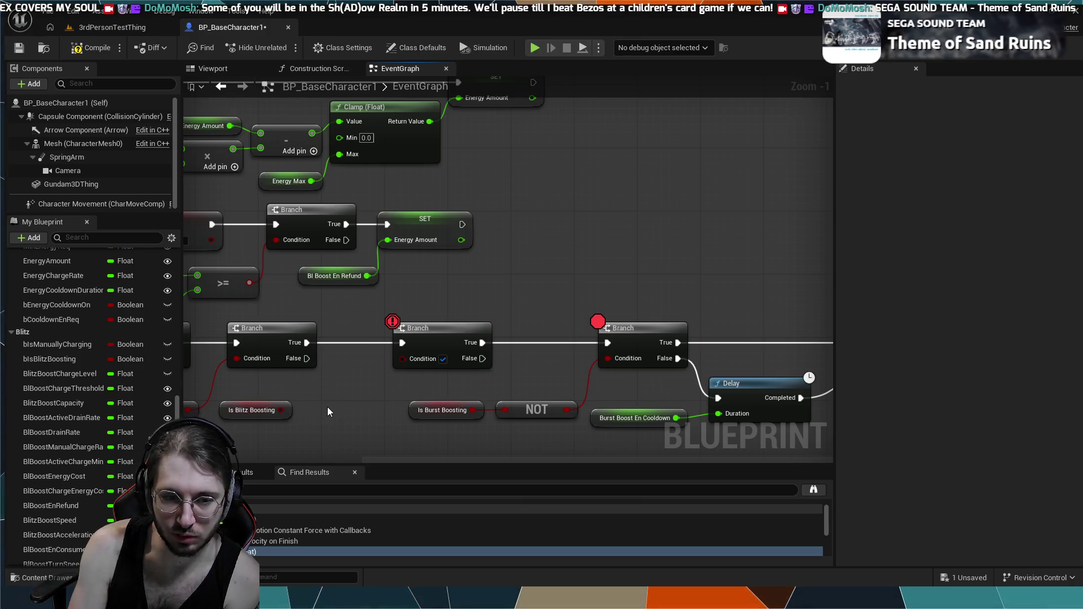
pyautogui.moveTo(280, 410)
pyautogui.mouseDown()
pyautogui.moveTo(373, 360)
pyautogui.moveTo(410, 359)
pyautogui.mouseUp()
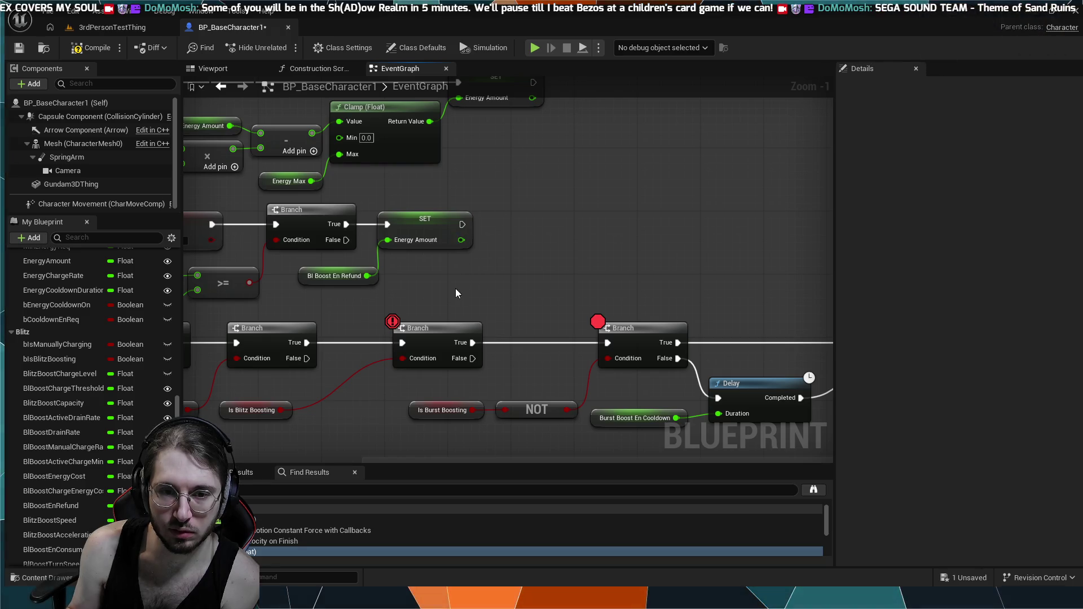
pyautogui.moveTo(468, 359); pyautogui.dragTo(529, 364)
pyautogui.moveTo(610, 343); pyautogui.dragTo(610, 343)
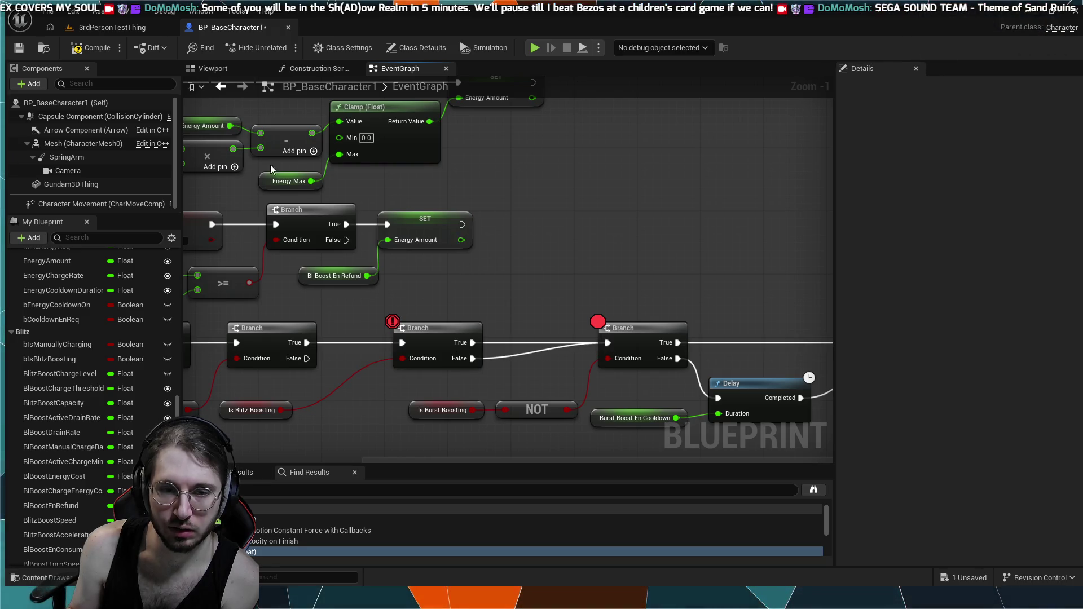
pyautogui.click(95, 48)
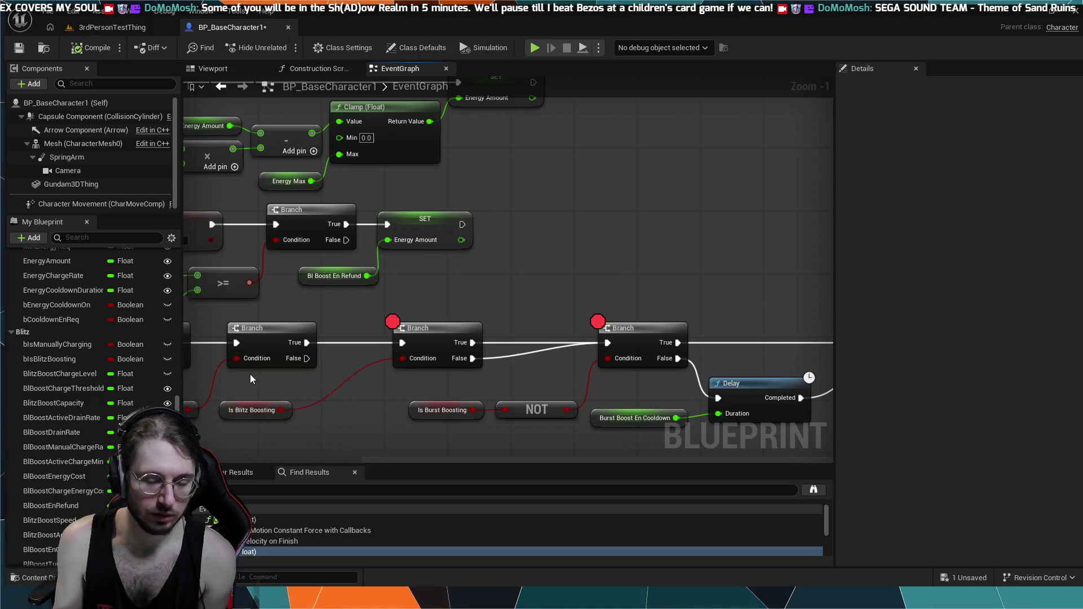
# - Undo that rewiring to restore the NOT node, reconnect the True output, and recompile
pyautogui.hotkey('ctrl', 'z')
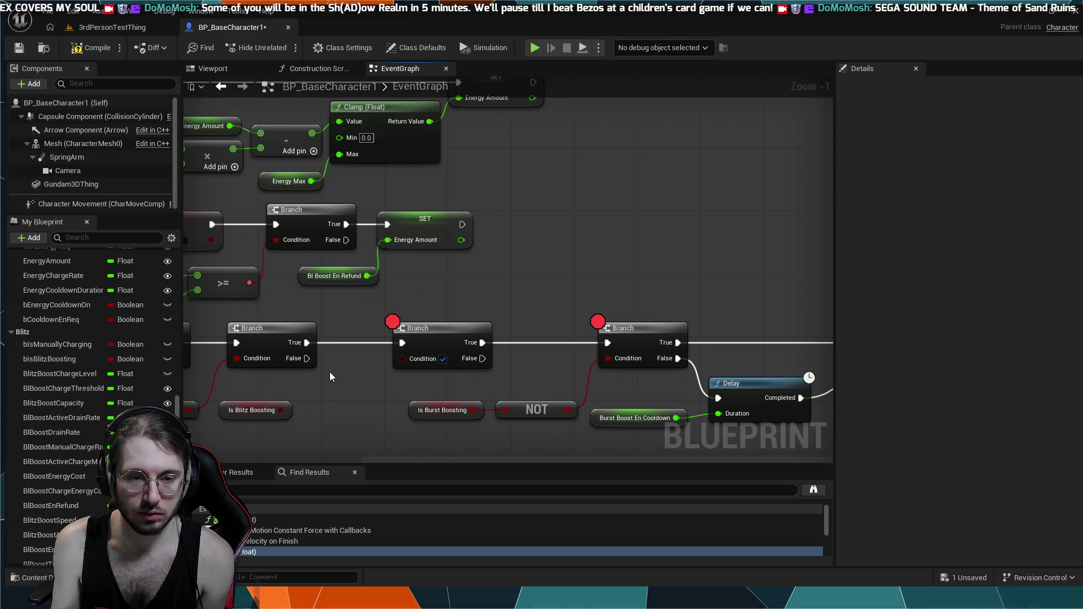
pyautogui.hotkey('ctrl', 'z')
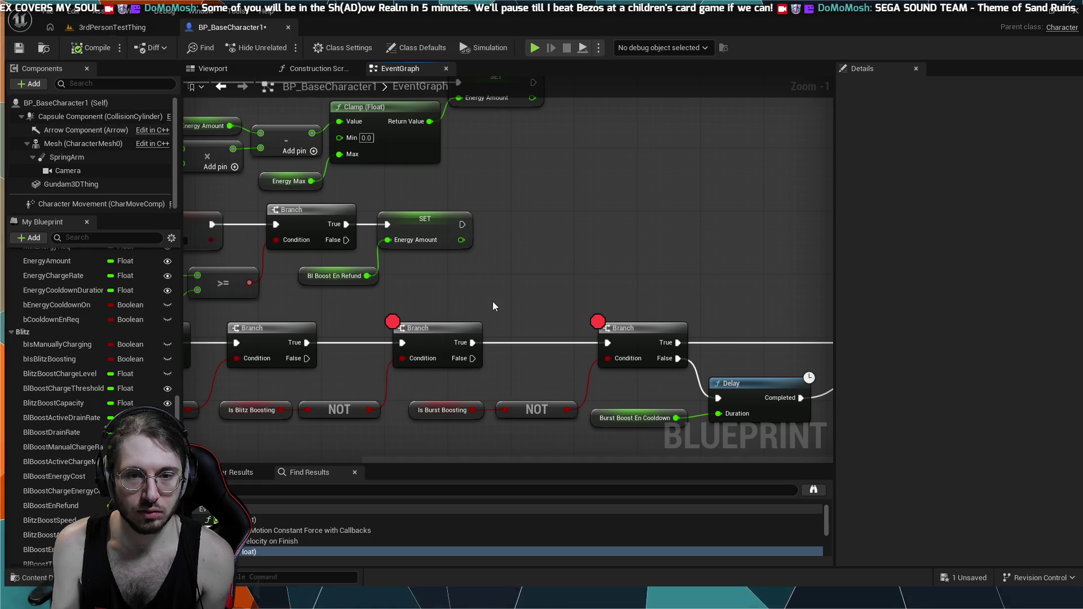
pyautogui.click(274, 331)
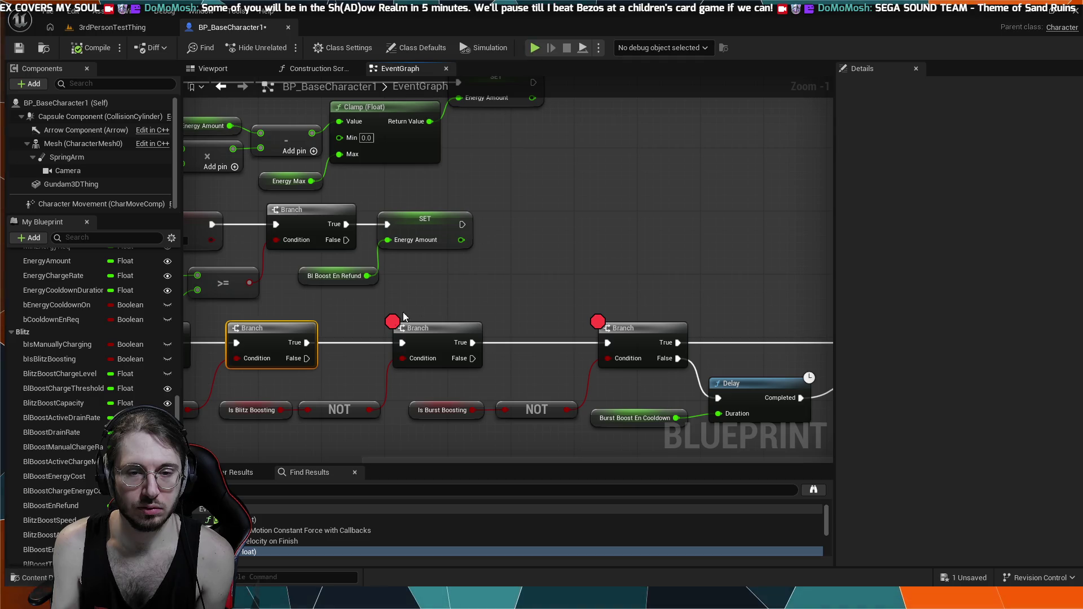
pyautogui.click(351, 345)
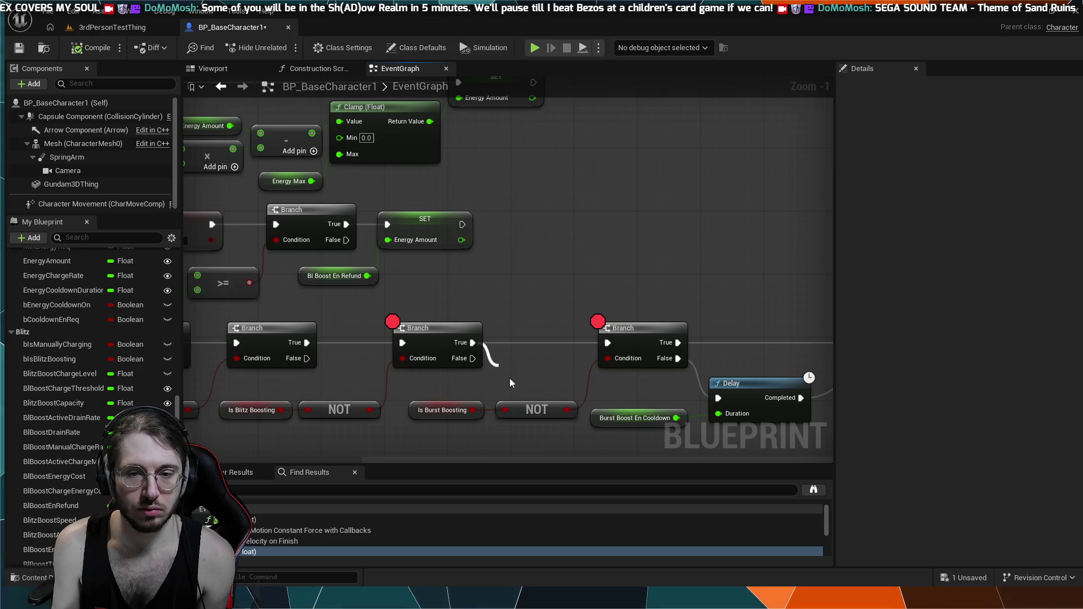
pyautogui.moveTo(510, 383)
pyautogui.mouseDown()
pyautogui.moveTo(632, 383)
pyautogui.moveTo(718, 398)
pyautogui.mouseUp()
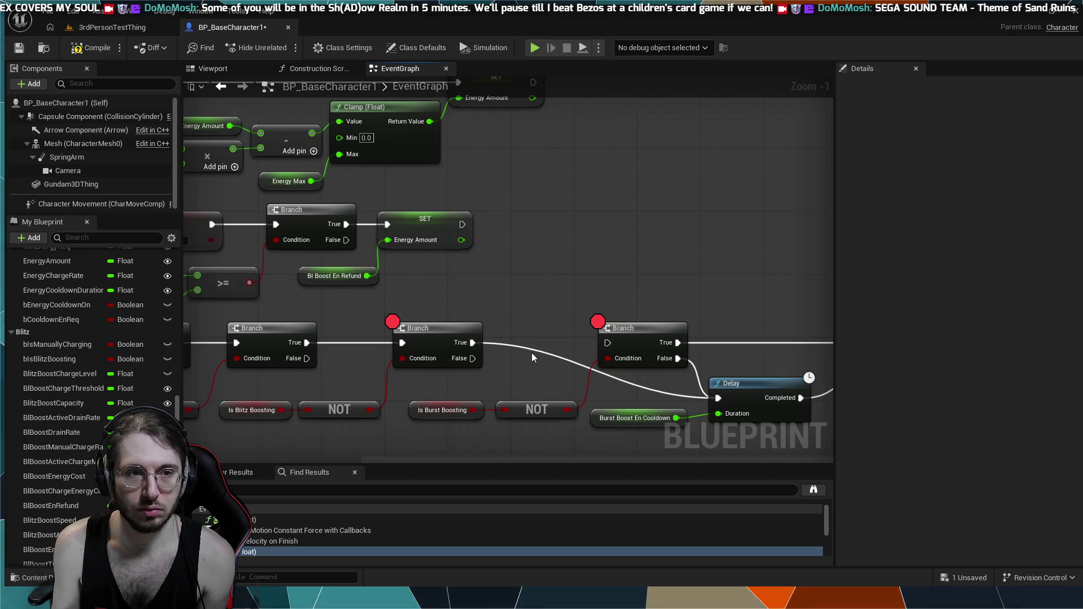
pyautogui.moveTo(472, 342); pyautogui.dragTo(607, 345)
pyautogui.click(93, 53)
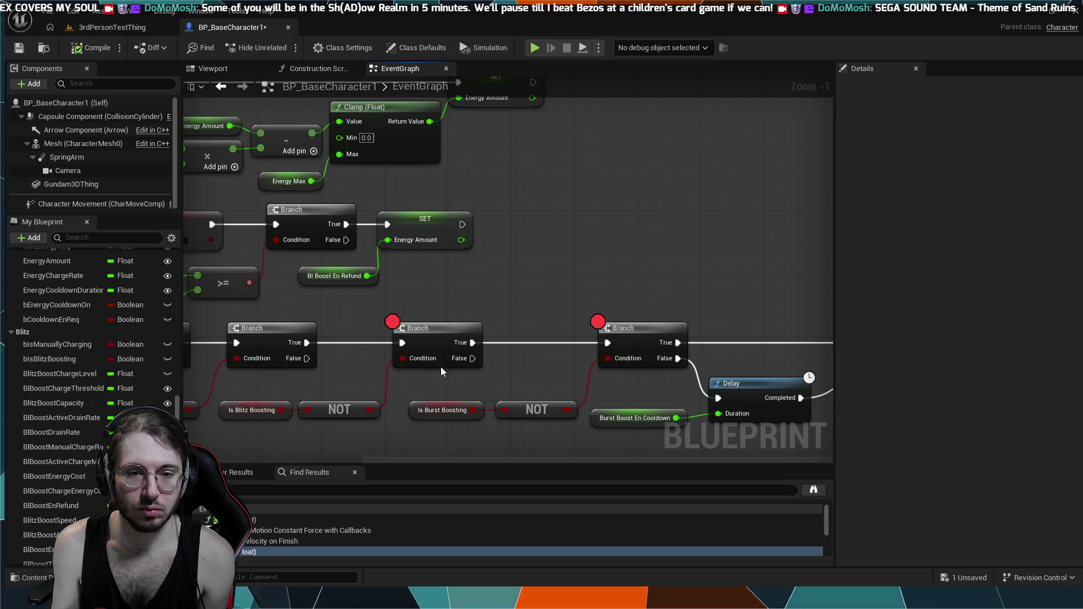
# - Add breakpoints to the Is Burst Boosting and Is Blitz Boosting Branches
pyautogui.click(415, 323)
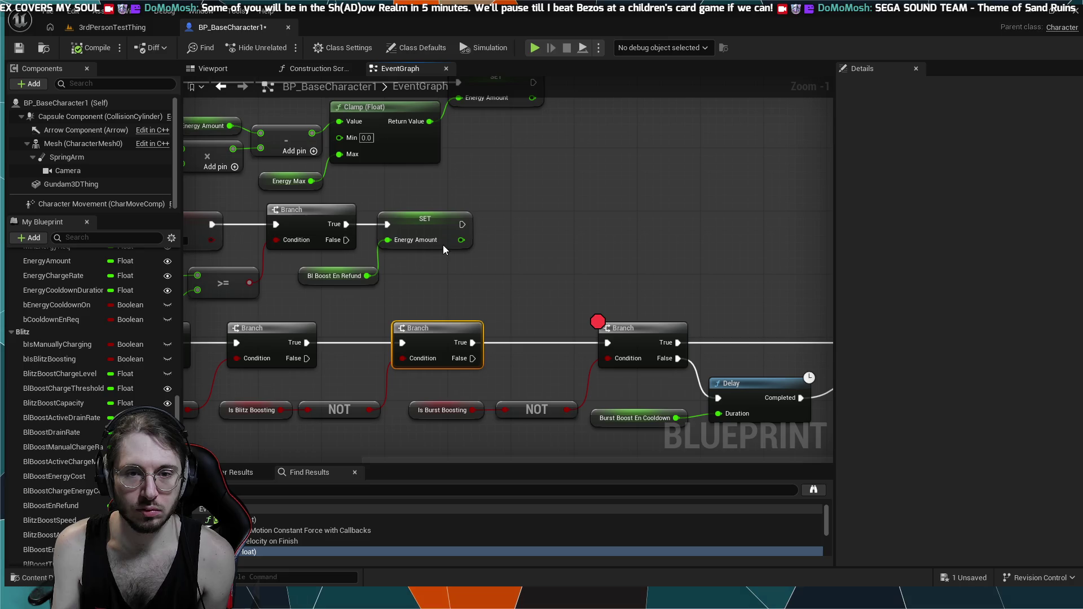
pyautogui.press('F9')
pyautogui.moveTo(415, 299)
pyautogui.mouseDown()
pyautogui.moveTo(497, 282)
pyautogui.moveTo(487, 270)
pyautogui.mouseUp()
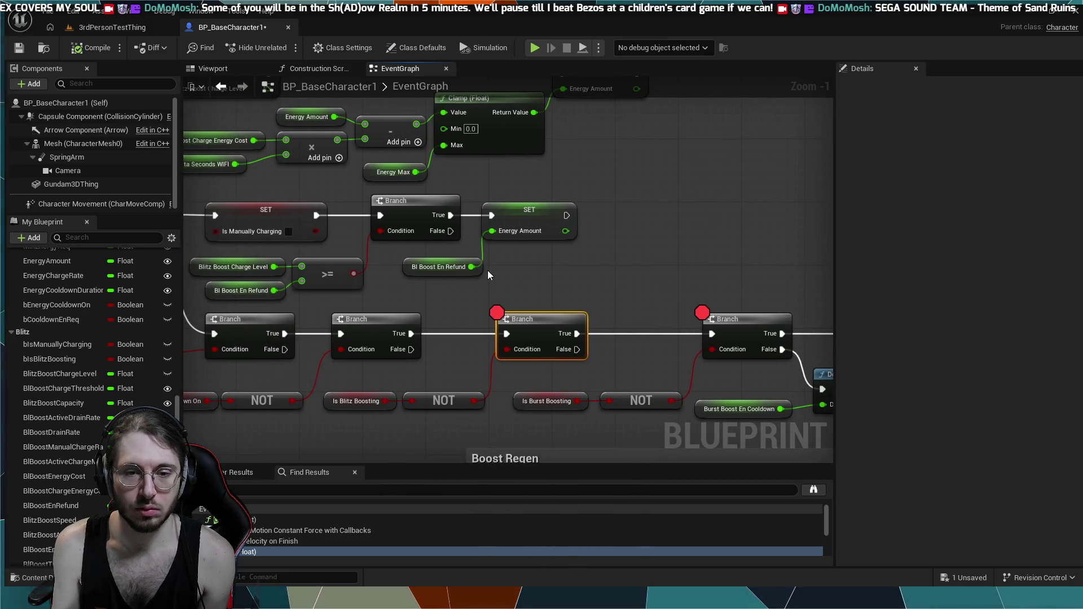
pyautogui.click(365, 321)
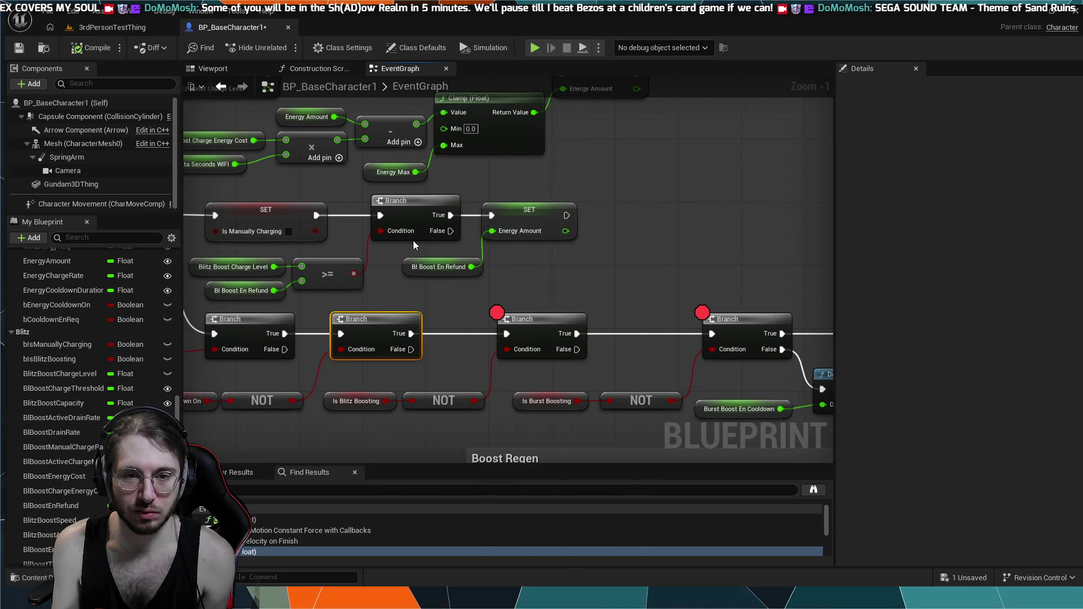
pyautogui.press('F9')
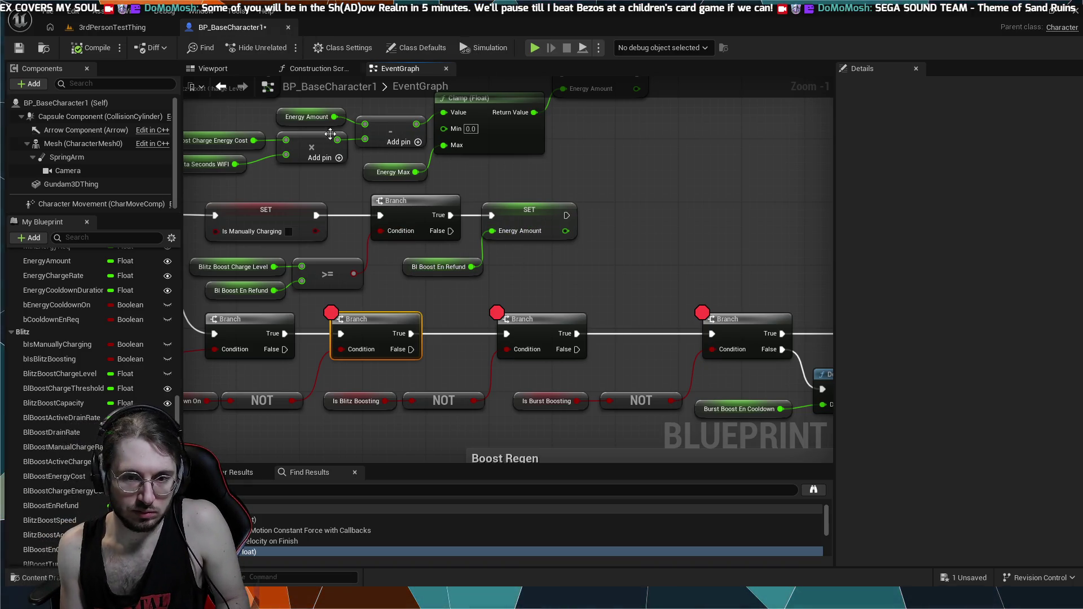
# - Switch to the 3rdPersonTestThing level and start a play session with Alt+P
pyautogui.moveTo(366, 147); pyautogui.dragTo(333, 131)
pyautogui.click(147, 29)
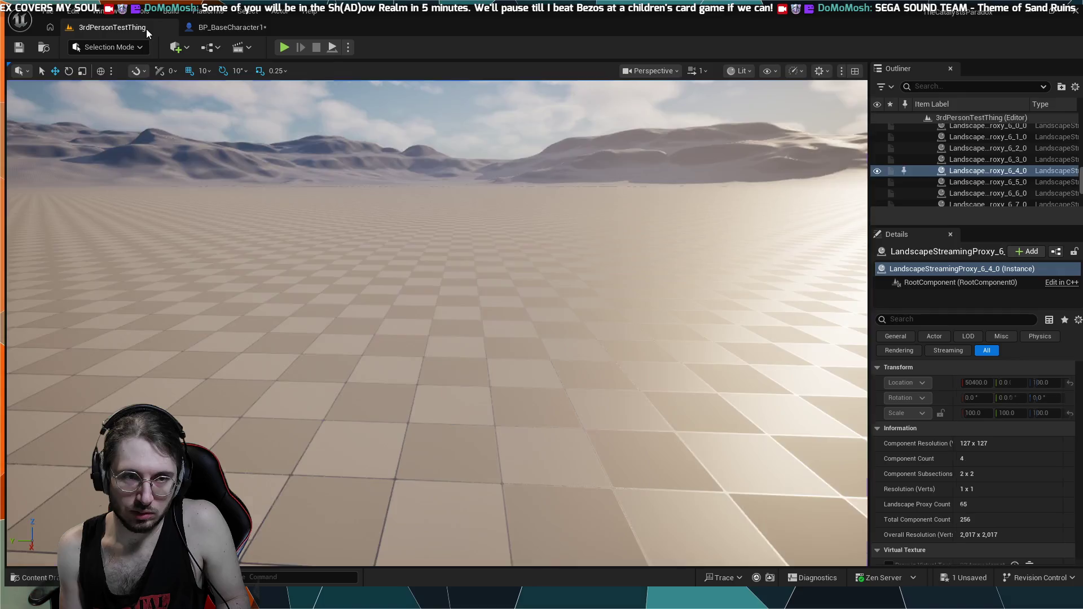
pyautogui.hotkey('alt', 'p')
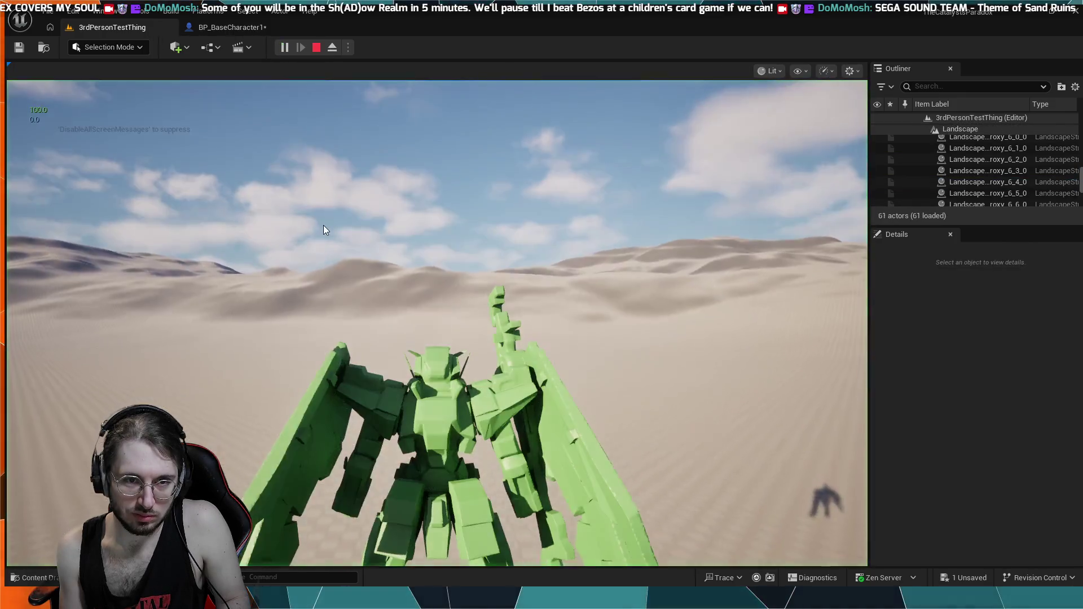
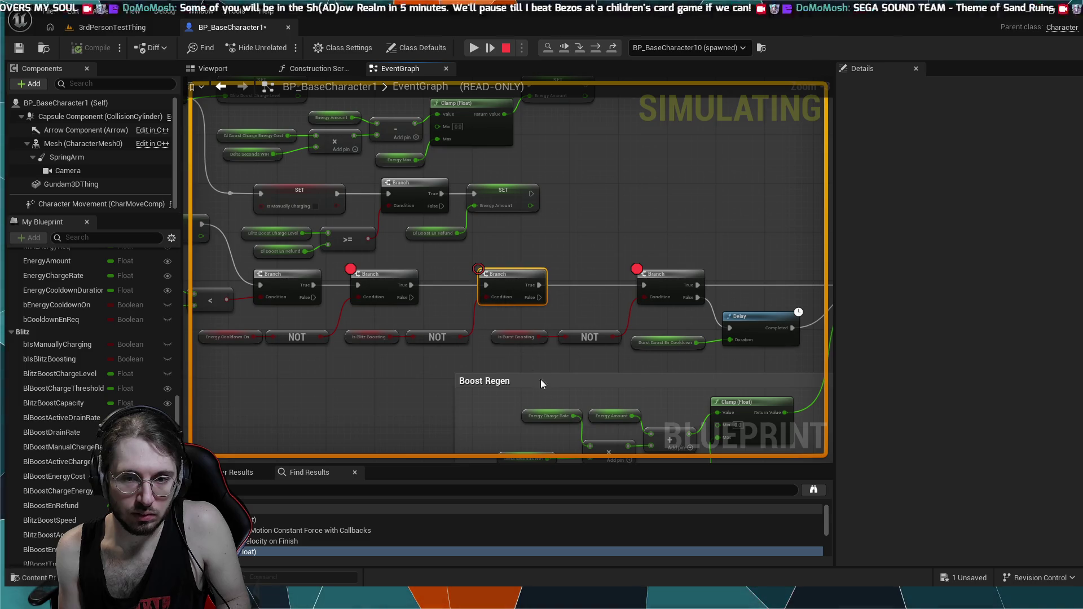
# - Remove the breakpoint from the Branch that checks Is Burst Boosting
pyautogui.click(478, 269)
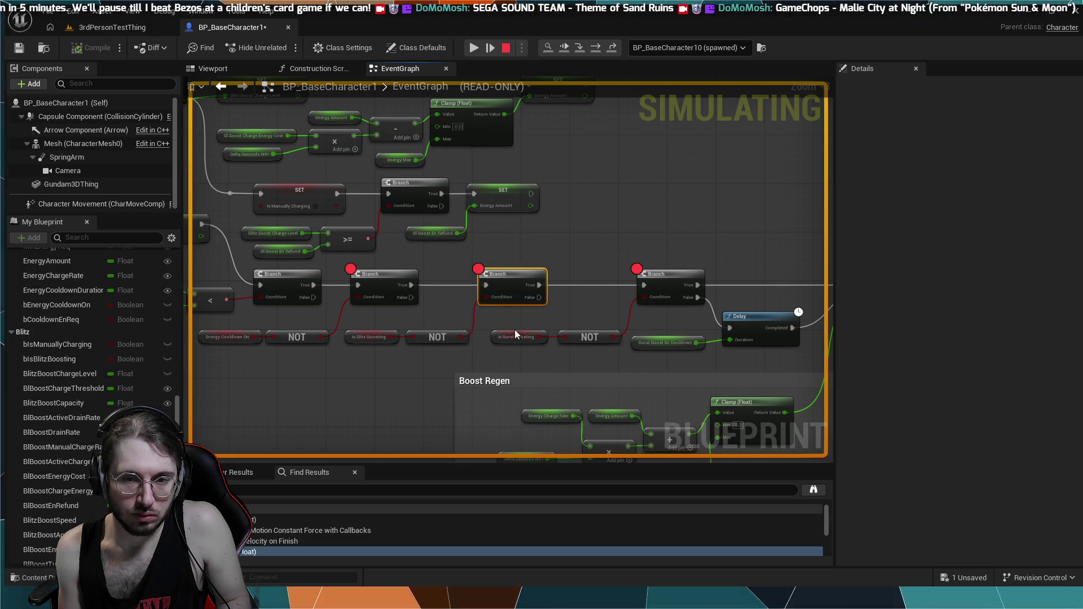
pyautogui.click(479, 270)
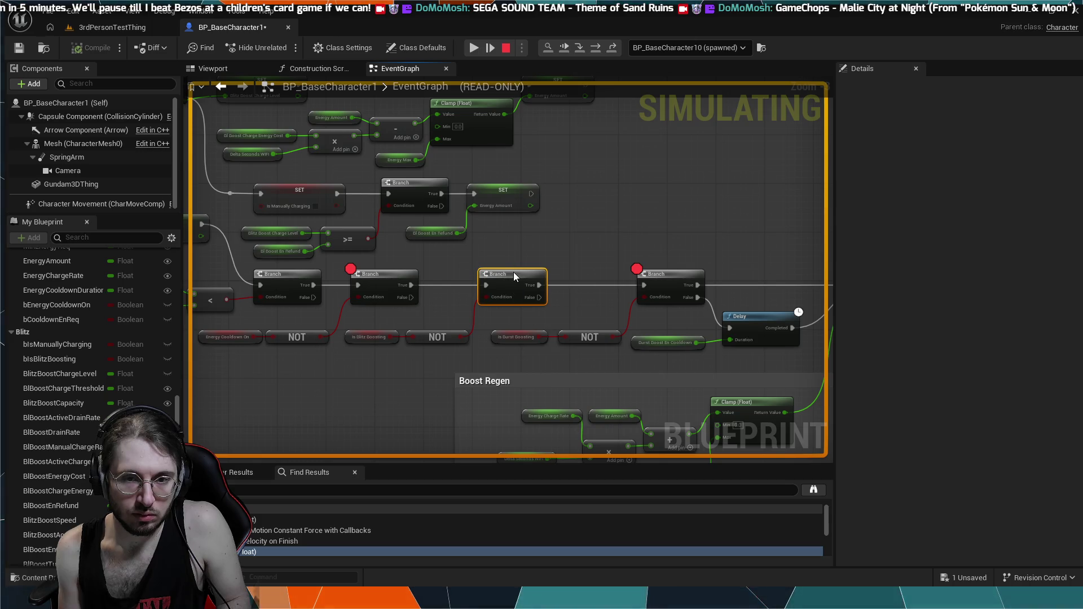
pyautogui.press('F9')
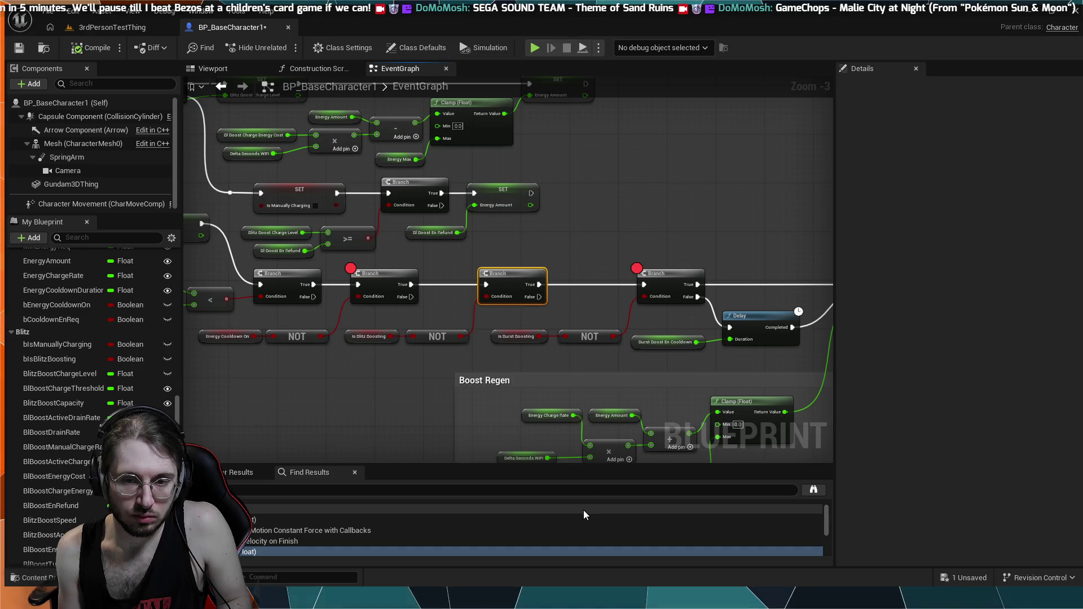
# - Re-add the Is Burst Boosting breakpoint and select the Is Blitz Boosting branch
pyautogui.press('F9')
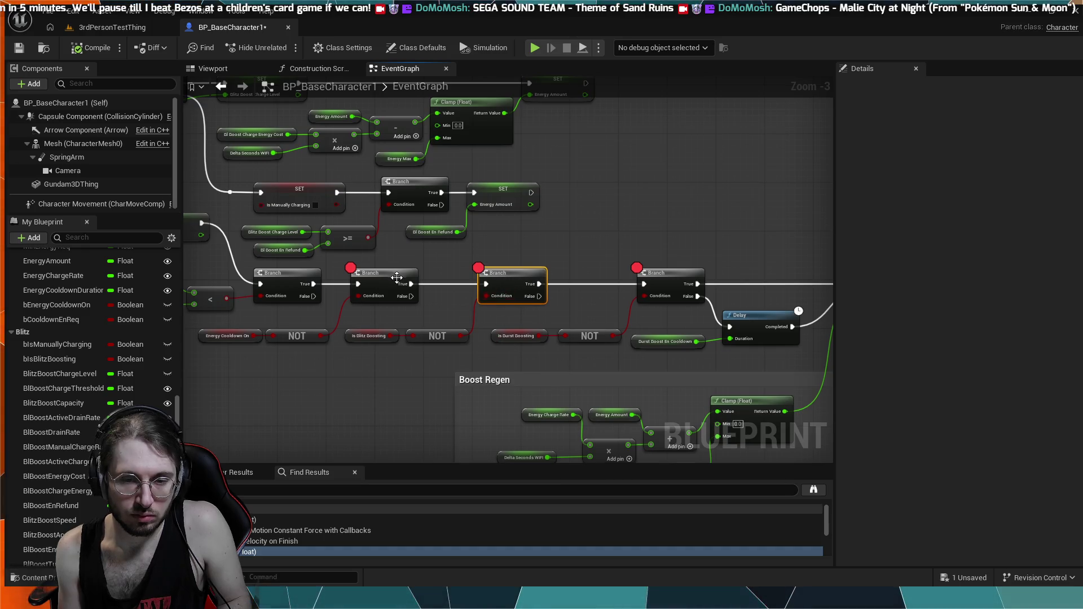
pyautogui.click(392, 277)
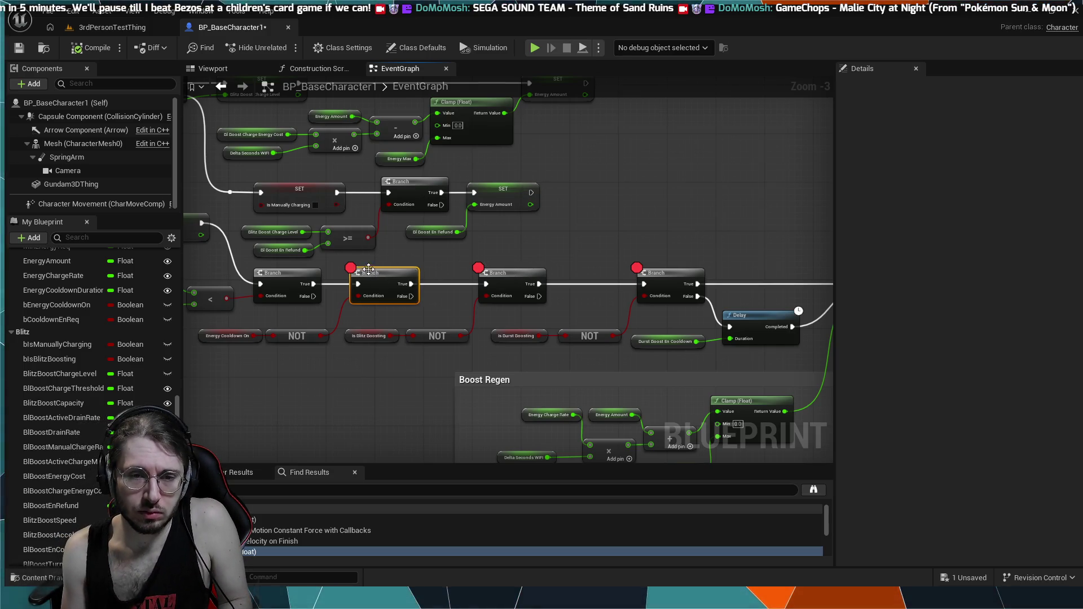
pyautogui.scroll(-4, 512, 276)
pyautogui.moveTo(421, 241)
pyautogui.mouseDown()
pyautogui.moveTo(394, 225)
pyautogui.moveTo(492, 350)
pyautogui.moveTo(407, 245)
pyautogui.moveTo(479, 280)
pyautogui.moveTo(317, 124)
pyautogui.mouseUp()
pyautogui.scroll(5, 307, 158)
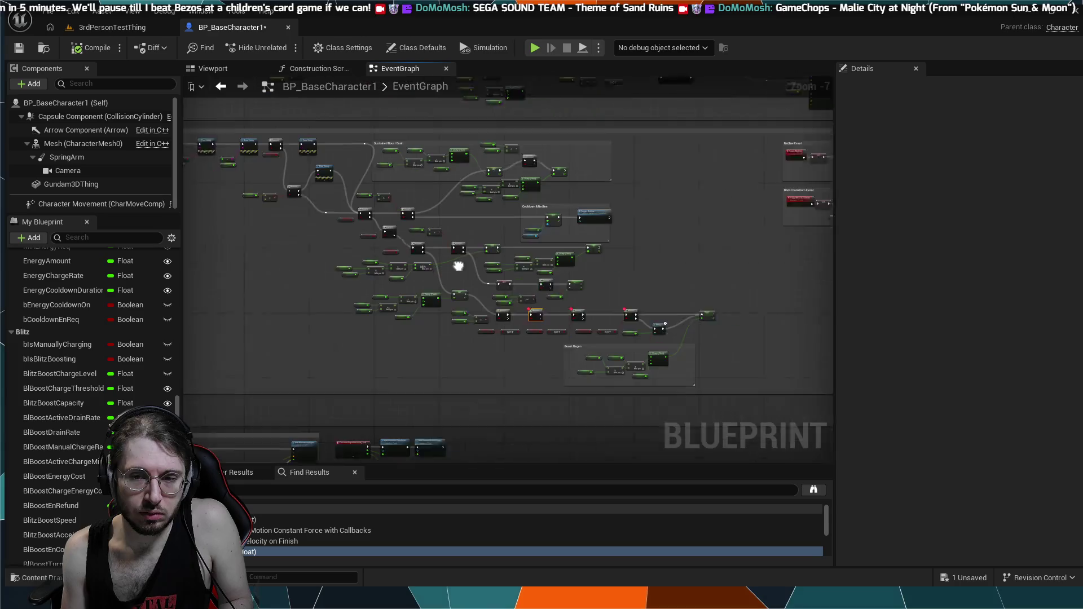
pyautogui.moveTo(328, 193); pyautogui.dragTo(498, 335)
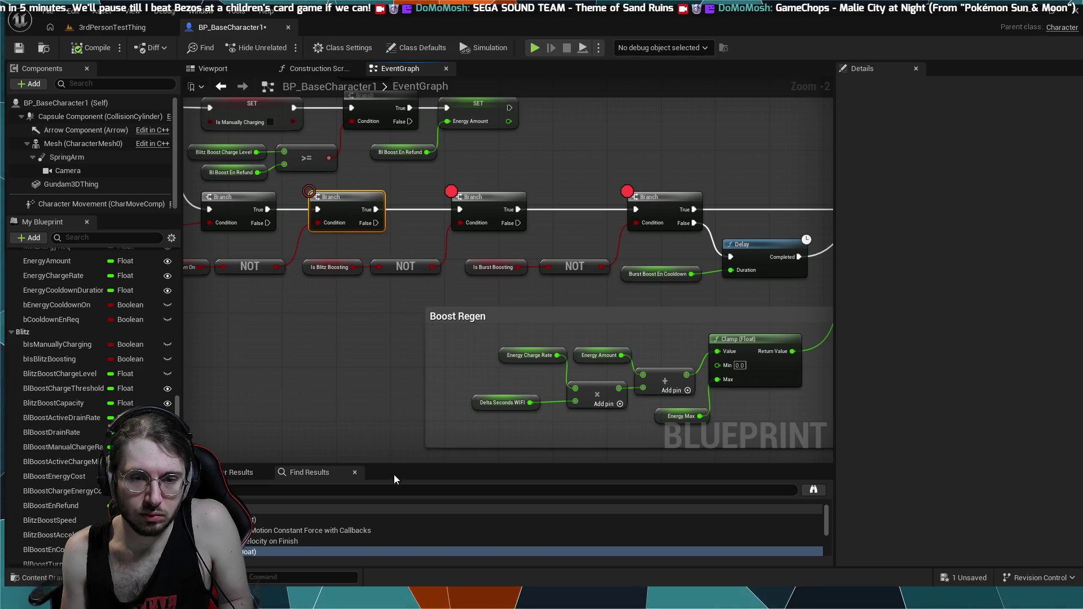
# - Select the Burst Boost En Cooldown branch and simulate until a breakpoint halts execution
pyautogui.click(657, 223)
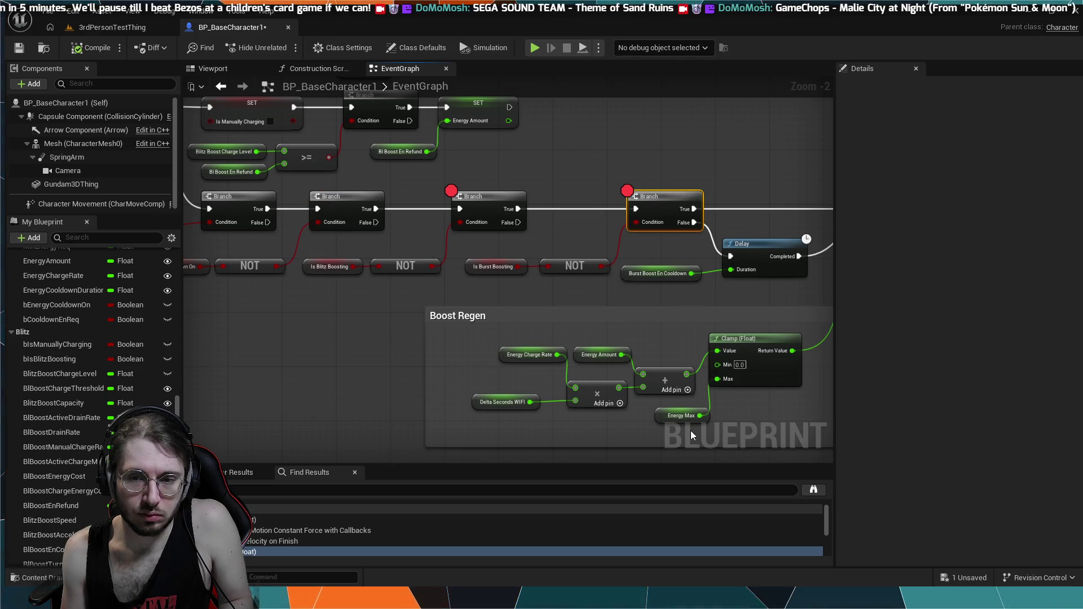
pyautogui.scroll(-3, 552, 180)
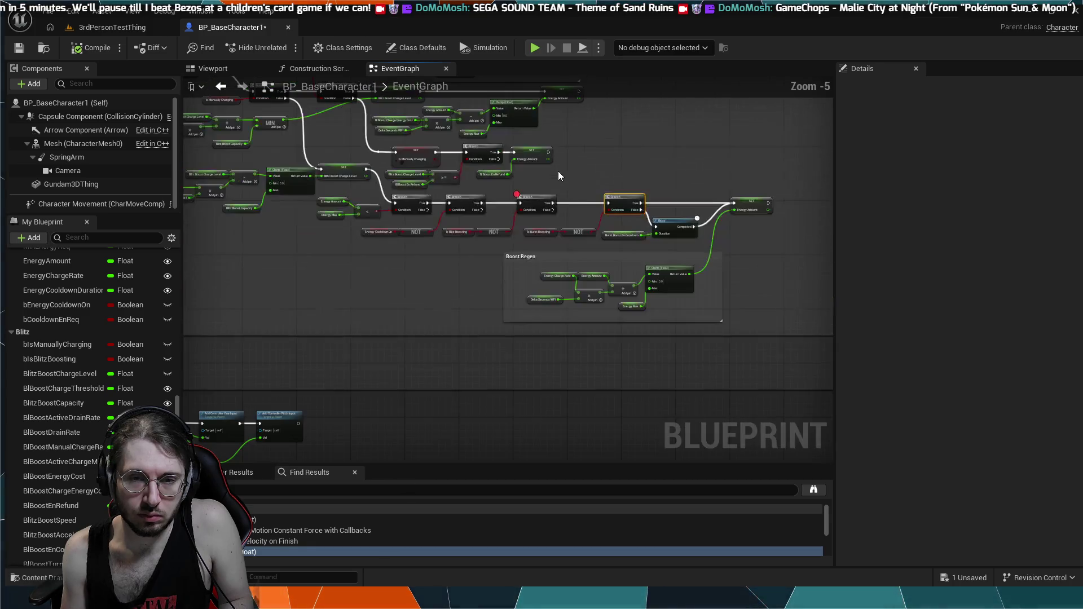
pyautogui.click(533, 48)
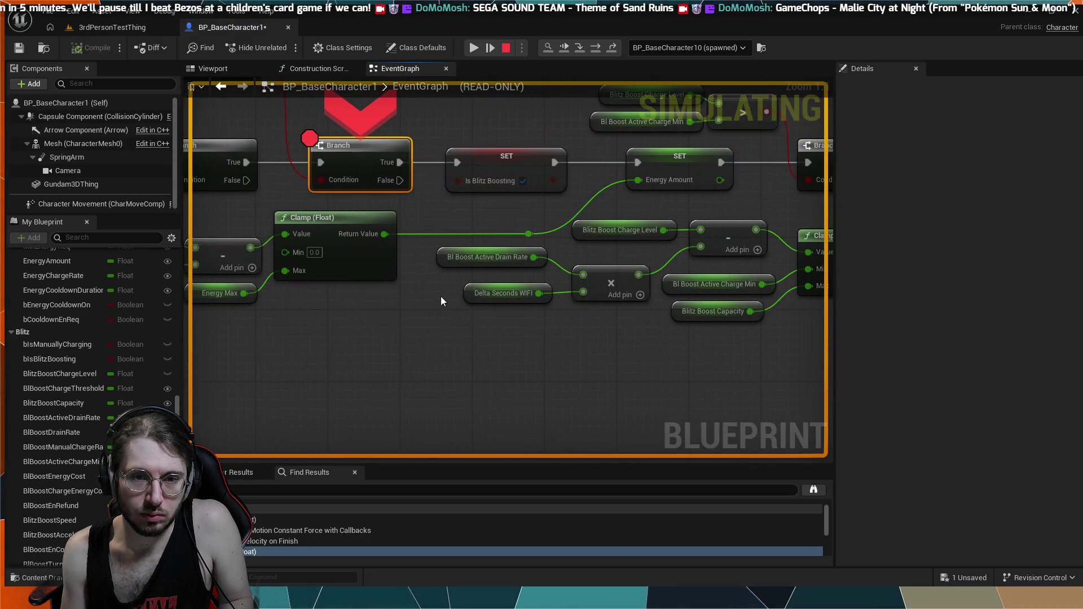
# - Disable the paused branch's breakpoint, restart simulation, then play the 3rdPersonTestThing level
pyautogui.click(459, 102)
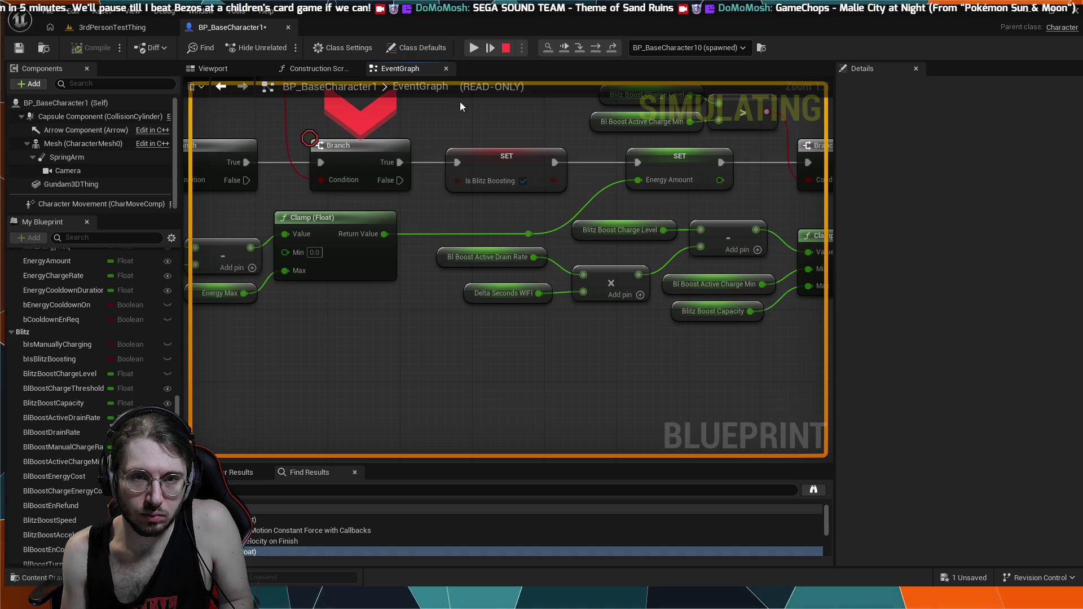
pyautogui.click(506, 49)
pyautogui.click(532, 48)
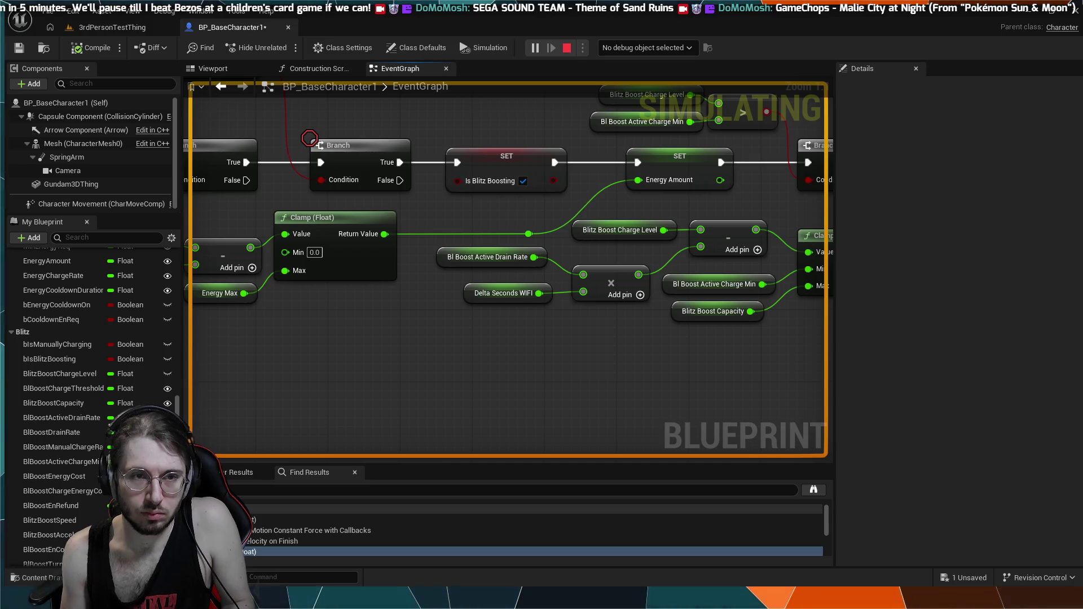
pyautogui.press('Escape')
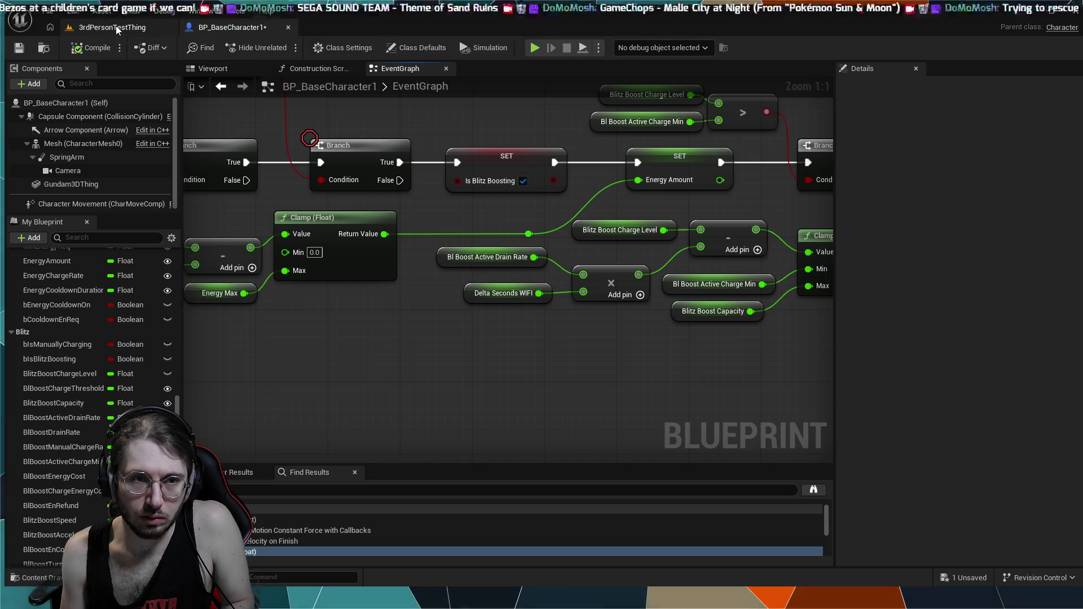
pyautogui.click(116, 27)
pyautogui.click(285, 48)
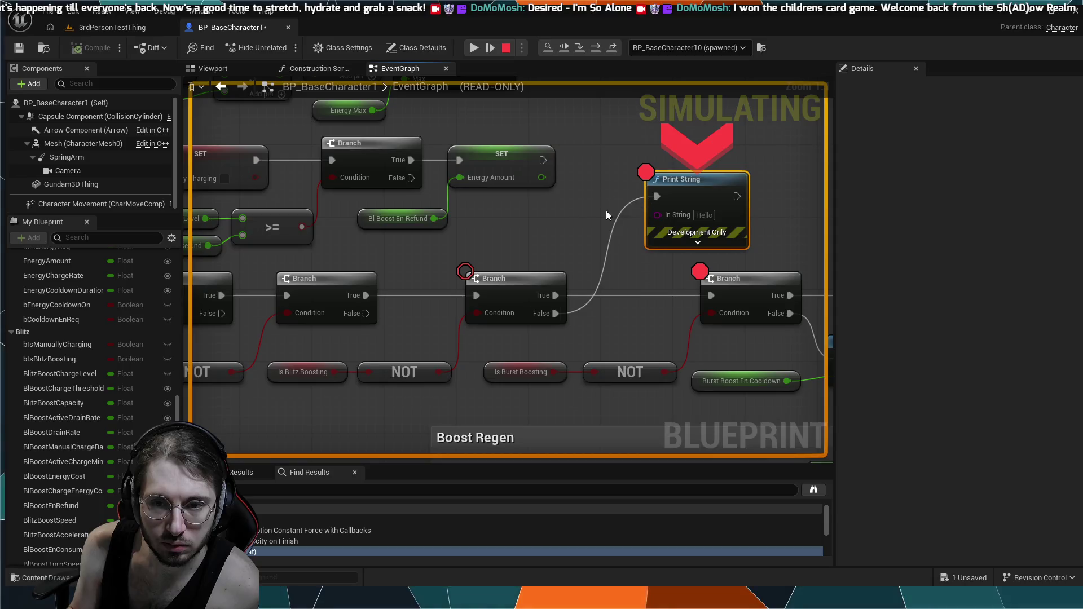
# - Search the graph for the Print String node and jump to the paused breakpoint
pyautogui.moveTo(449, 190)
pyautogui.mouseDown()
pyautogui.moveTo(497, 273)
pyautogui.moveTo(536, 242)
pyautogui.mouseUp()
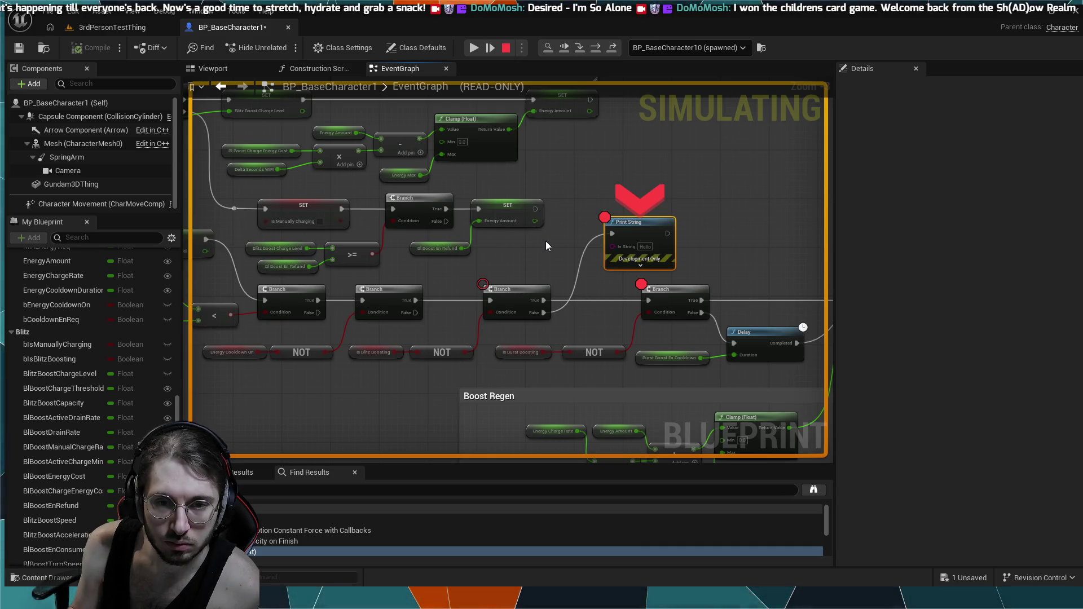
pyautogui.scroll(-2, 546, 246)
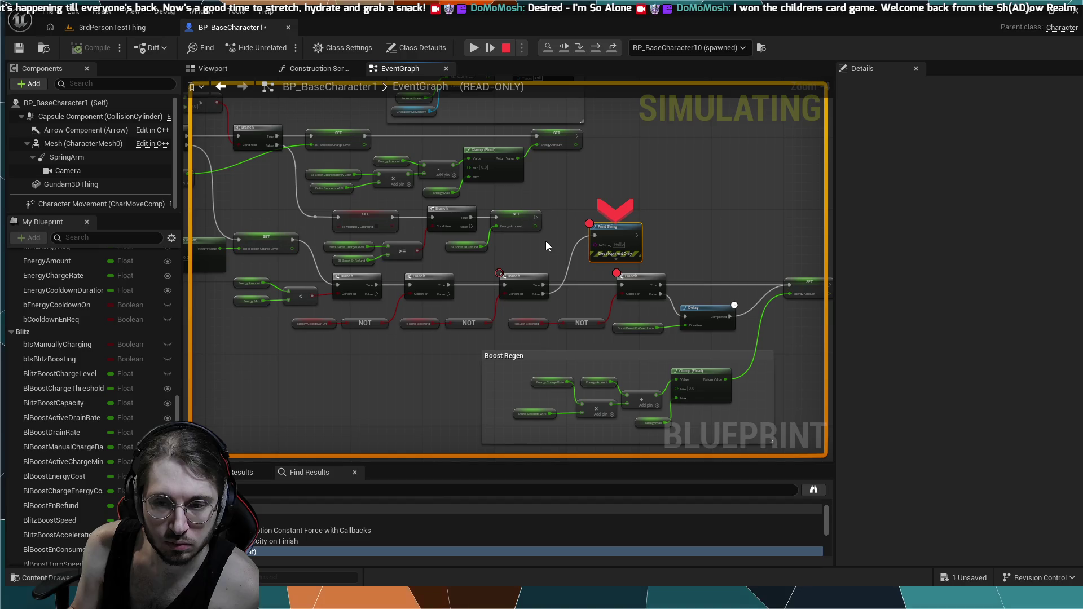
pyautogui.scroll(3, 544, 242)
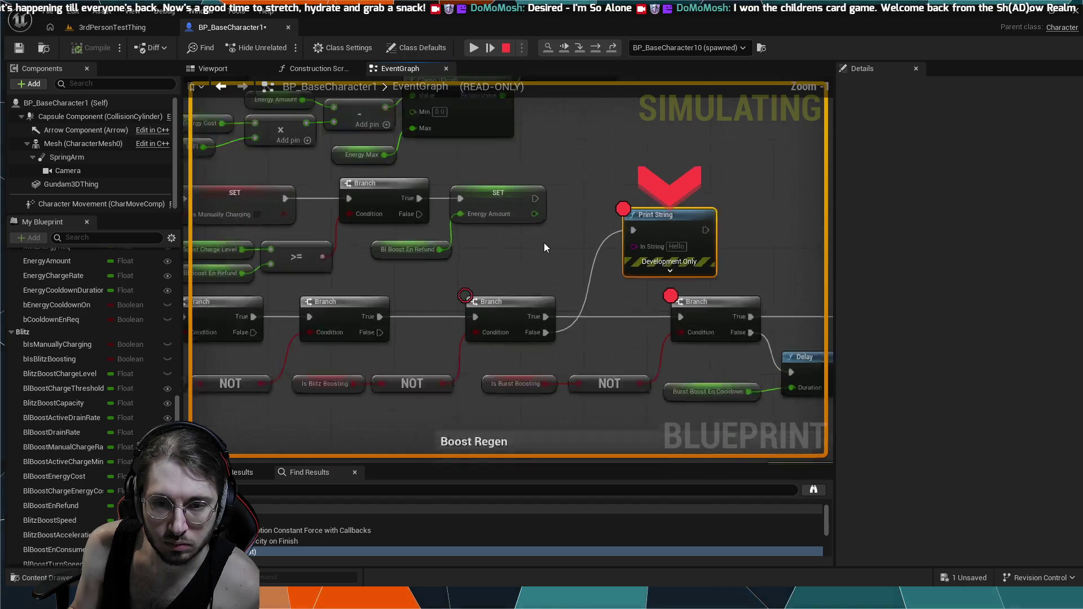
pyautogui.scroll(2, 514, 252)
pyautogui.moveTo(552, 239)
pyautogui.mouseDown()
pyautogui.moveTo(512, 224)
pyautogui.moveTo(435, 244)
pyautogui.mouseUp()
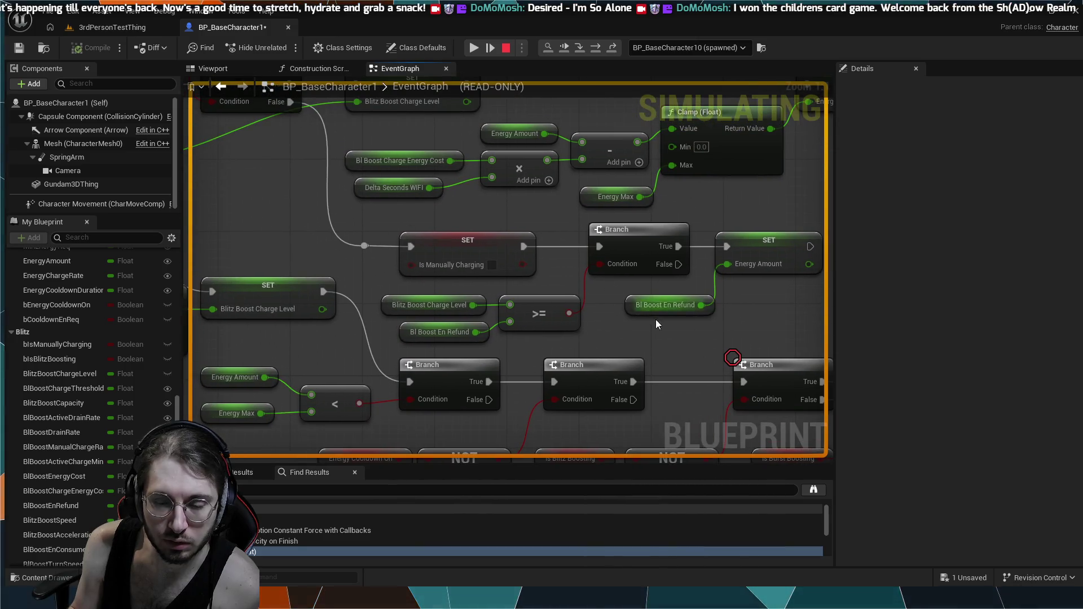
pyautogui.moveTo(656, 320); pyautogui.dragTo(428, 230)
pyautogui.moveTo(625, 245); pyautogui.dragTo(522, 196)
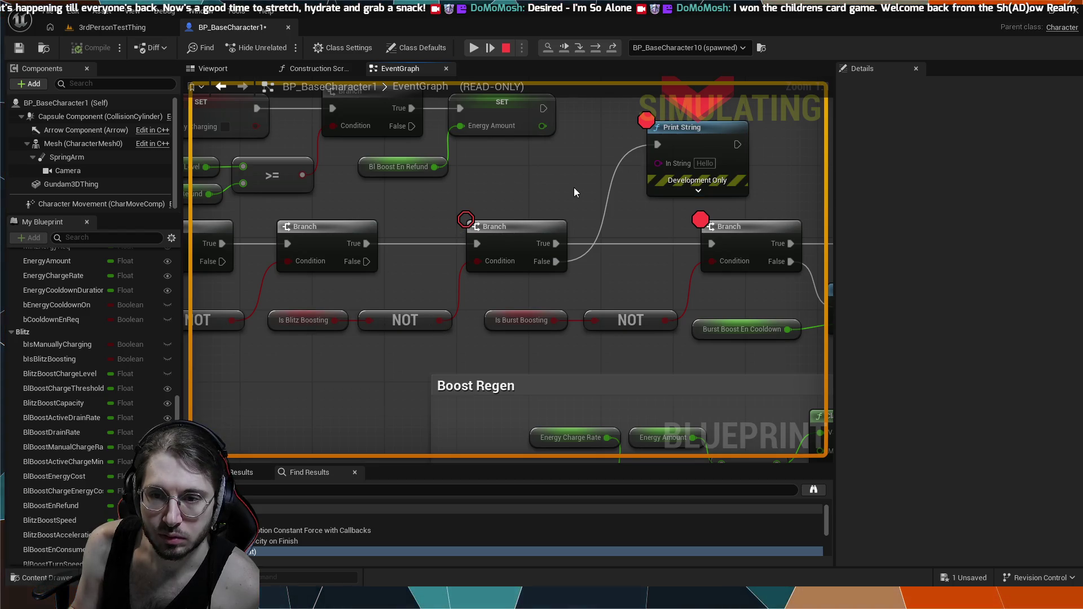
pyautogui.scroll(-2, 535, 172)
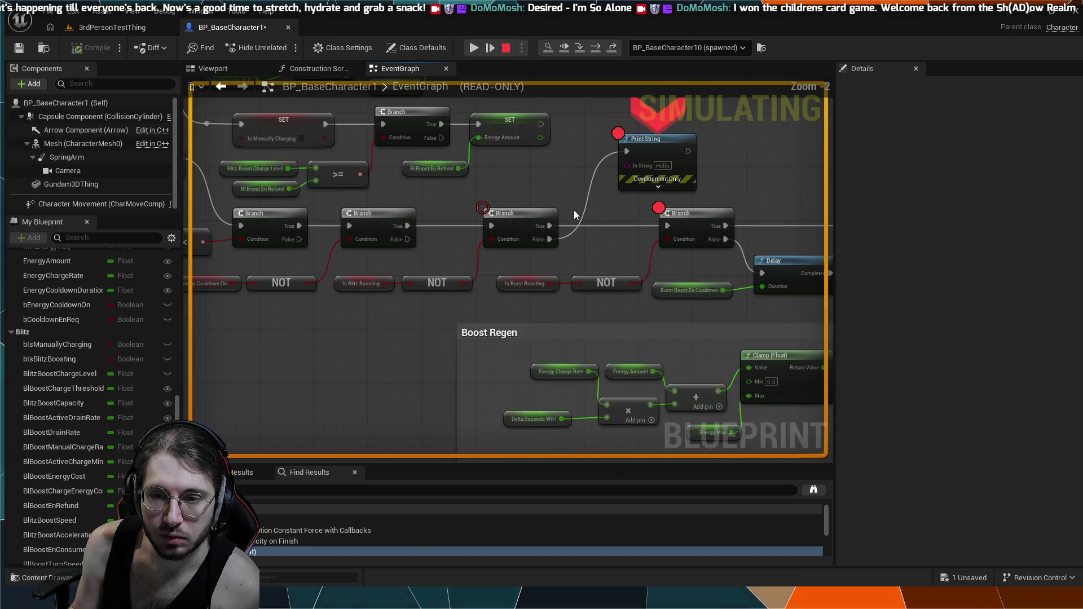
pyautogui.moveTo(574, 210); pyautogui.dragTo(402, 152)
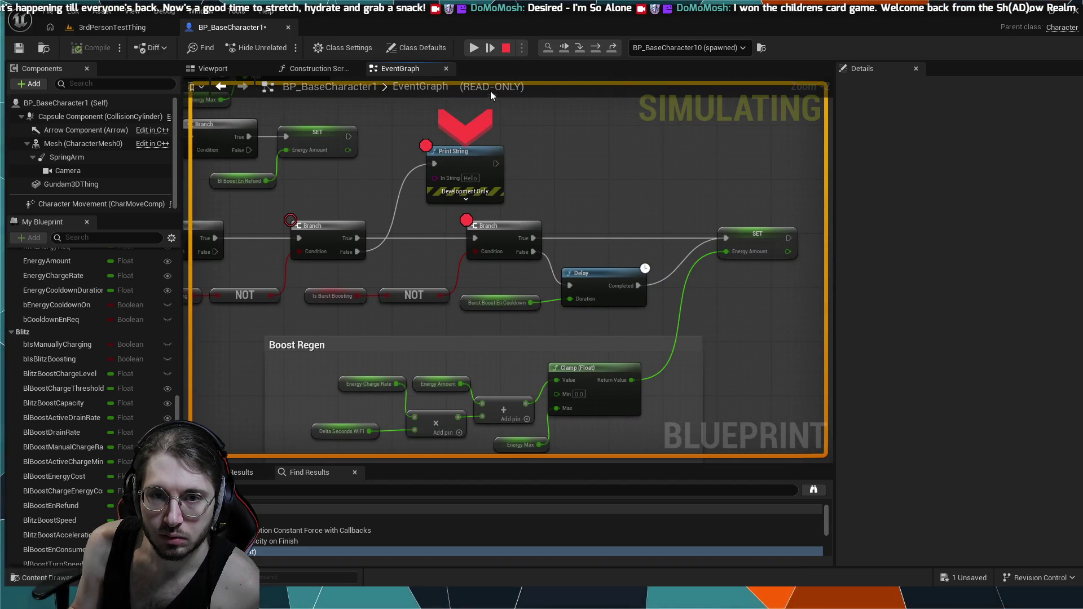
pyautogui.click(596, 48)
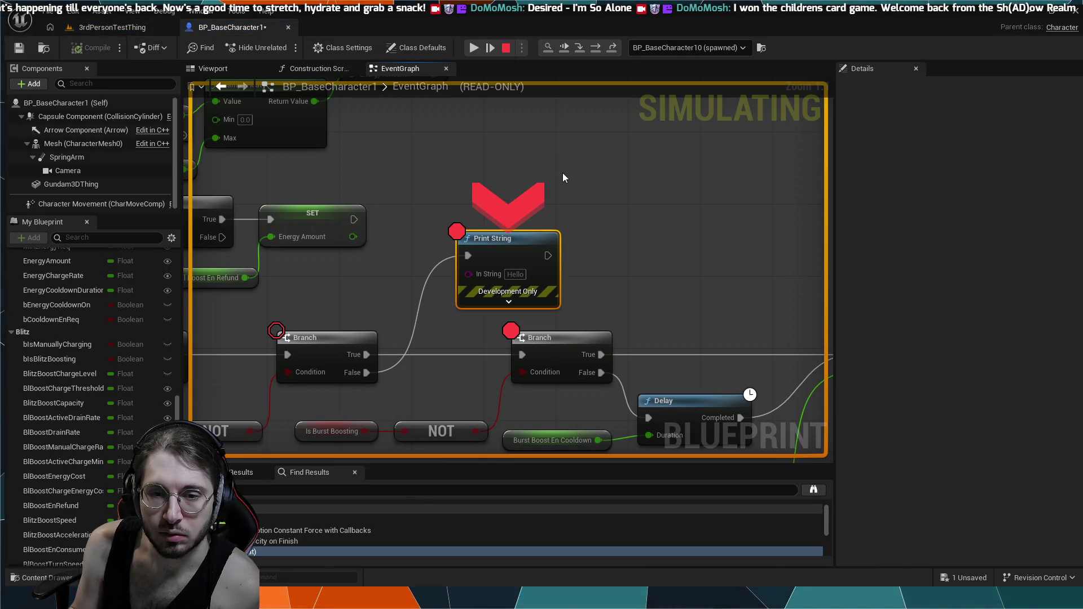
# - Review the nodes around the paused Print String breakpoint, then end the play session
pyautogui.scroll(-3, 649, 195)
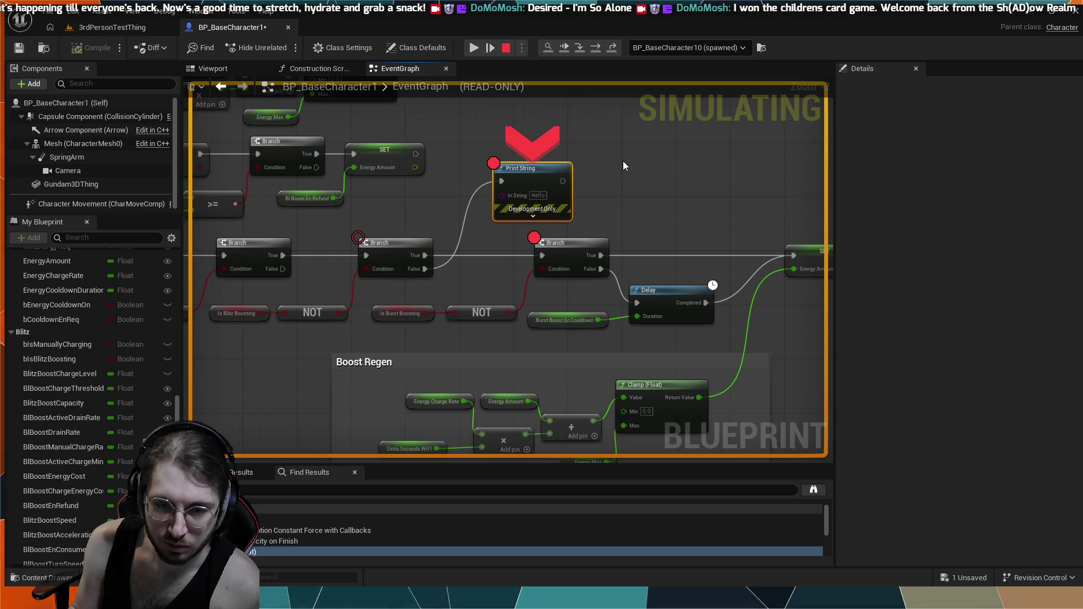
pyautogui.moveTo(378, 220); pyautogui.dragTo(597, 233)
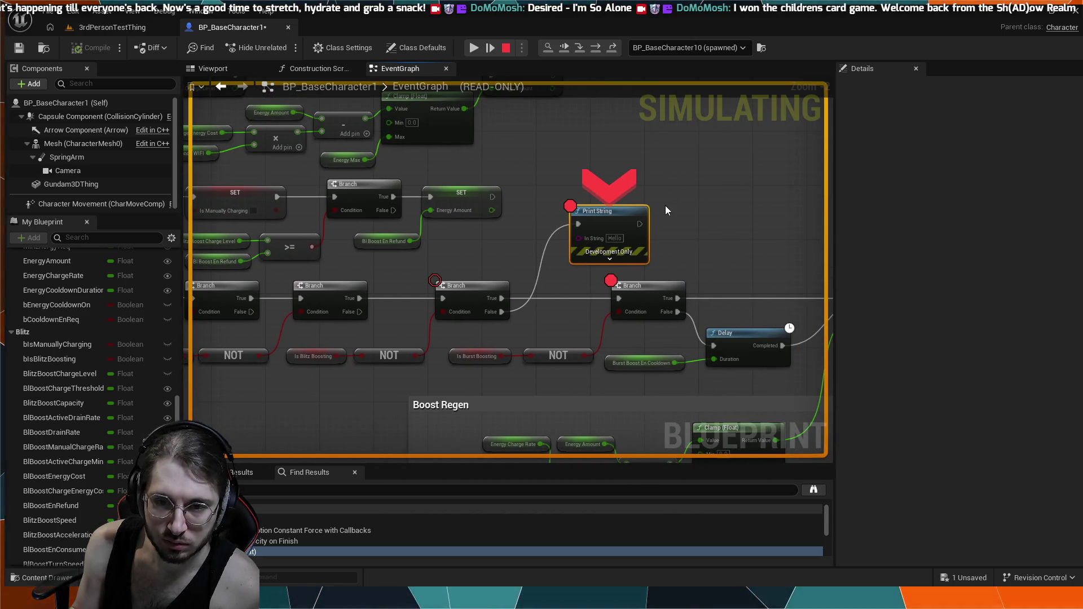
pyautogui.moveTo(665, 206); pyautogui.dragTo(569, 204)
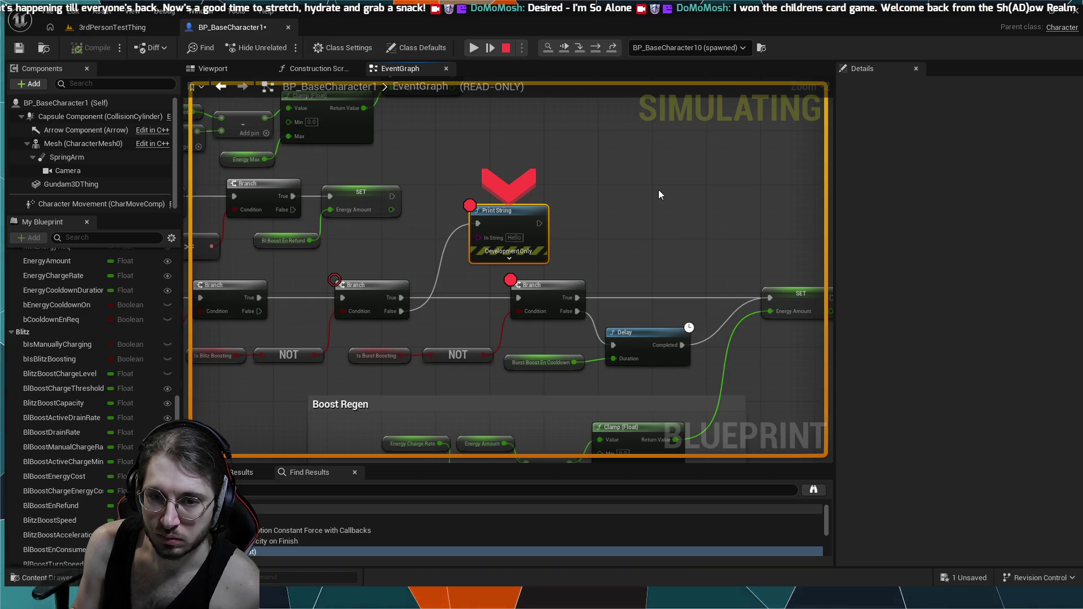
pyautogui.click(506, 48)
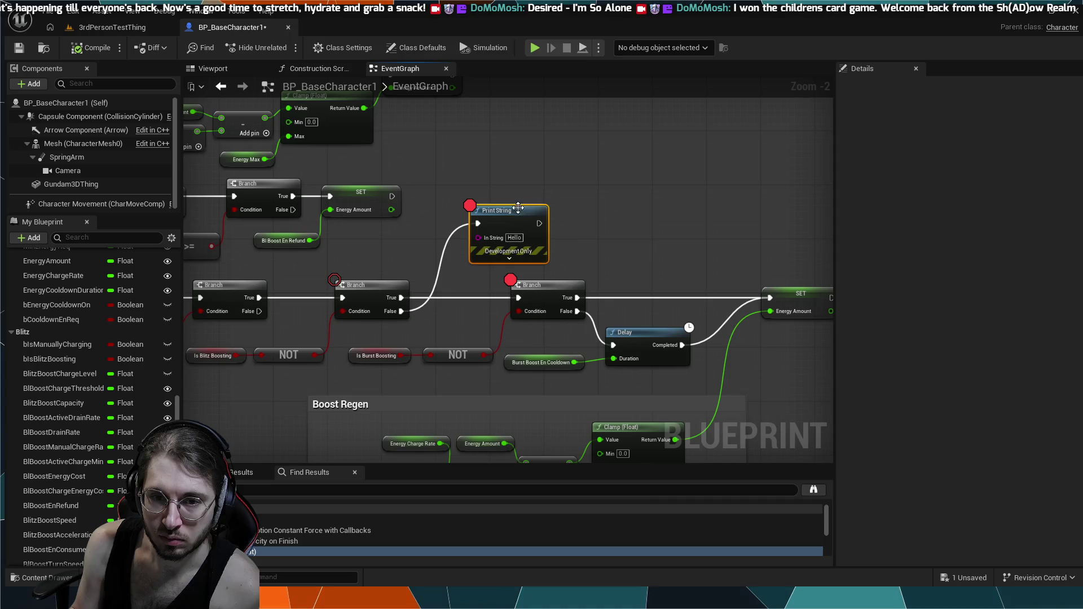
# - Delete the Hello print node, rewire the branch's False output, and nudge the Is Blitz Boosting setter
pyautogui.press('Delete')
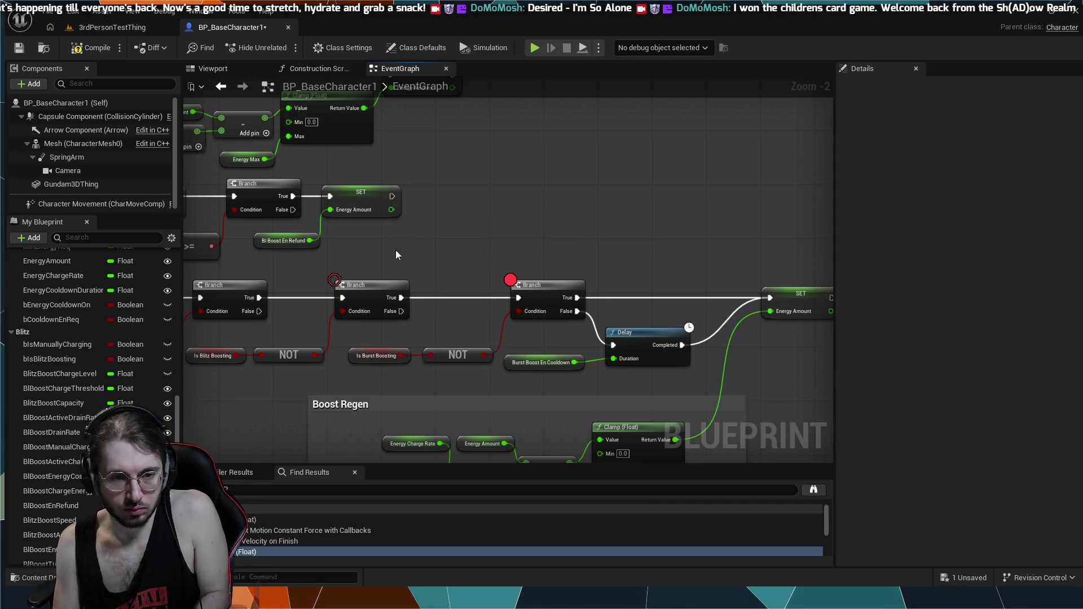
pyautogui.moveTo(402, 312); pyautogui.dragTo(448, 232)
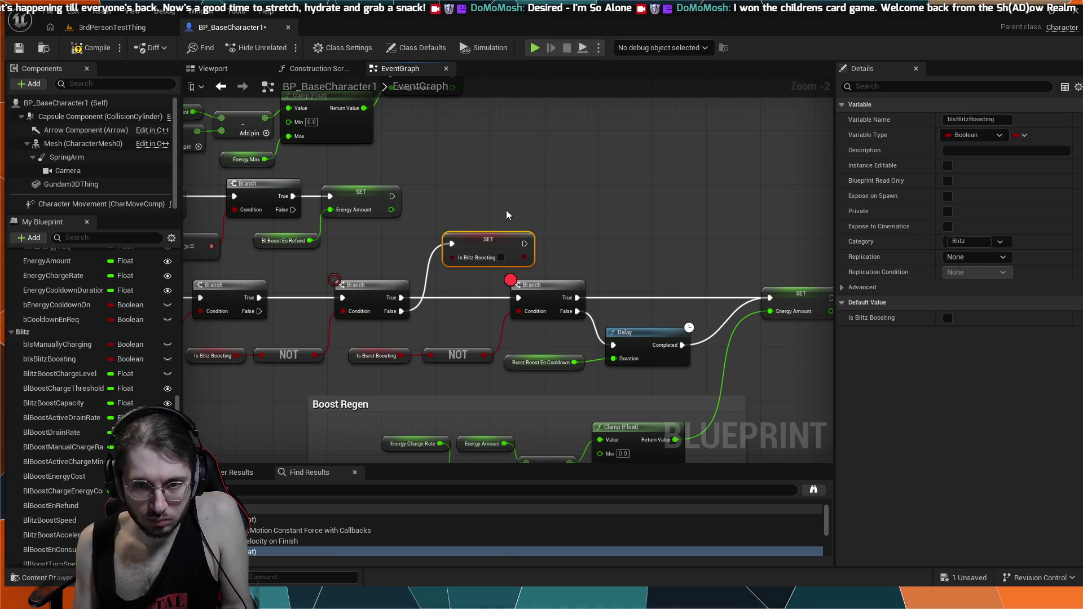
pyautogui.moveTo(495, 232); pyautogui.dragTo(481, 211)
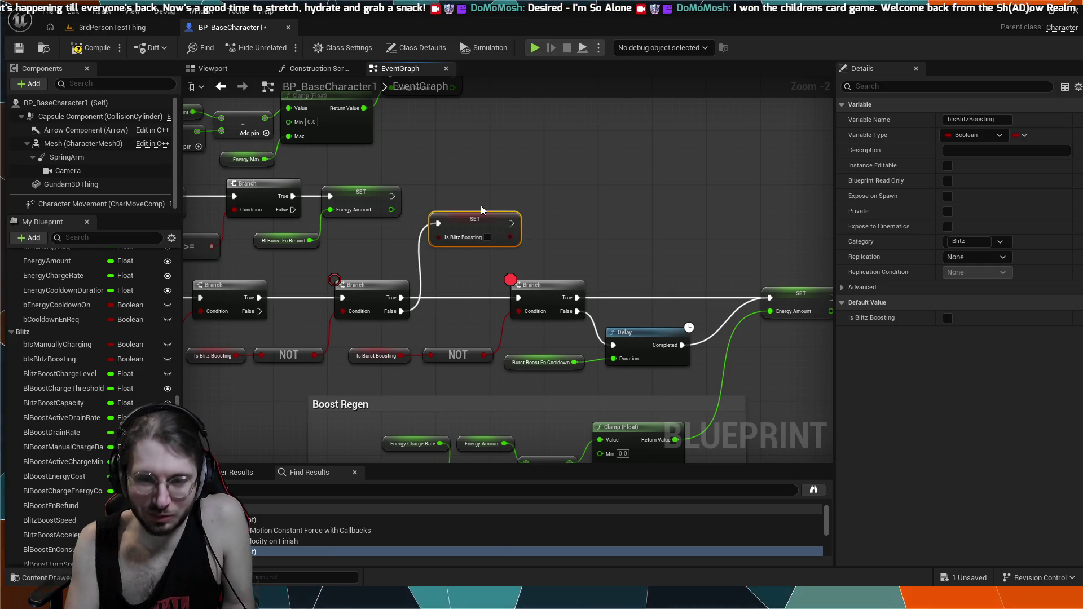
pyautogui.click(539, 190)
pyautogui.scroll(-3, 539, 189)
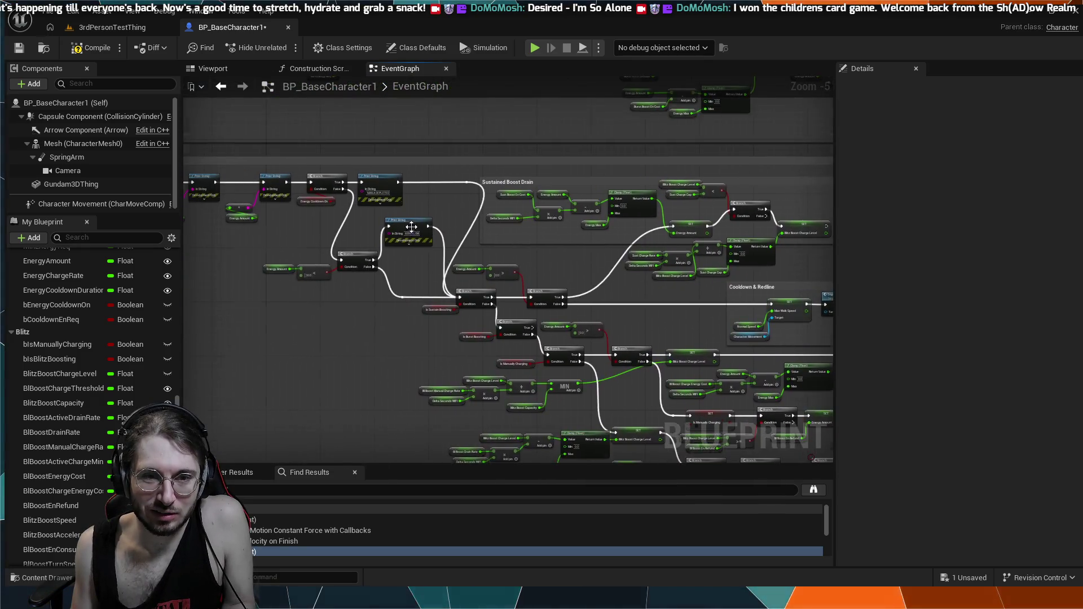
pyautogui.scroll(3, 429, 240)
pyautogui.scroll(-3, 429, 239)
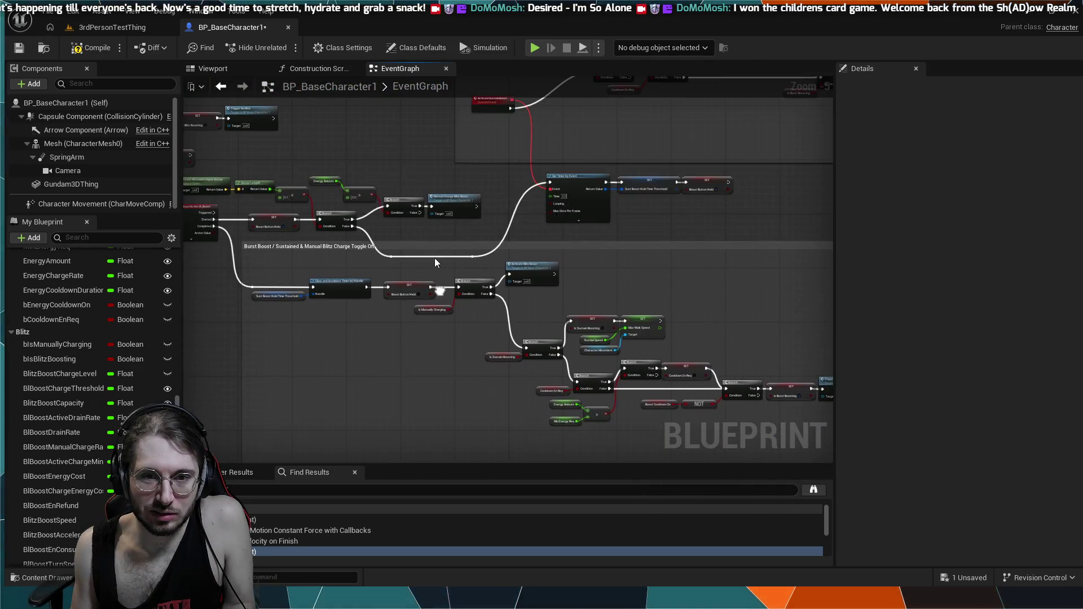
pyautogui.scroll(3, 435, 259)
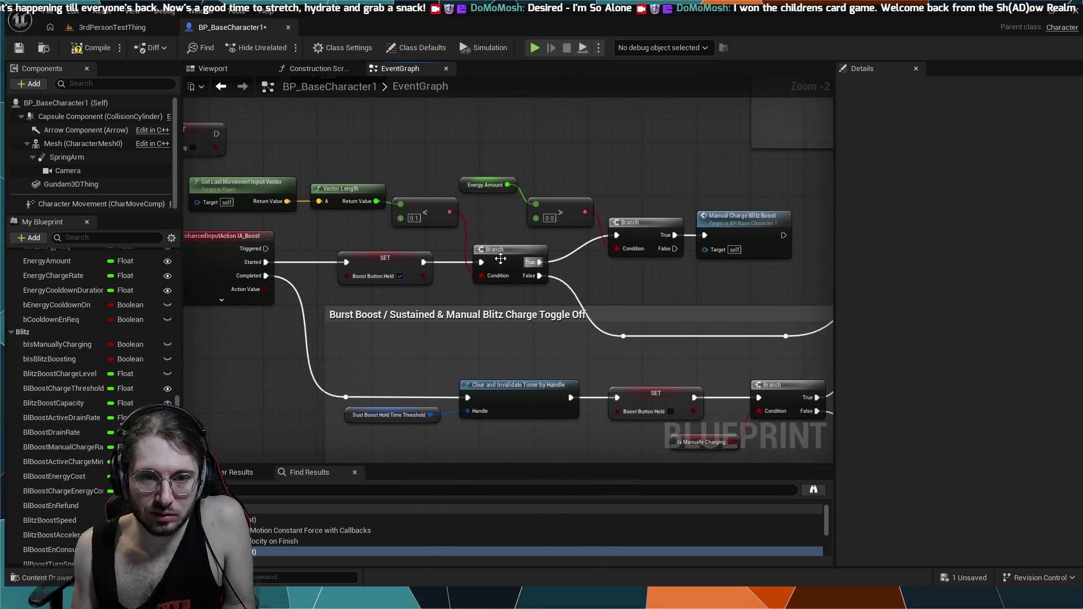
pyautogui.moveTo(500, 259)
pyautogui.mouseDown()
pyautogui.moveTo(534, 265)
pyautogui.moveTo(465, 269)
pyautogui.moveTo(517, 286)
pyautogui.mouseUp()
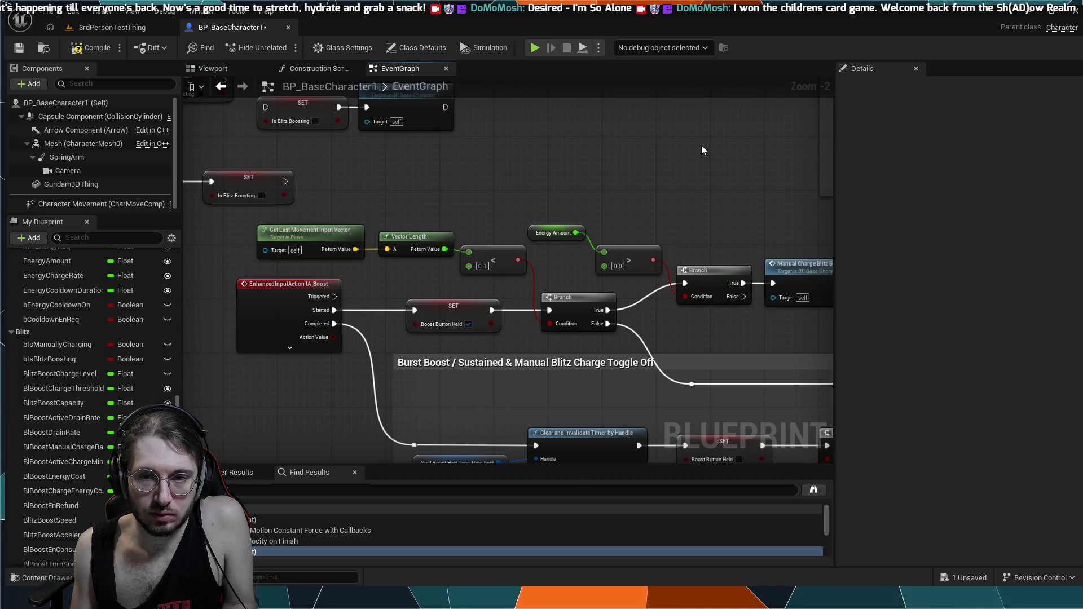
# - Wire the Charge Level setter into the Is Sustain Boosting branch, True into Set Is Blitz Boosting, and simulate
pyautogui.moveTo(786, 224)
pyautogui.mouseDown()
pyautogui.moveTo(678, 239)
pyautogui.moveTo(598, 229)
pyautogui.moveTo(530, 239)
pyautogui.mouseUp()
pyautogui.scroll(2, 598, 229)
pyautogui.scroll(-5, 535, 279)
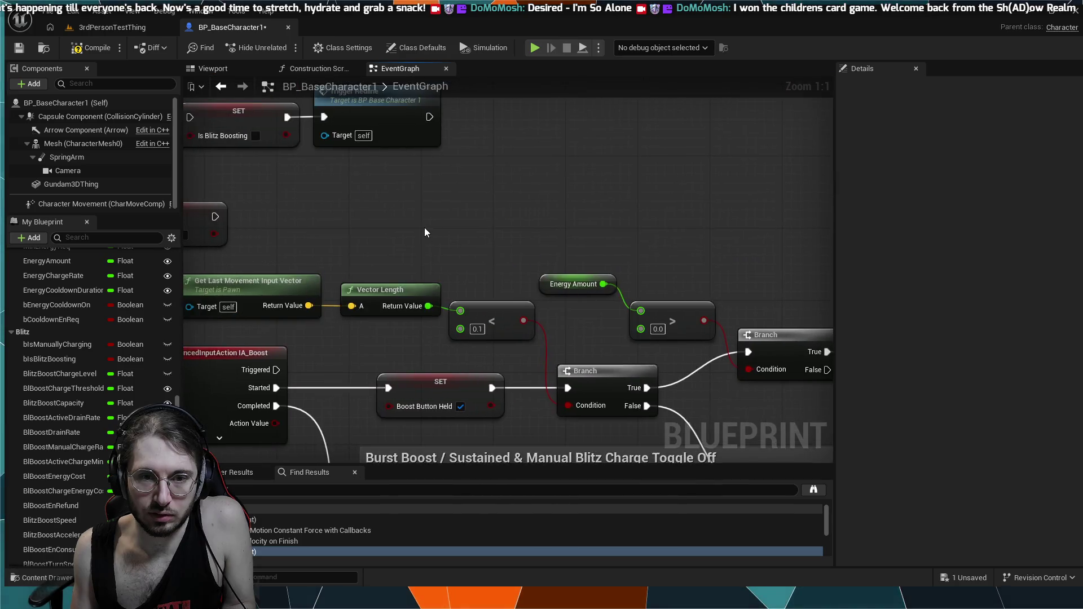
pyautogui.moveTo(420, 225)
pyautogui.mouseDown()
pyautogui.moveTo(359, 337)
pyautogui.moveTo(454, 273)
pyautogui.mouseUp()
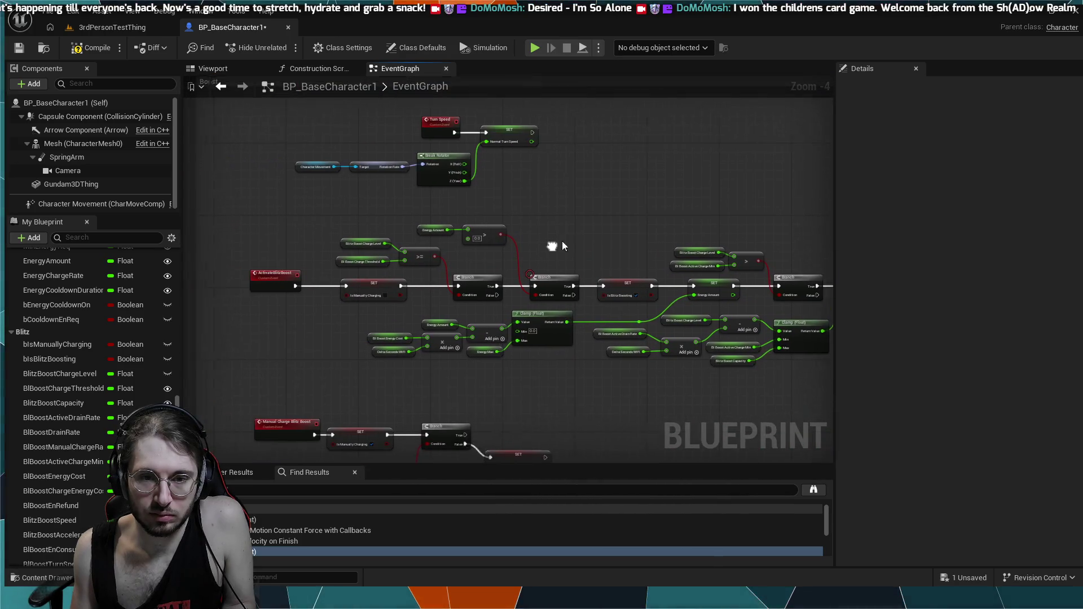
pyautogui.scroll(3, 387, 265)
pyautogui.moveTo(387, 261)
pyautogui.mouseDown()
pyautogui.moveTo(399, 235)
pyautogui.moveTo(390, 214)
pyautogui.moveTo(536, 219)
pyautogui.moveTo(418, 215)
pyautogui.mouseUp()
pyautogui.moveTo(716, 203); pyautogui.dragTo(609, 194)
pyautogui.moveTo(332, 243); pyautogui.dragTo(398, 243)
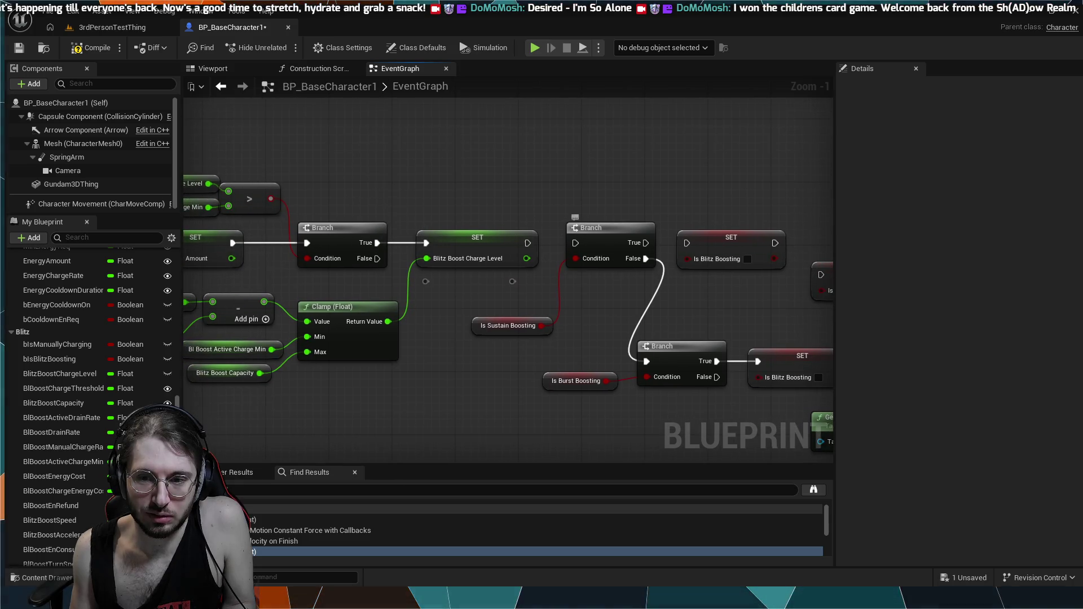
pyautogui.moveTo(615, 244)
pyautogui.mouseDown()
pyautogui.moveTo(569, 276)
pyautogui.moveTo(574, 324)
pyautogui.mouseUp()
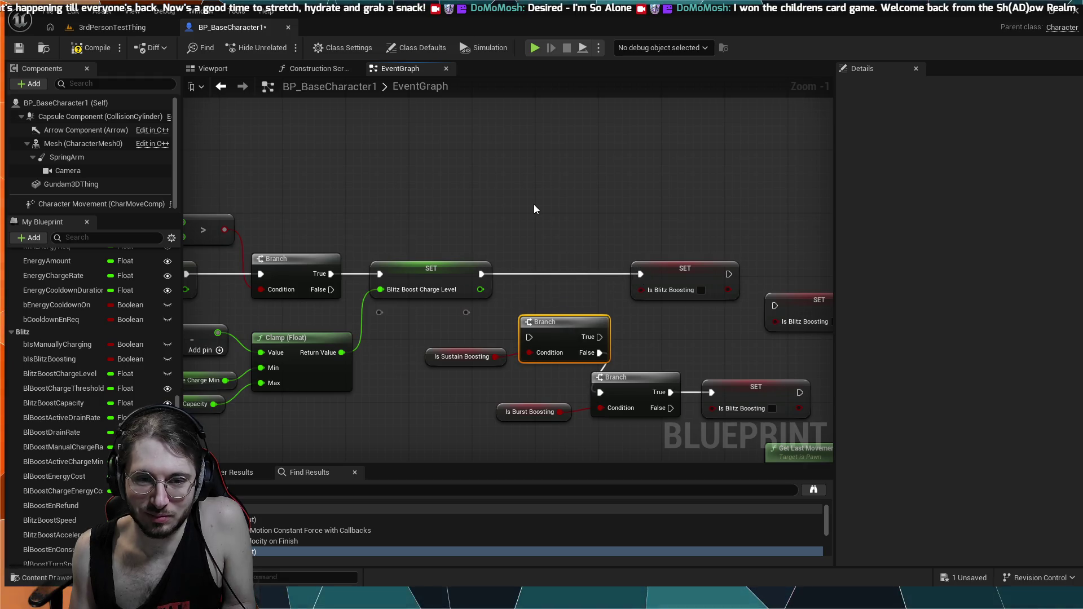
pyautogui.moveTo(534, 204)
pyautogui.mouseDown()
pyautogui.moveTo(743, 165)
pyautogui.moveTo(632, 167)
pyautogui.mouseUp()
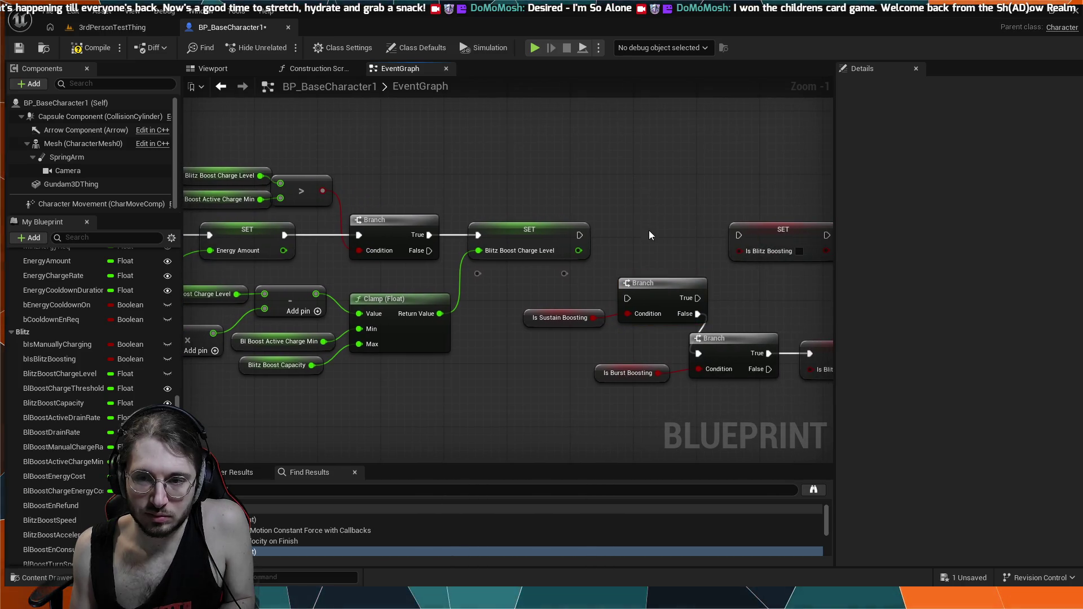
pyautogui.moveTo(665, 285)
pyautogui.mouseDown()
pyautogui.moveTo(654, 216)
pyautogui.moveTo(656, 233)
pyautogui.mouseUp()
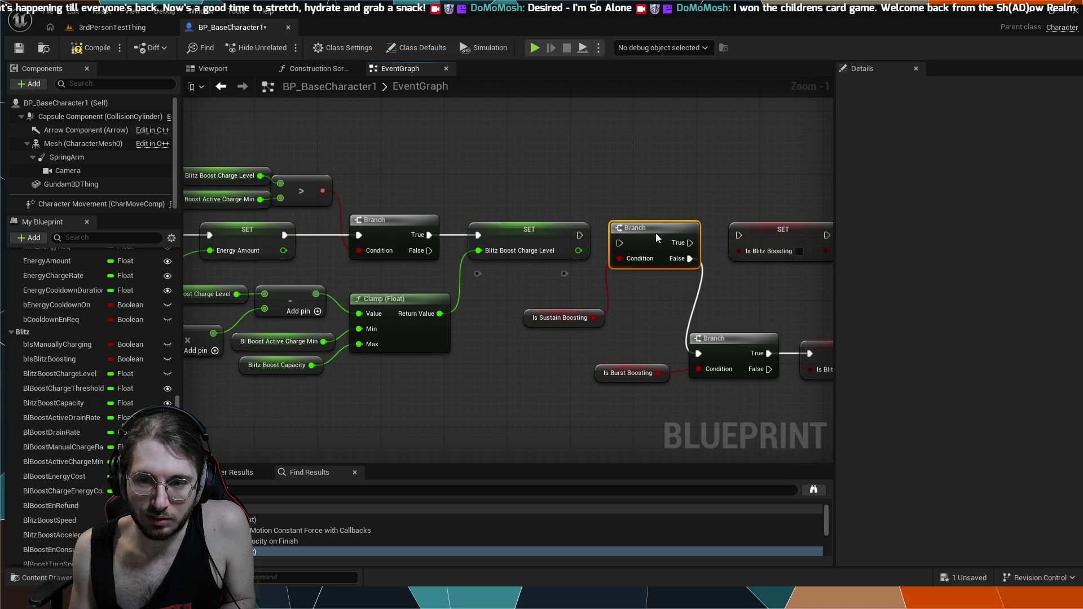
pyautogui.moveTo(580, 235)
pyautogui.mouseDown()
pyautogui.moveTo(614, 242)
pyautogui.moveTo(631, 217)
pyautogui.mouseUp()
pyautogui.moveTo(689, 234); pyautogui.dragTo(737, 234)
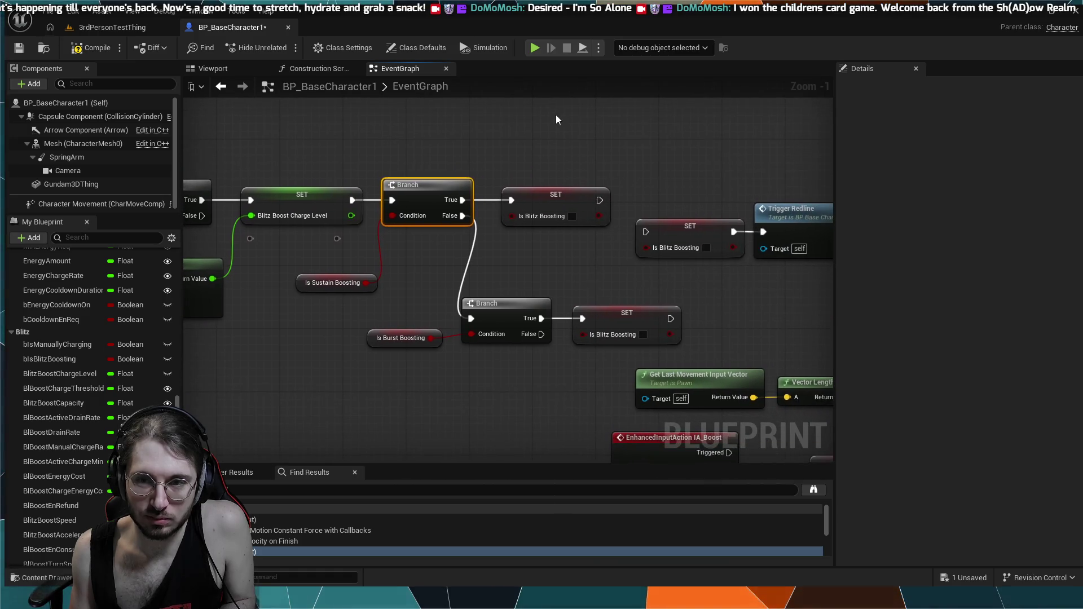
pyautogui.click(534, 49)
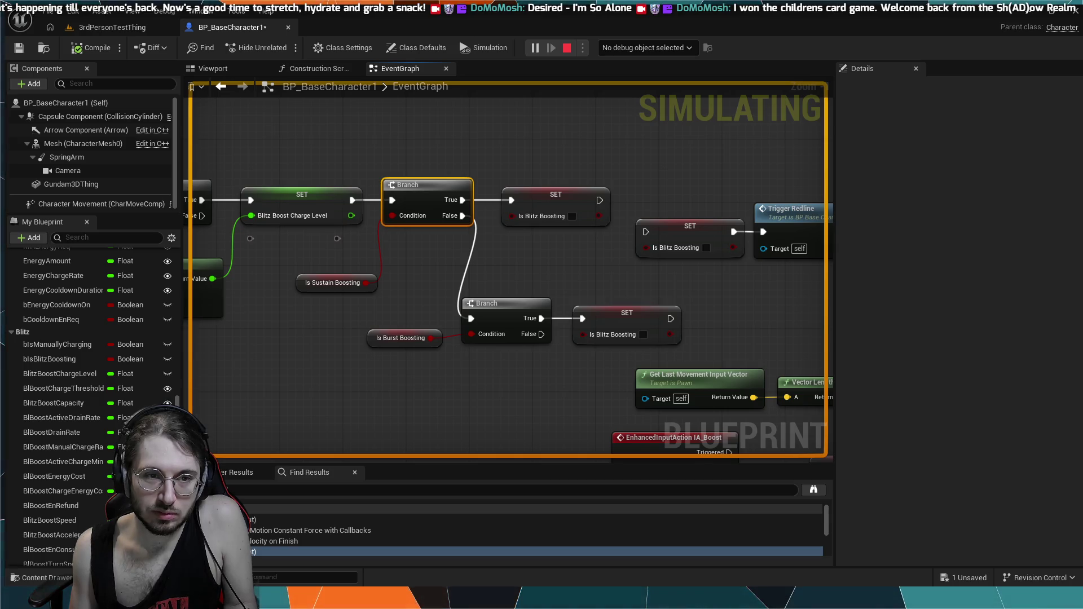
# - Play the 3rdPersonTestThing level, move the mech with W to test boost, then return to BP_BaseCharacter1
pyautogui.press('Escape')
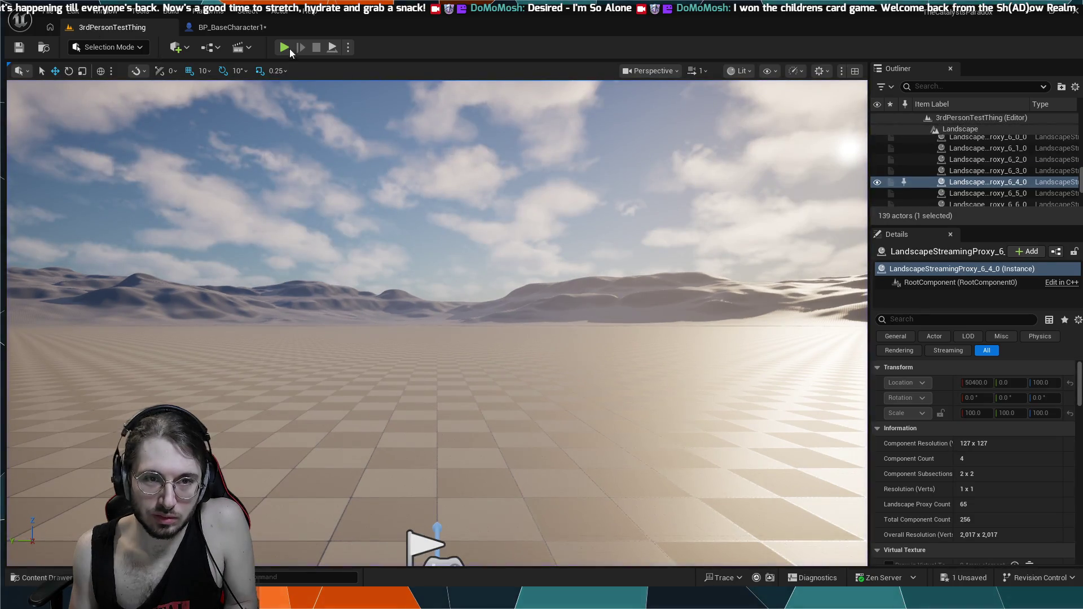
pyautogui.click(287, 48)
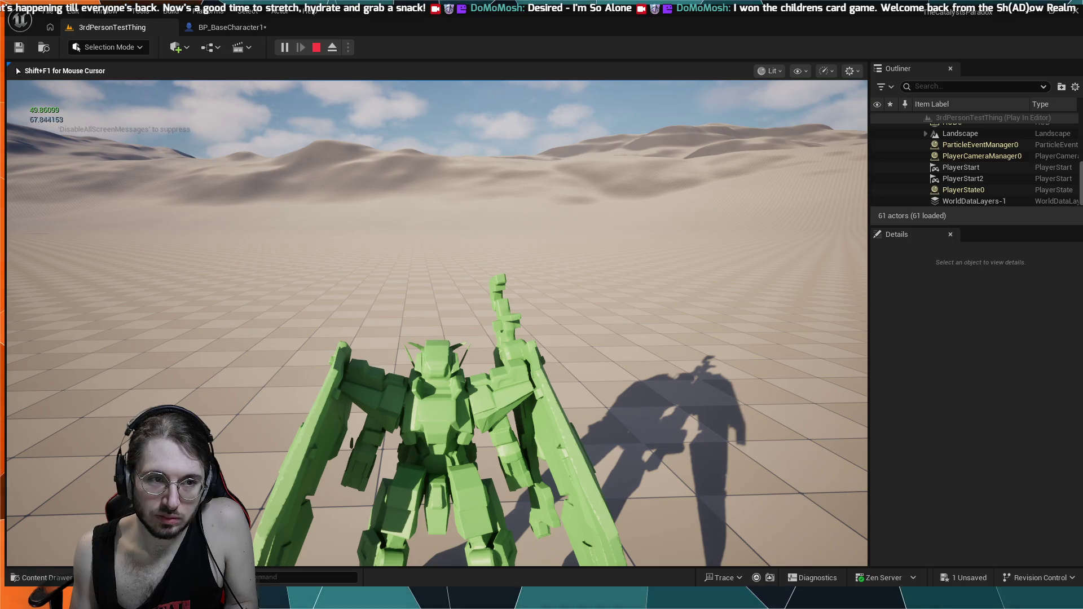
pyautogui.press('w')
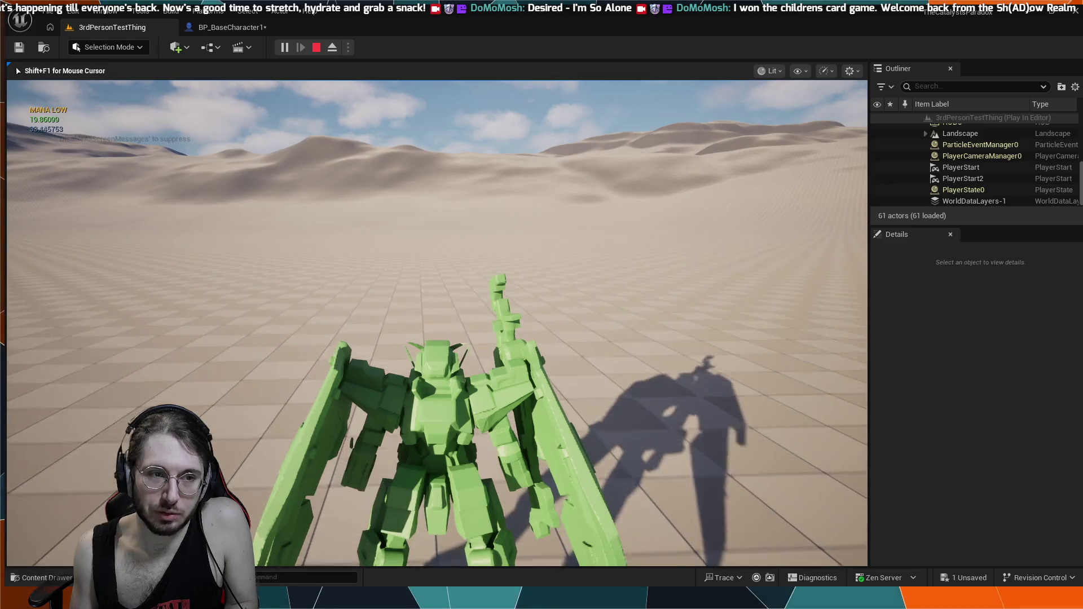
pyautogui.press('Escape')
pyautogui.click(229, 27)
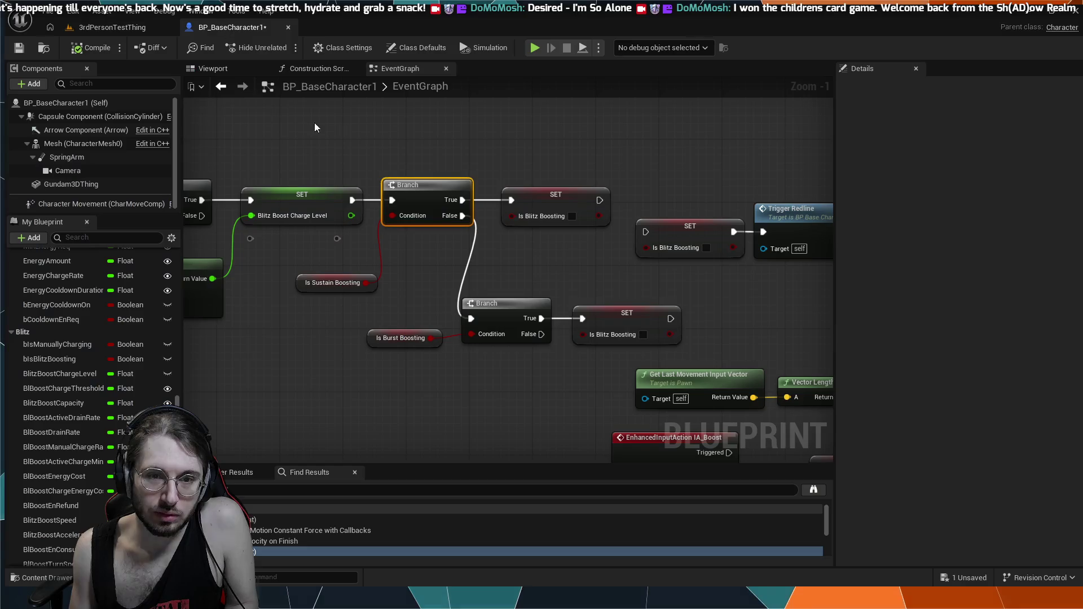
# - Shift the Is Burst Boosting branch and Is Blitz Boosting setter up-right, then run a brief simulation
pyautogui.moveTo(566, 288); pyautogui.dragTo(496, 249)
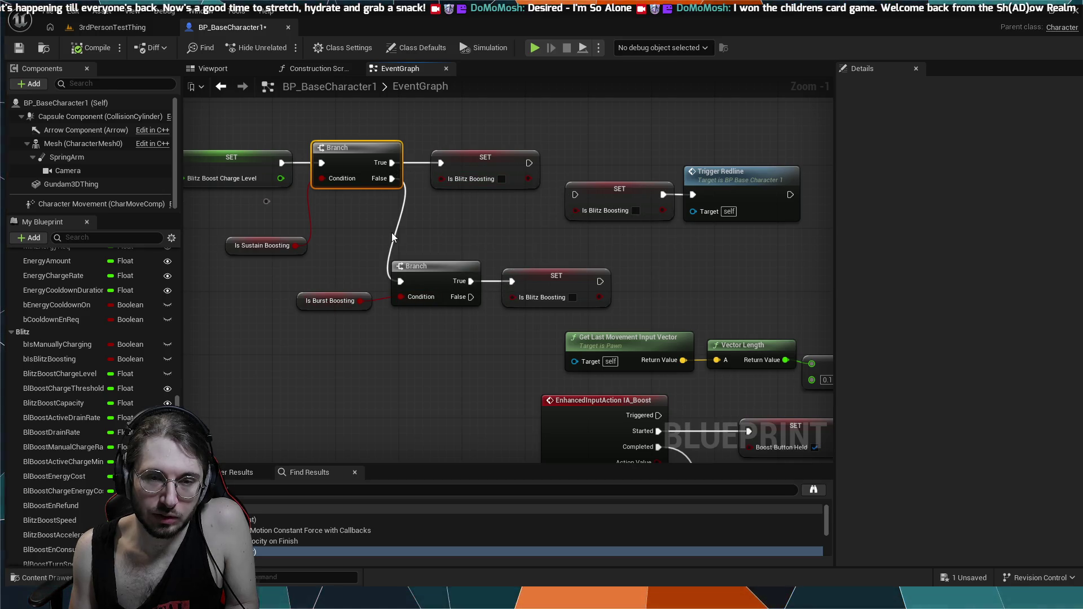
pyautogui.moveTo(331, 227)
pyautogui.mouseDown()
pyautogui.moveTo(462, 232)
pyautogui.moveTo(479, 287)
pyautogui.moveTo(509, 306)
pyautogui.moveTo(474, 295)
pyautogui.mouseUp()
pyautogui.scroll(-1, 480, 286)
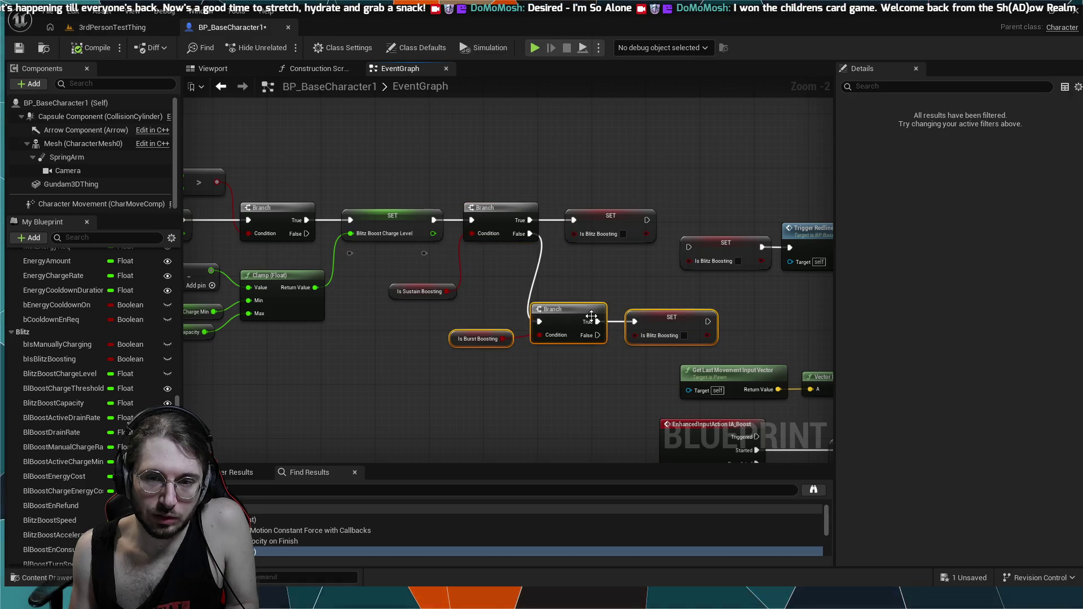
pyautogui.moveTo(596, 318); pyautogui.dragTo(622, 305)
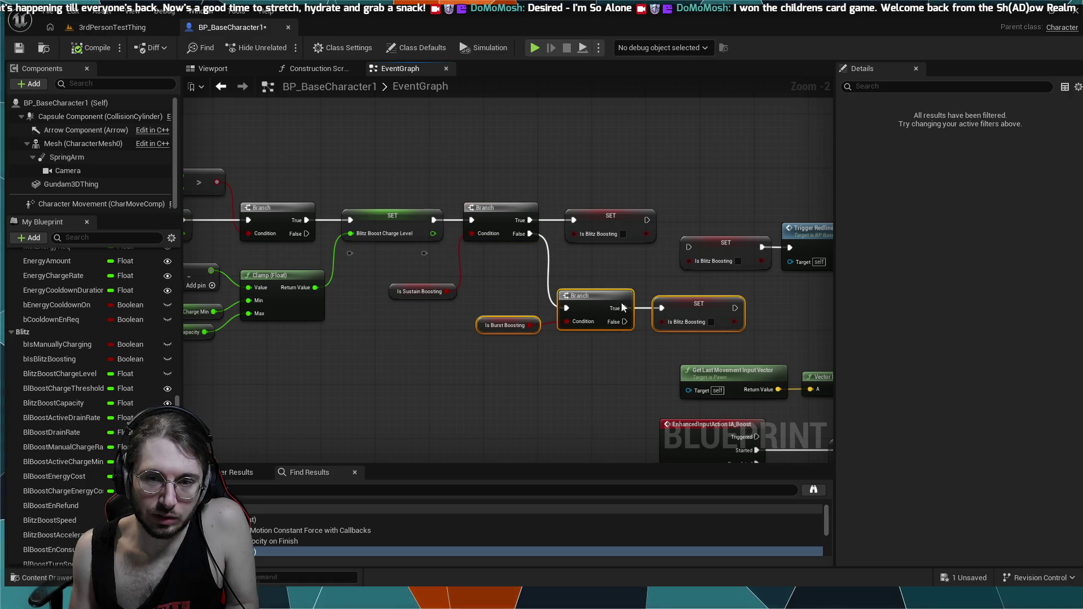
pyautogui.click(614, 181)
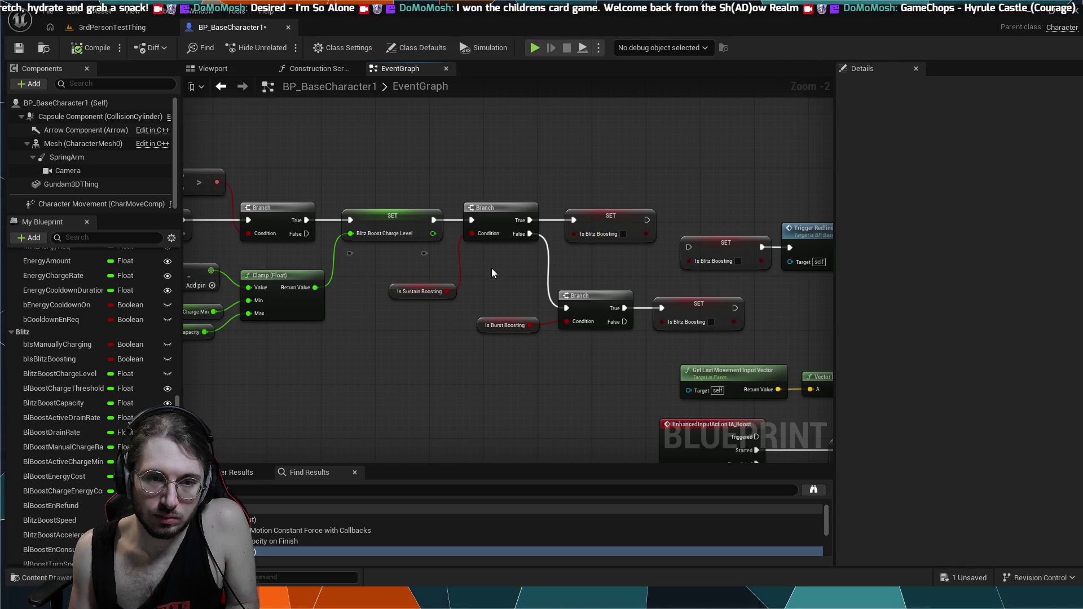
pyautogui.hotkey('alt', 'p')
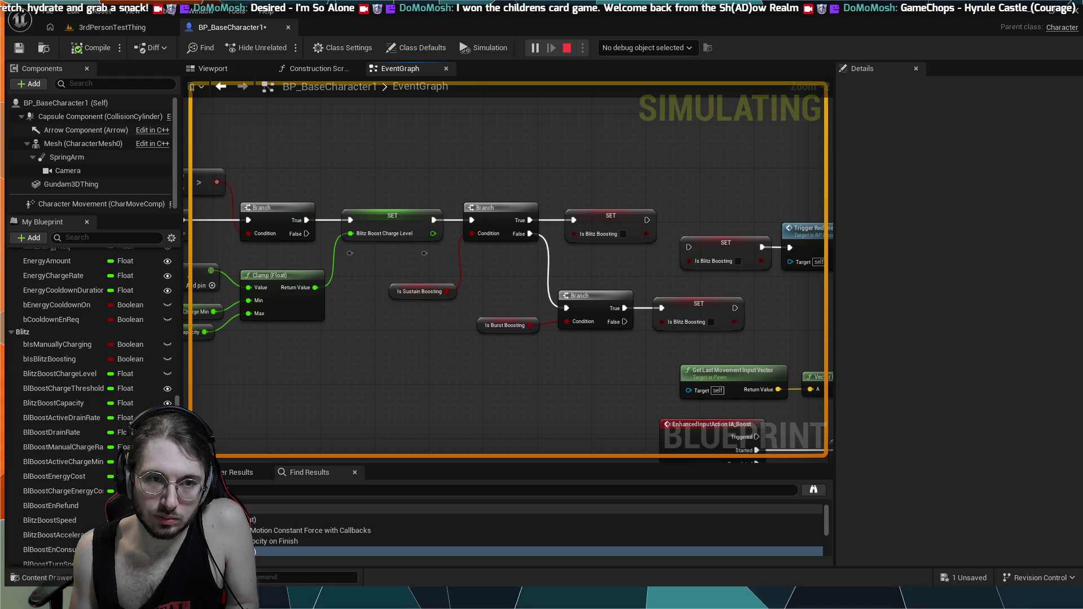
pyautogui.press('Escape')
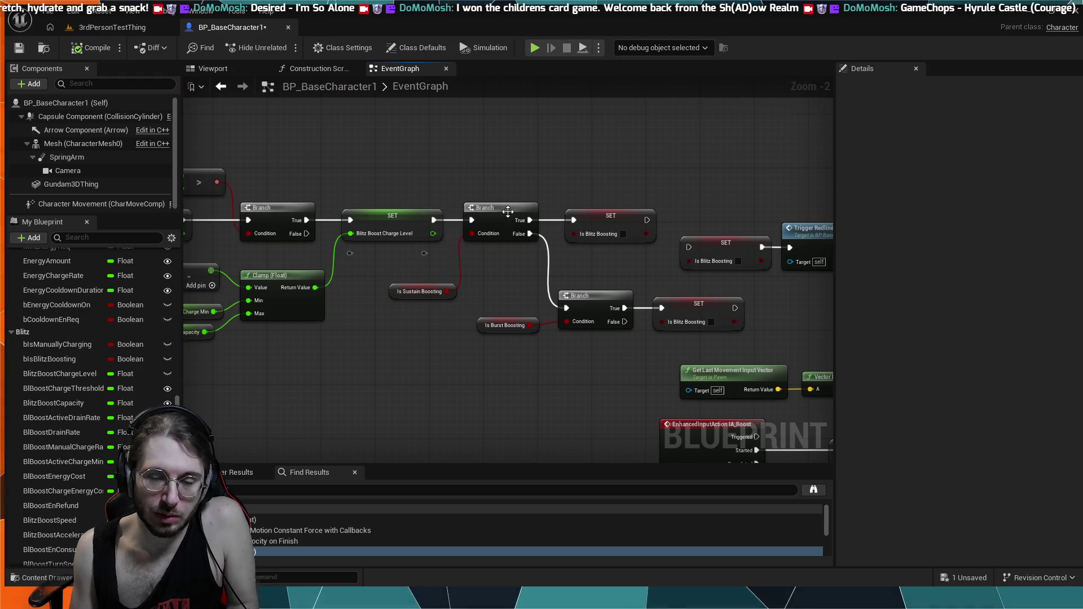
# - Inspect the Charge Level setter, the Clamp, and EnergyAmount's Energy category with default 100.0
pyautogui.scroll(-1, 506, 257)
pyautogui.scroll(-1, 505, 257)
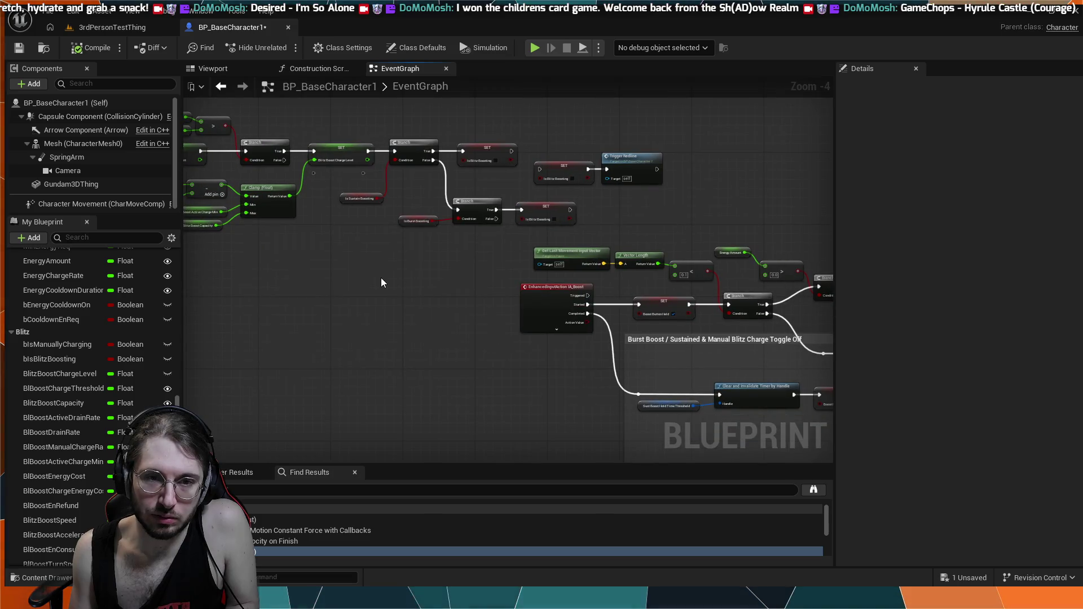
pyautogui.scroll(3, 507, 270)
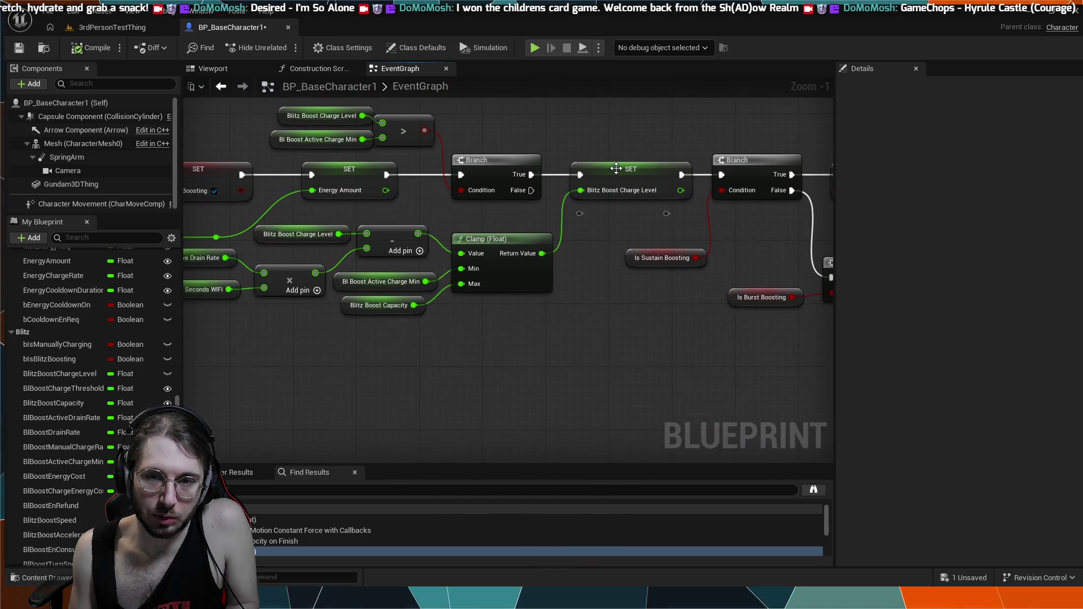
pyautogui.click(616, 169)
pyautogui.moveTo(534, 264); pyautogui.dragTo(607, 242)
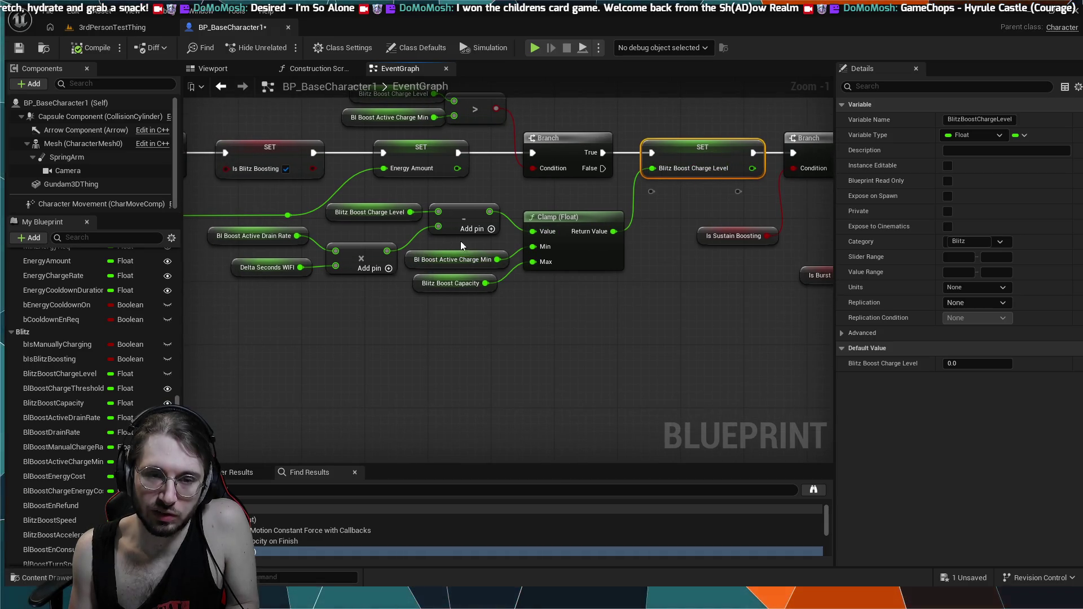
pyautogui.moveTo(333, 315)
pyautogui.mouseDown()
pyautogui.moveTo(641, 302)
pyautogui.moveTo(515, 320)
pyautogui.moveTo(546, 221)
pyautogui.moveTo(386, 257)
pyautogui.mouseUp()
pyautogui.click(545, 221)
pyautogui.click(657, 186)
# - Pan down past the Clamp feeding Energy Amount to review the Boost Regen section
pyautogui.moveTo(657, 186); pyautogui.dragTo(536, 212)
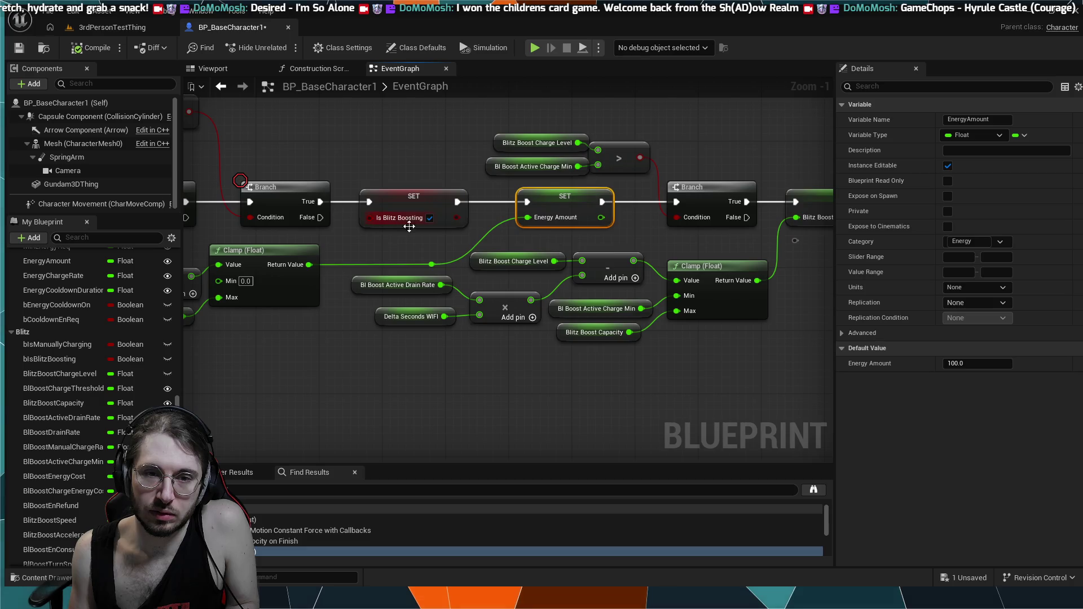
pyautogui.moveTo(471, 251); pyautogui.dragTo(384, 185)
pyautogui.scroll(-4, 452, 177)
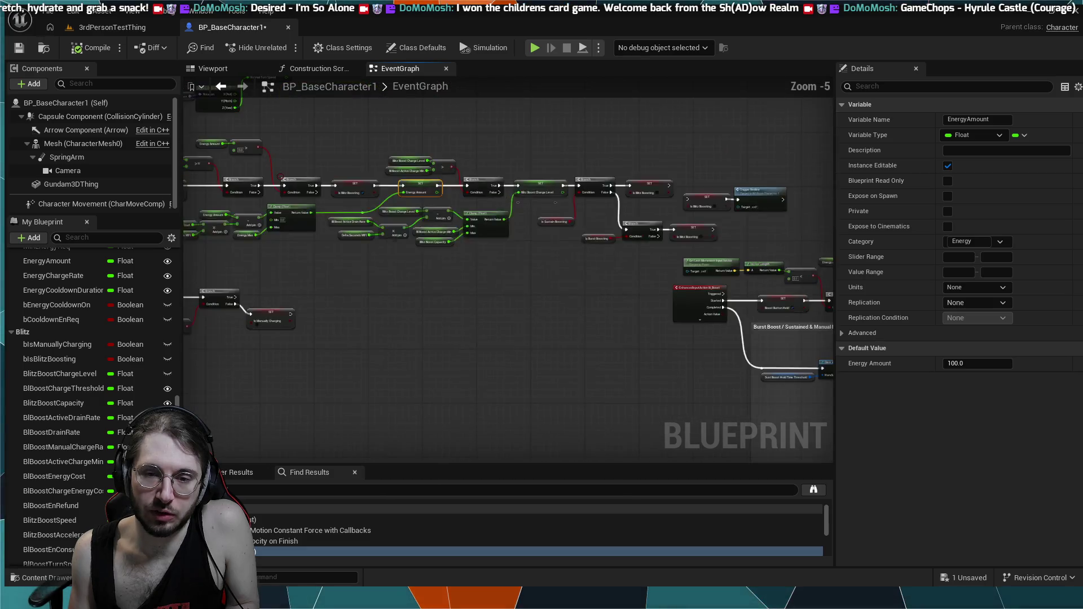
pyautogui.moveTo(801, 429)
pyautogui.mouseDown()
pyautogui.moveTo(711, 390)
pyautogui.moveTo(649, 339)
pyautogui.moveTo(626, 278)
pyautogui.mouseUp()
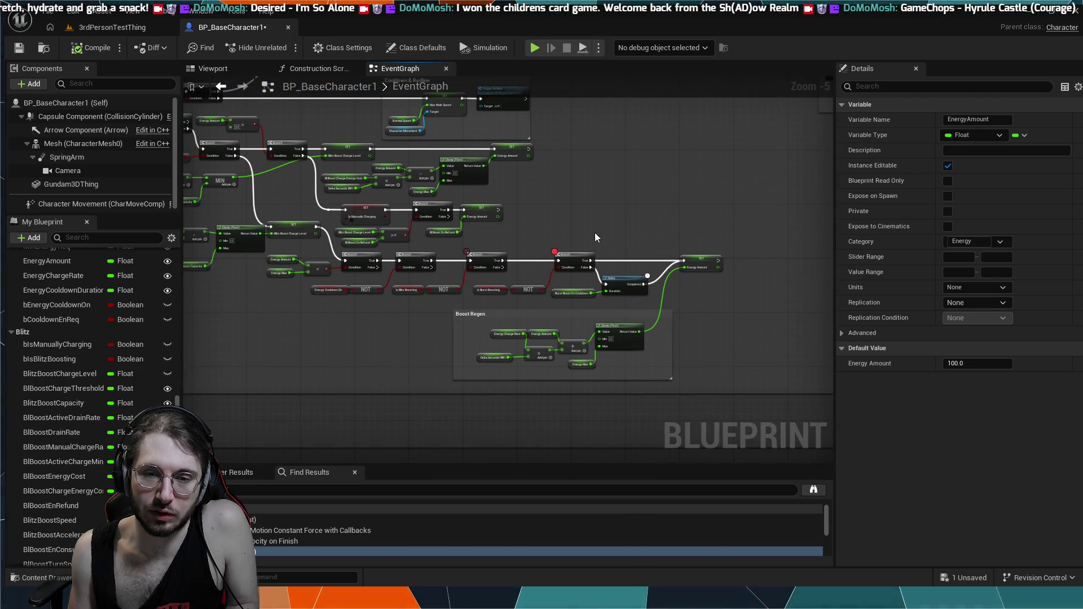
pyautogui.scroll(2, 594, 232)
pyautogui.moveTo(551, 246)
pyautogui.mouseDown()
pyautogui.moveTo(563, 241)
pyautogui.moveTo(455, 196)
pyautogui.mouseUp()
pyautogui.scroll(1, 515, 201)
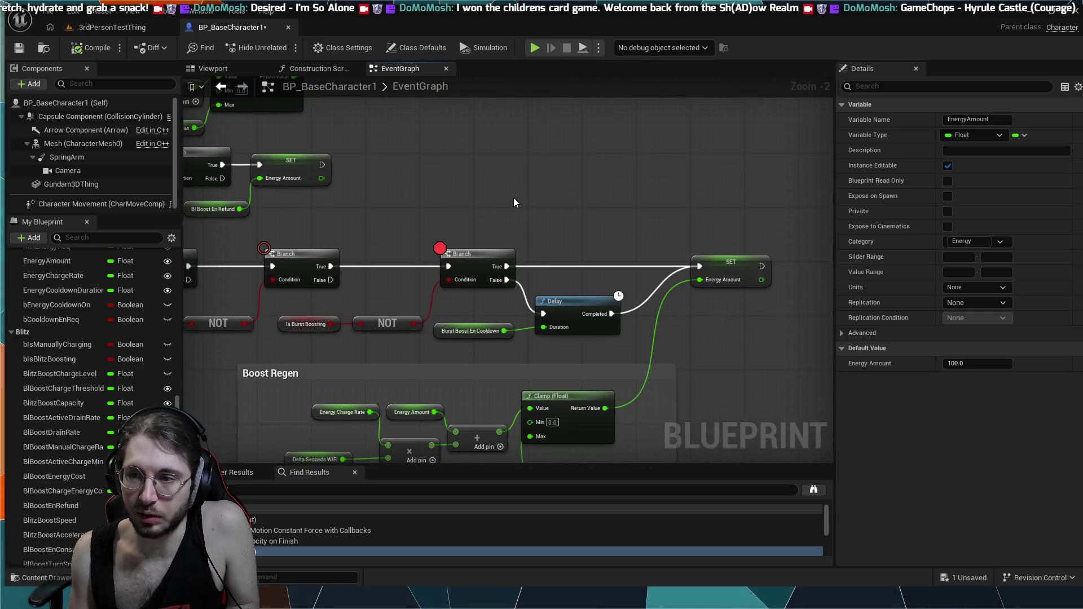
pyautogui.scroll(-1, 514, 198)
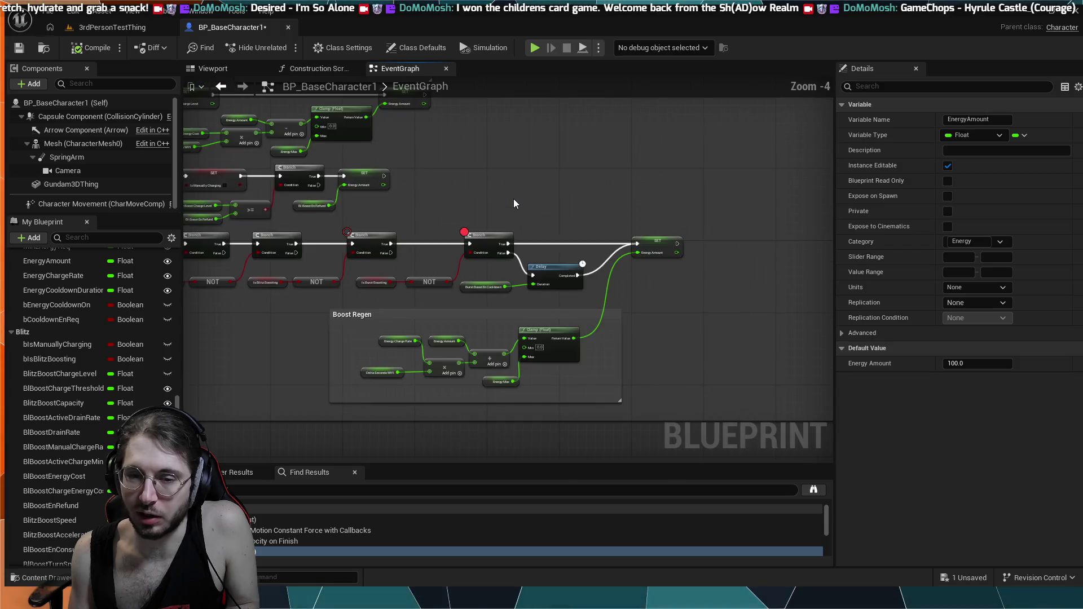
pyautogui.scroll(-1, 699, 287)
pyautogui.moveTo(374, 112); pyautogui.dragTo(374, 157)
pyautogui.scroll(-4, 374, 157)
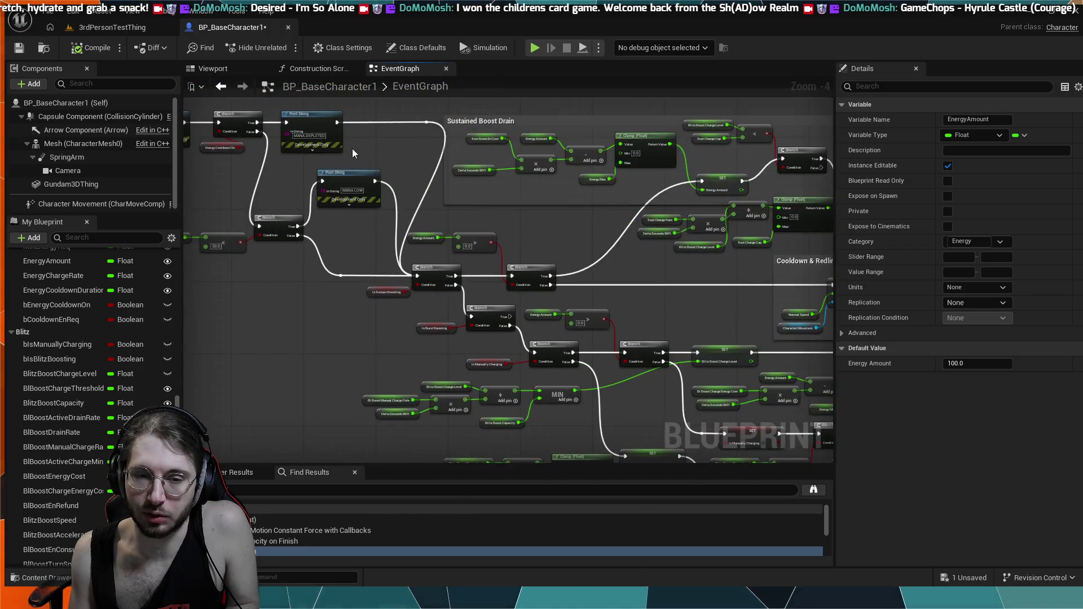
pyautogui.scroll(6, 364, 212)
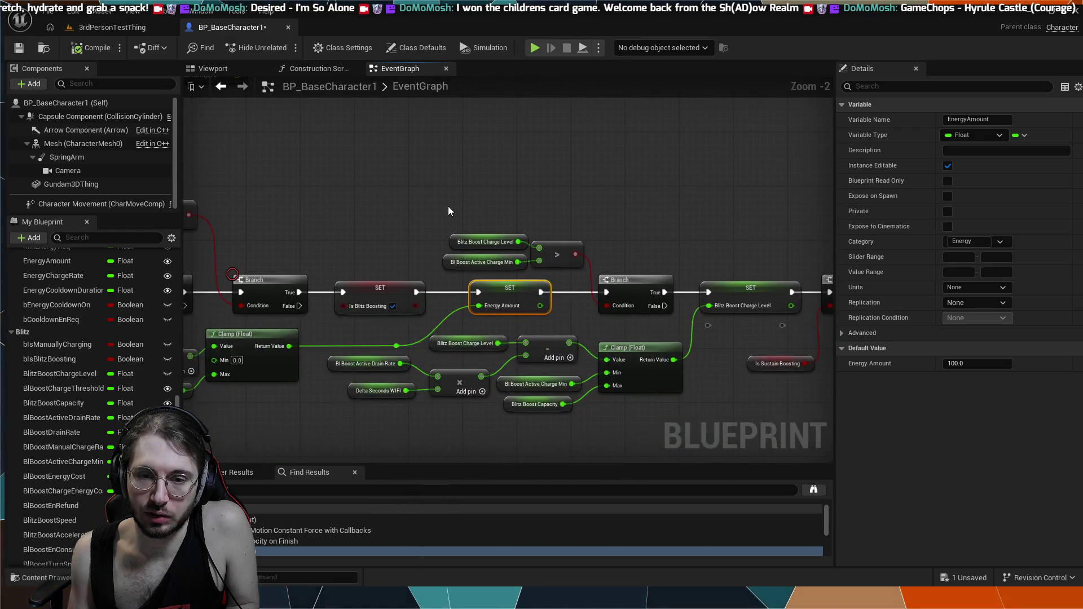
# - Box-select the Is Blitz Boosting SET and Trigger Redline nodes and raise them slightly
pyautogui.moveTo(559, 185); pyautogui.dragTo(525, 153)
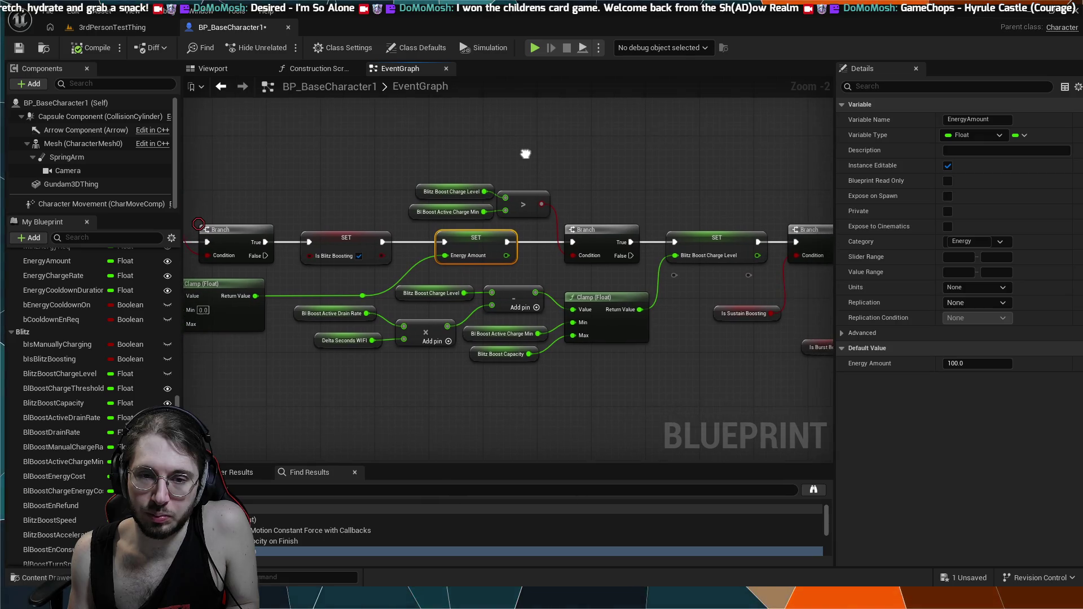
pyautogui.moveTo(367, 163); pyautogui.dragTo(463, 140)
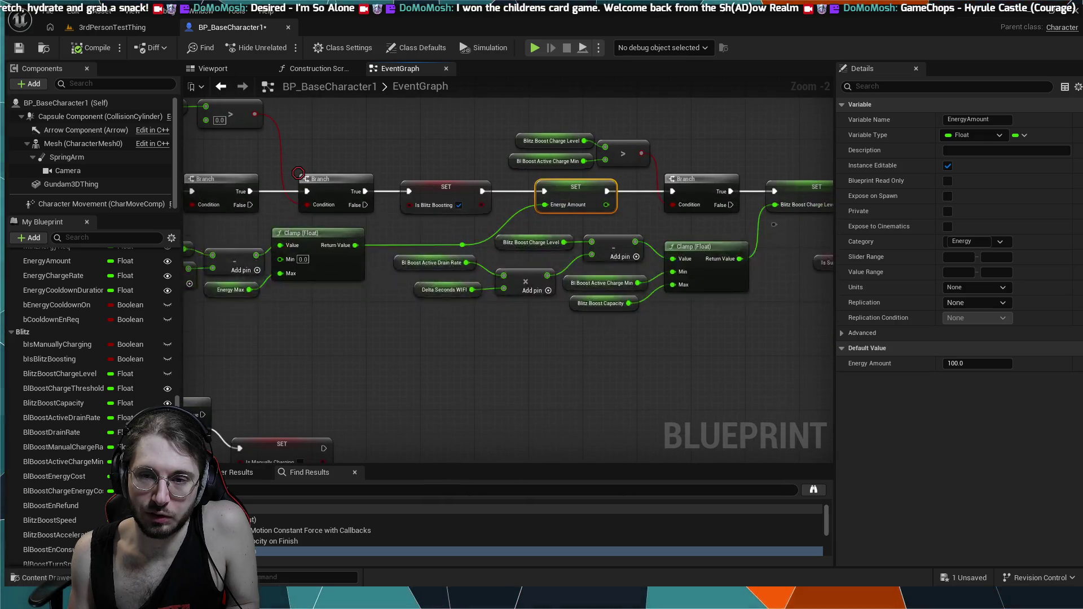
pyautogui.moveTo(757, 181)
pyautogui.mouseDown()
pyautogui.moveTo(472, 155)
pyautogui.moveTo(463, 169)
pyautogui.moveTo(395, 179)
pyautogui.mouseUp()
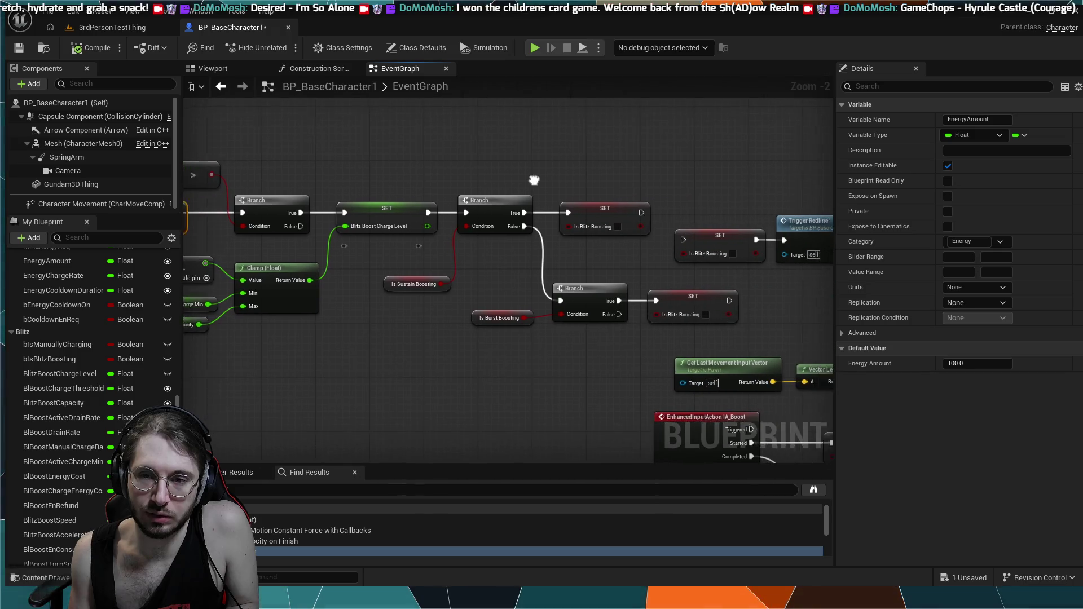
pyautogui.moveTo(669, 273); pyautogui.dragTo(598, 263)
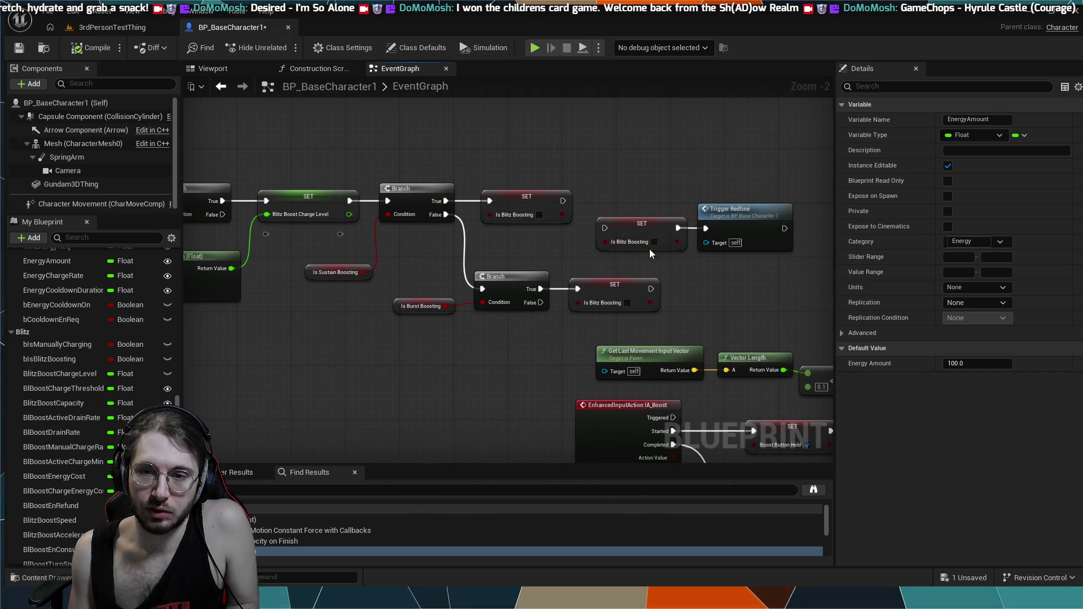
pyautogui.moveTo(740, 184); pyautogui.dragTo(621, 237)
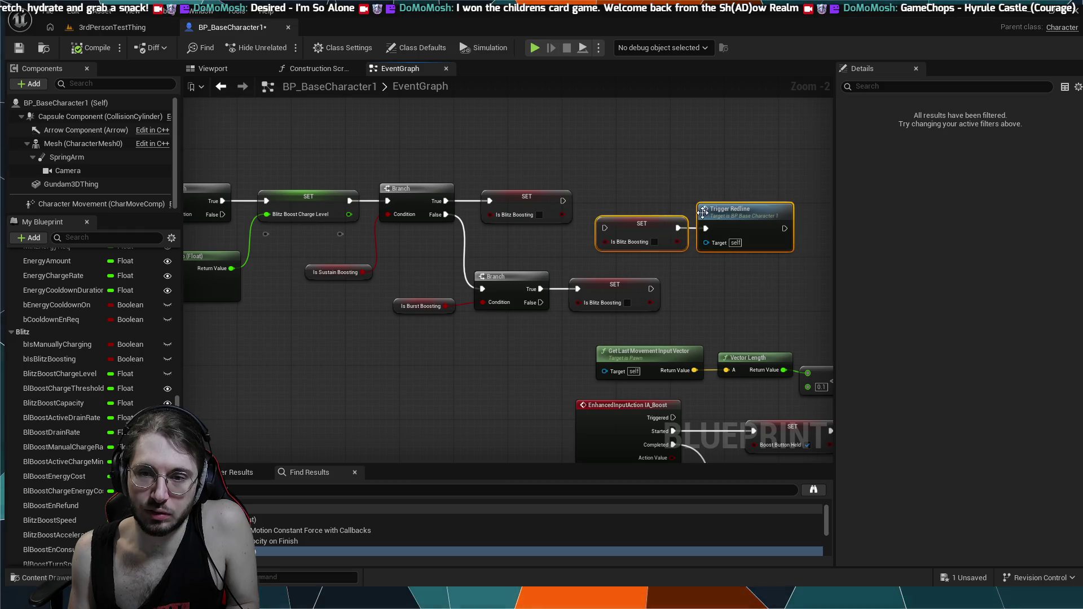
pyautogui.moveTo(733, 209); pyautogui.dragTo(733, 182)
# - Survey the Burst Boost, Cooldown & Redline and Boost Regen sections, then go to the 3rdPersonTestThing level
pyautogui.scroll(-2, 715, 228)
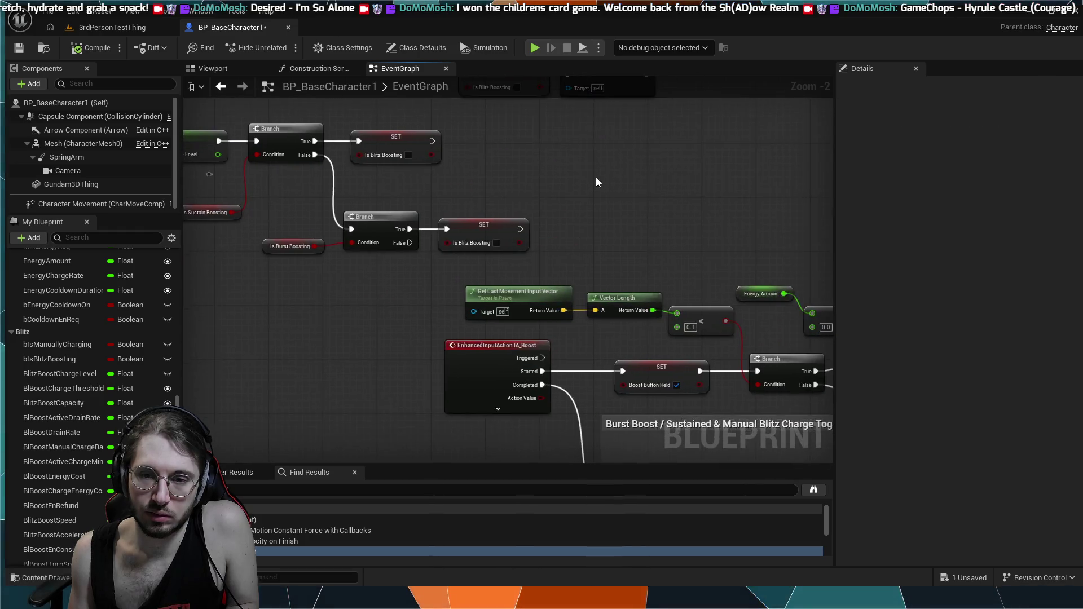
pyautogui.moveTo(595, 177); pyautogui.dragTo(397, 111)
pyautogui.moveTo(604, 266)
pyautogui.mouseDown()
pyautogui.moveTo(395, 164)
pyautogui.moveTo(508, 226)
pyautogui.mouseUp()
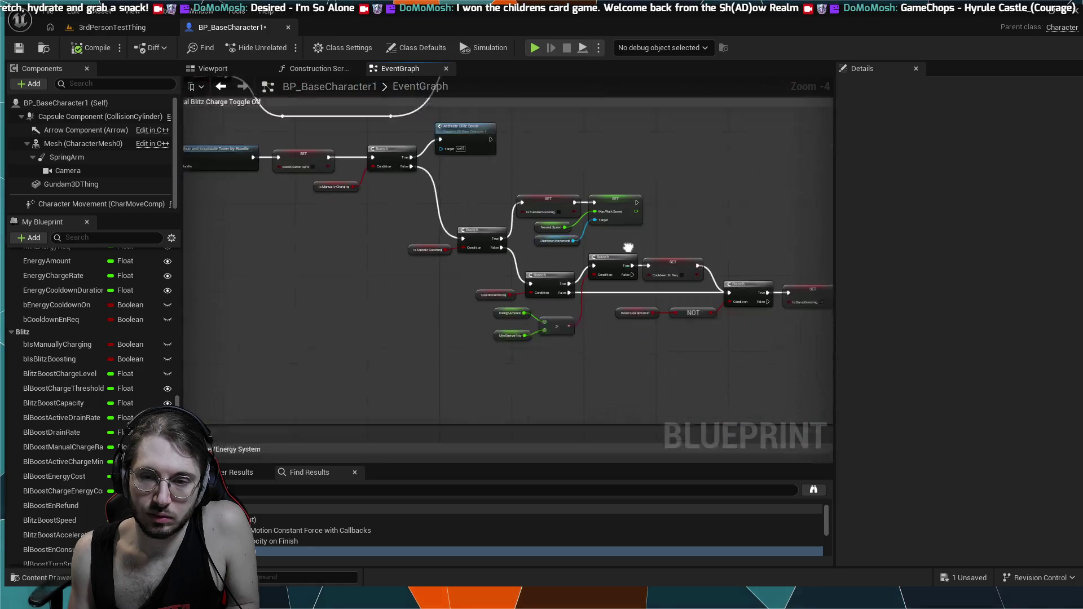
pyautogui.moveTo(649, 293); pyautogui.dragTo(418, 163)
pyautogui.moveTo(717, 398); pyautogui.dragTo(692, 348)
pyautogui.moveTo(815, 442)
pyautogui.mouseDown()
pyautogui.moveTo(743, 394)
pyautogui.moveTo(652, 361)
pyautogui.moveTo(648, 331)
pyautogui.moveTo(663, 358)
pyautogui.mouseUp()
pyautogui.moveTo(483, 251)
pyautogui.mouseDown()
pyautogui.moveTo(430, 235)
pyautogui.moveTo(503, 265)
pyautogui.moveTo(506, 234)
pyautogui.mouseUp()
pyautogui.moveTo(662, 314); pyautogui.dragTo(668, 315)
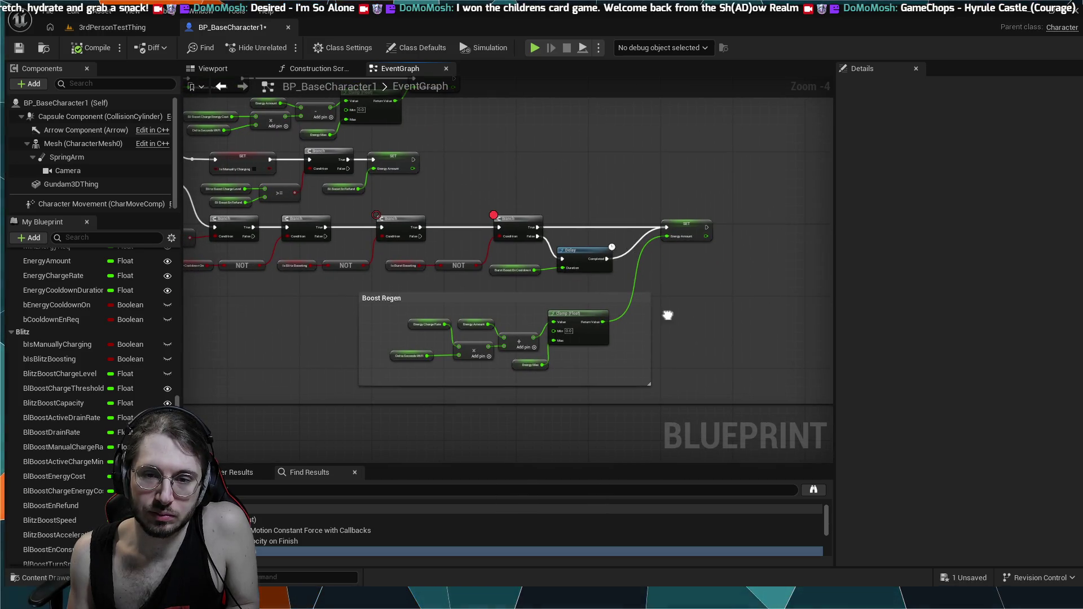
pyautogui.scroll(3, 619, 299)
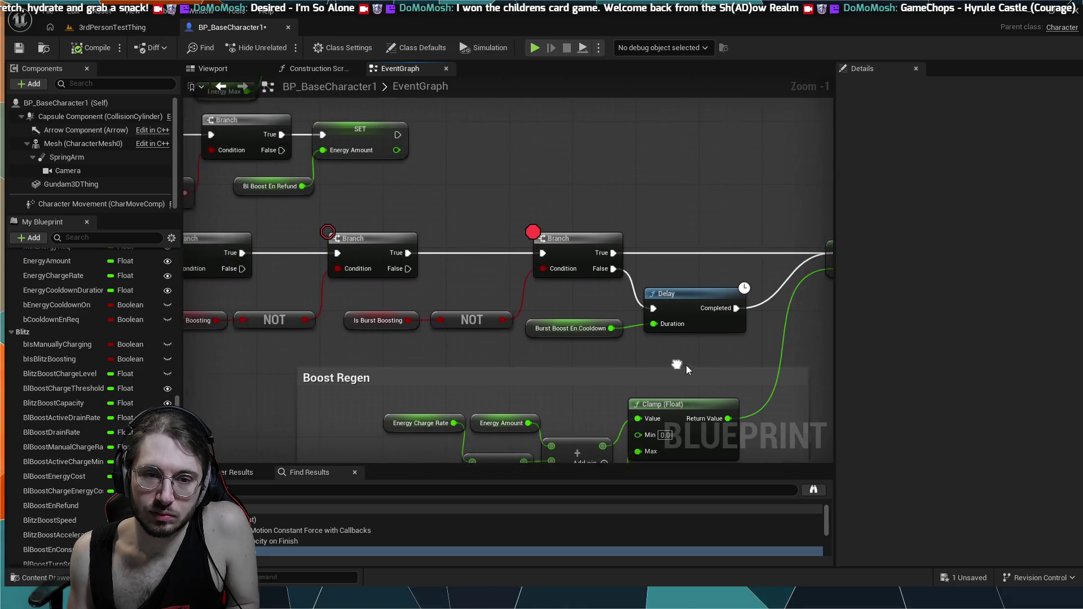
pyautogui.moveTo(432, 357); pyautogui.dragTo(589, 365)
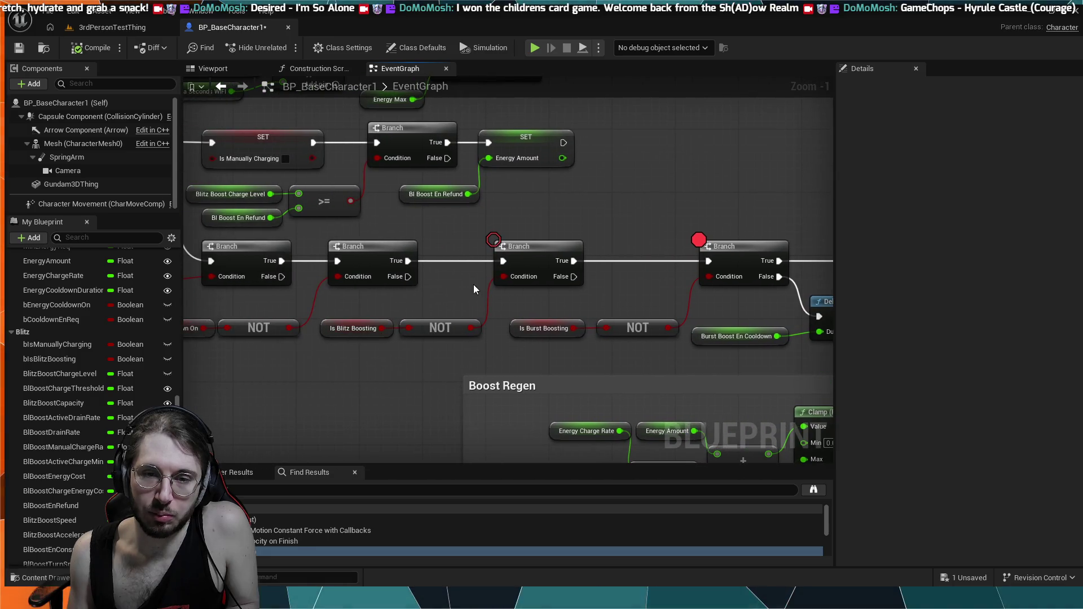
pyautogui.moveTo(715, 219); pyautogui.dragTo(467, 242)
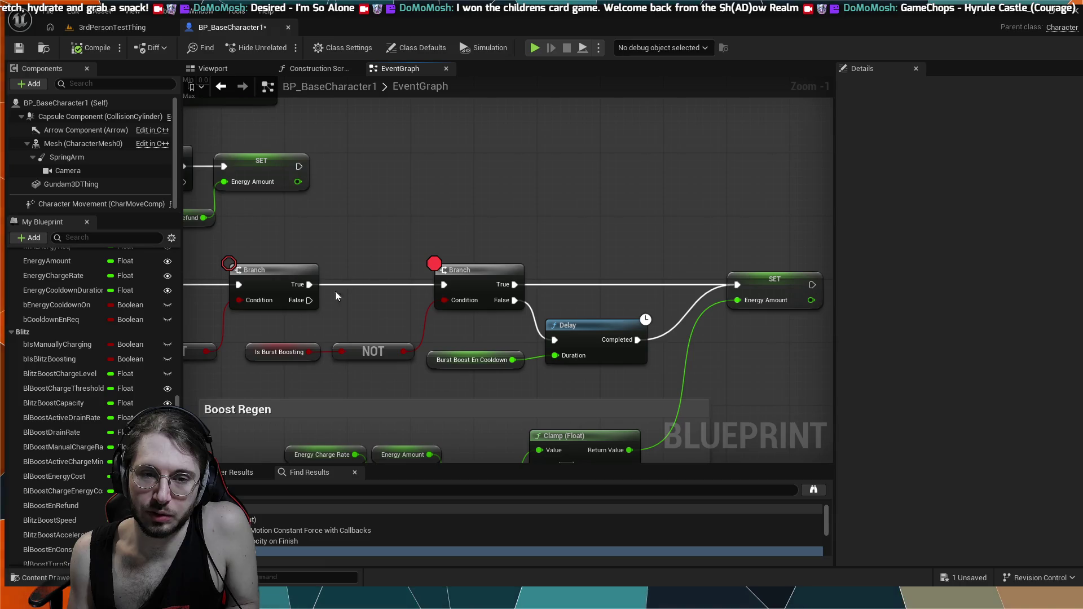
pyautogui.scroll(-5, 551, 276)
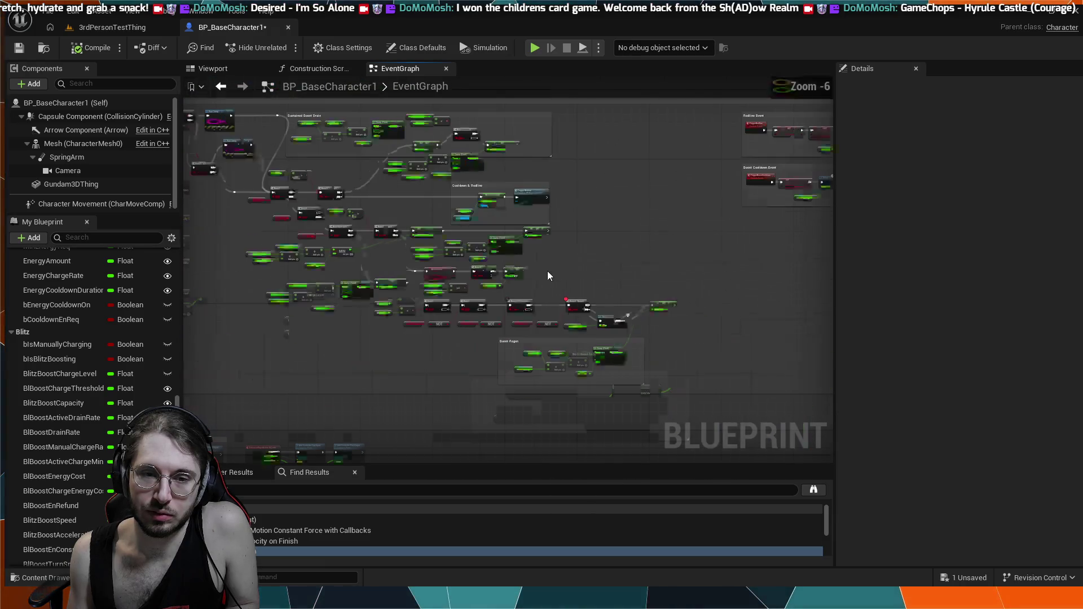
pyautogui.scroll(3, 492, 302)
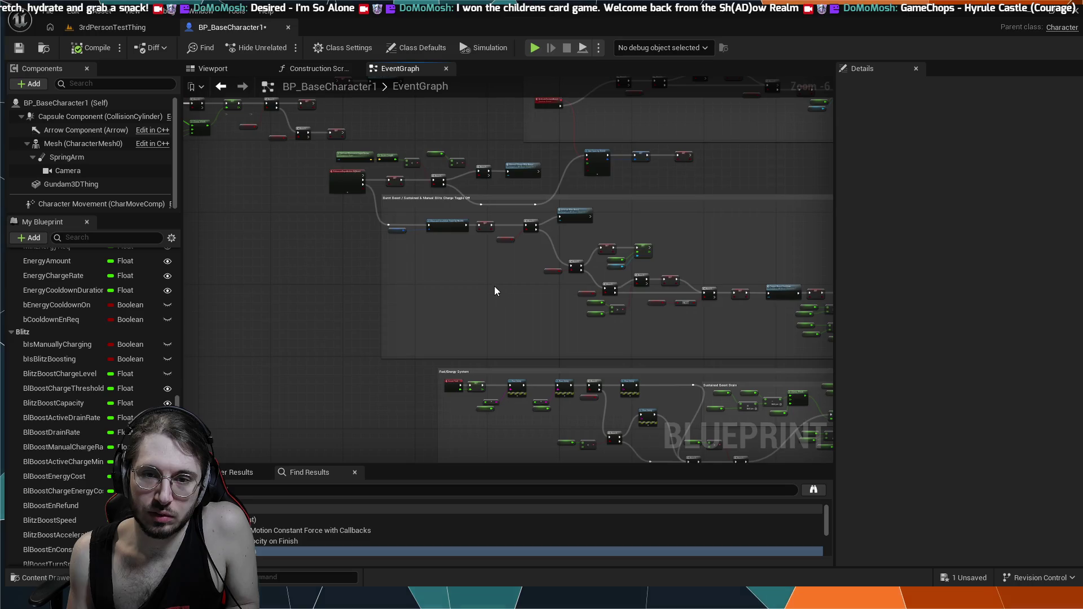
pyautogui.moveTo(434, 373); pyautogui.dragTo(531, 479)
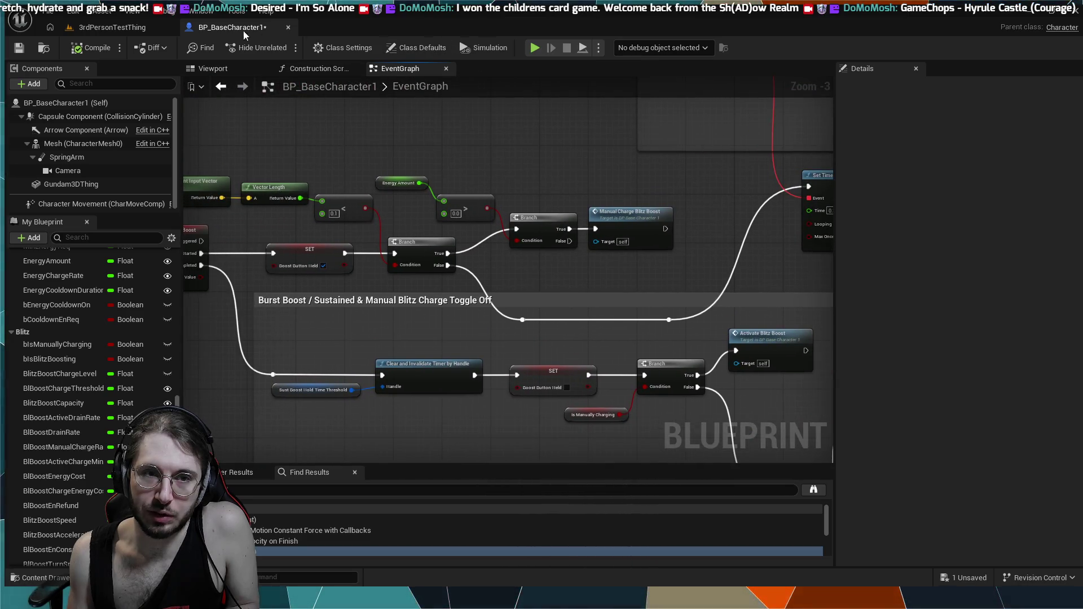
pyautogui.click(109, 26)
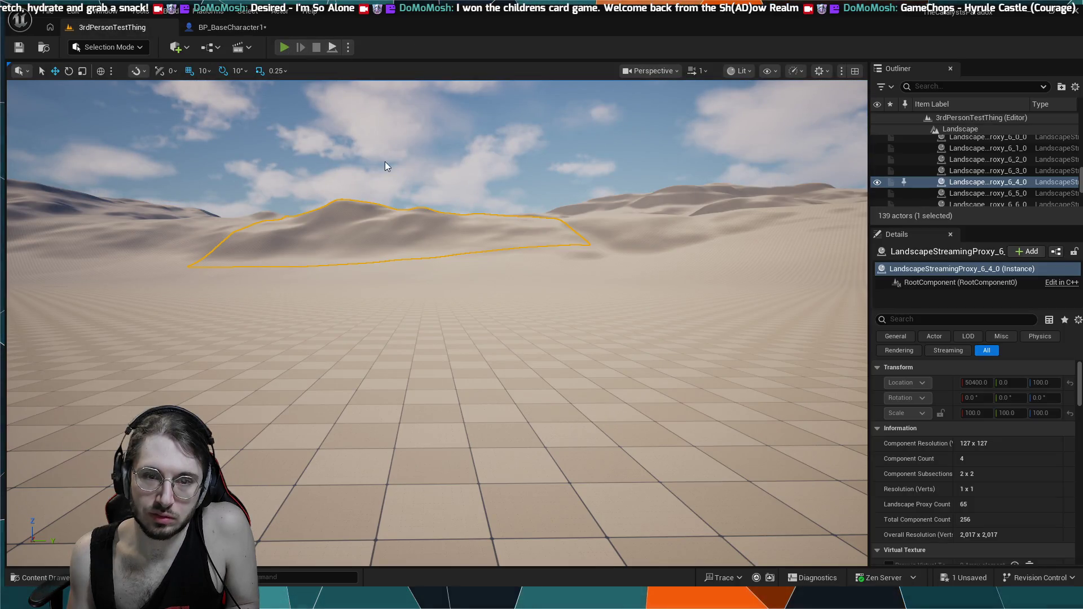
# - Start Play In Editor with Alt+P so execution halts at the Is Burst Boosting breakpoint
pyautogui.hotkey('alt', 'p')
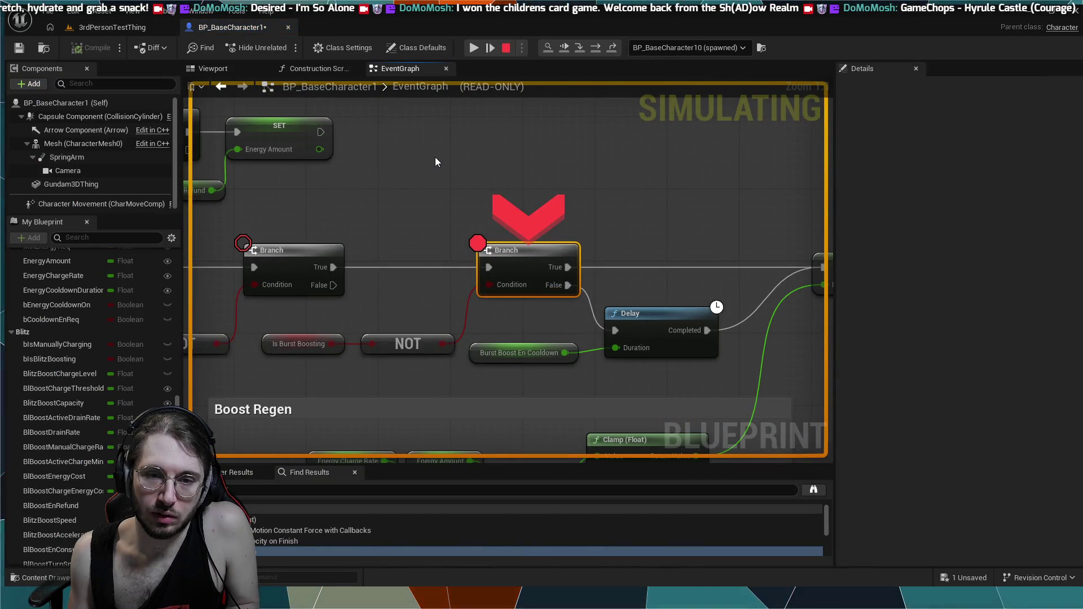
# - Resume past each Is Burst Boosting breakpoint hit until the mech character keeps running in the level
pyautogui.scroll(-1, 435, 162)
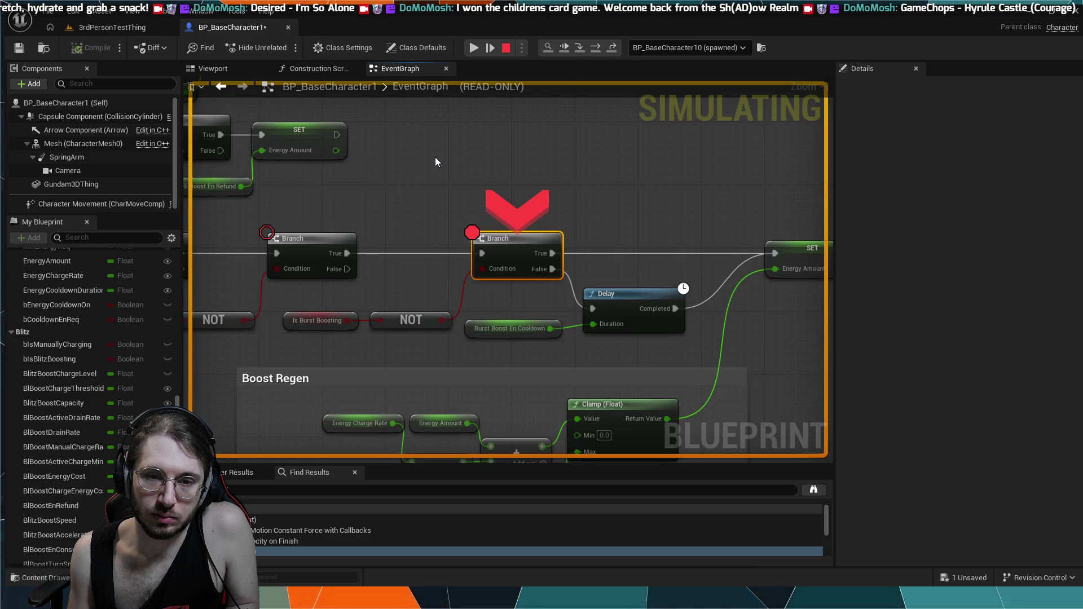
pyautogui.scroll(-1, 436, 162)
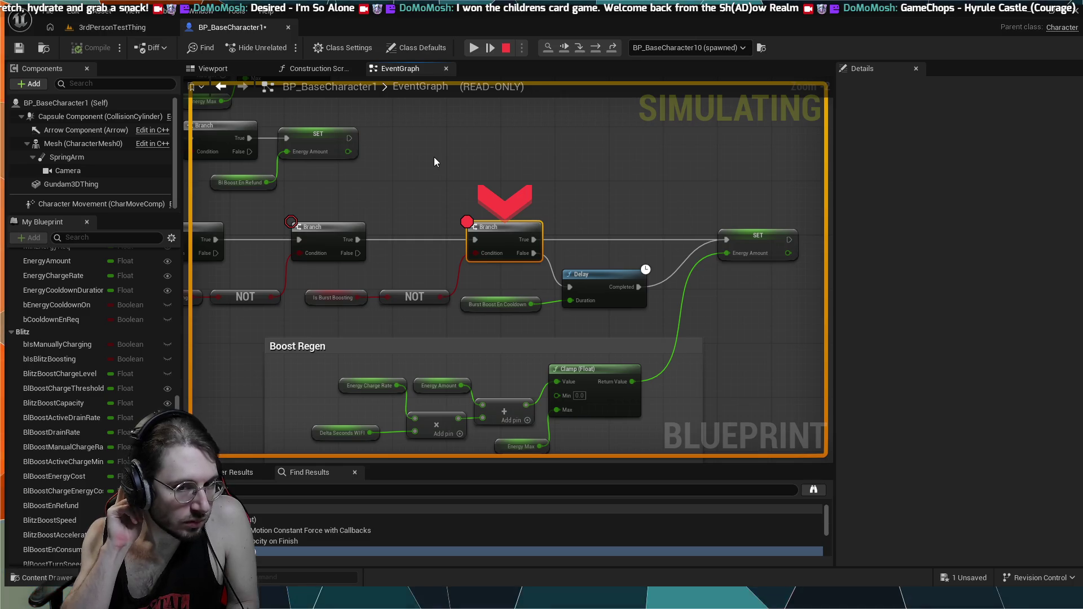
pyautogui.click(469, 48)
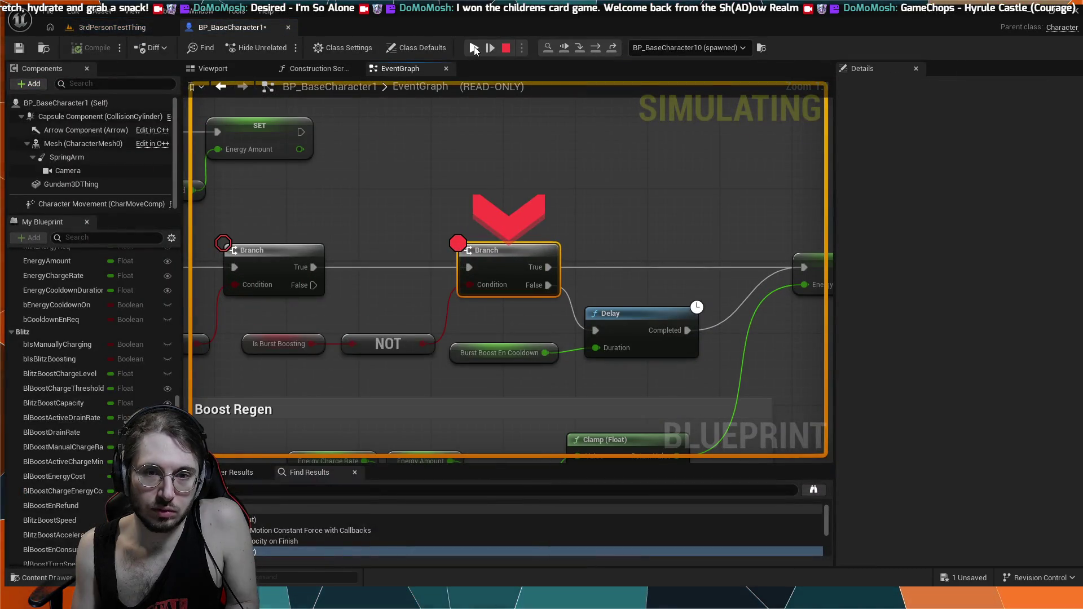
pyautogui.click(562, 48)
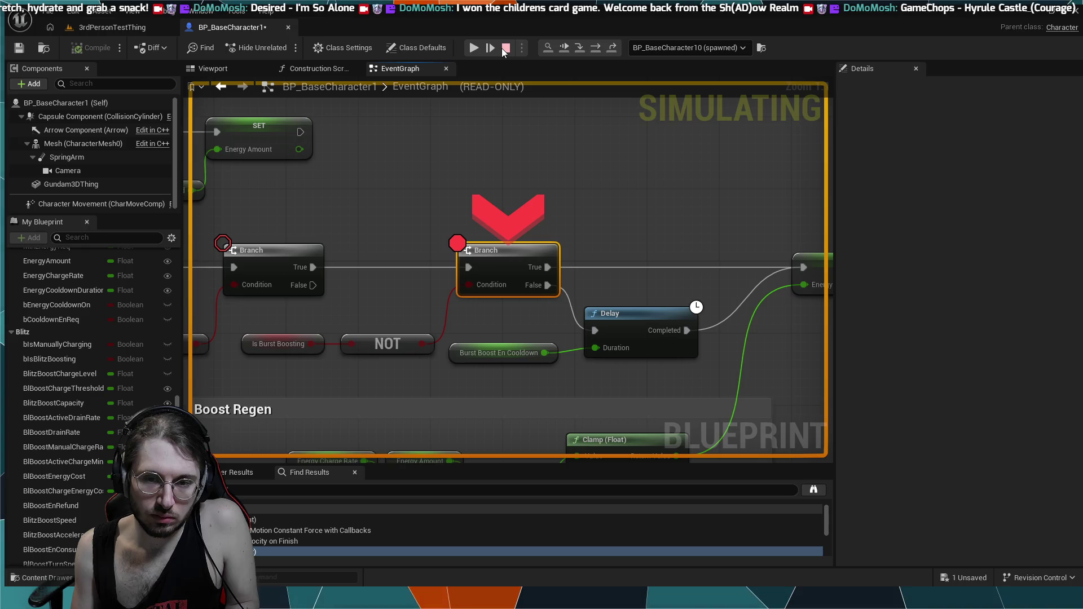
pyautogui.click(563, 49)
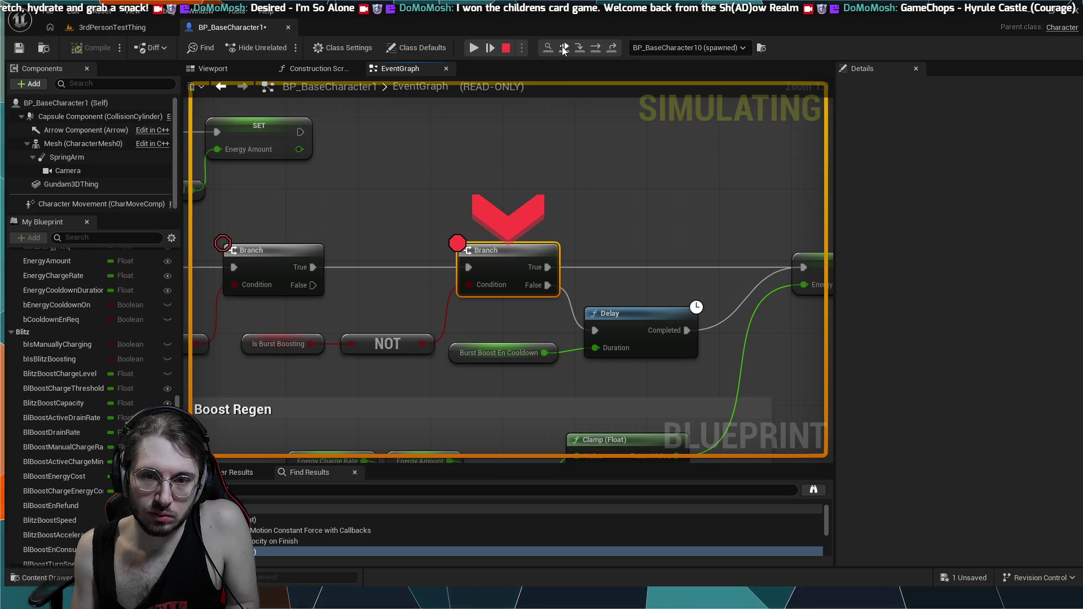
pyautogui.scroll(-10, 428, 113)
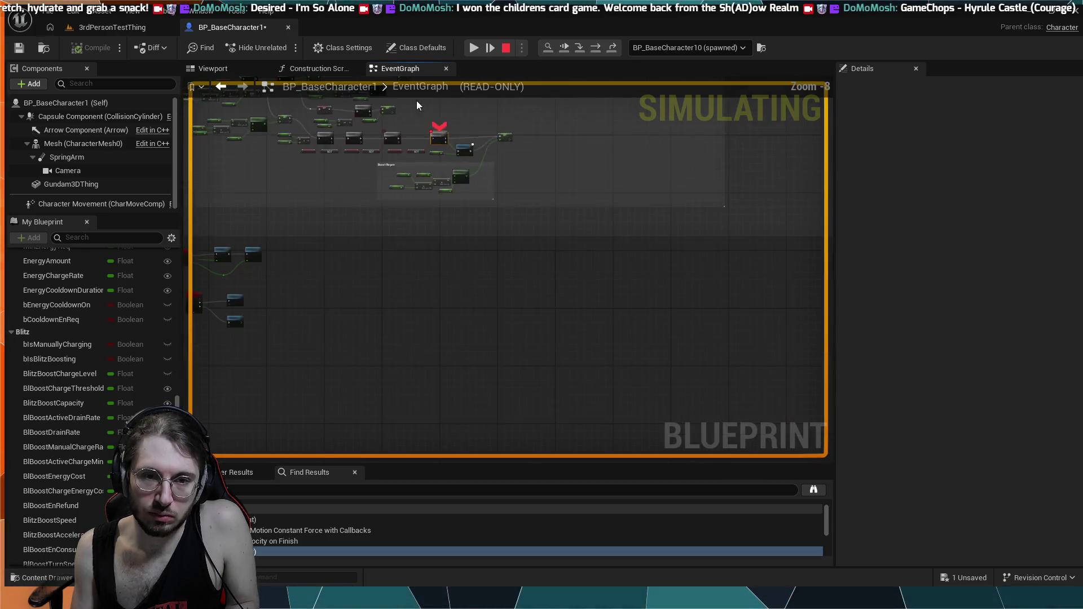
pyautogui.scroll(3, 462, 254)
pyautogui.scroll(3, 540, 310)
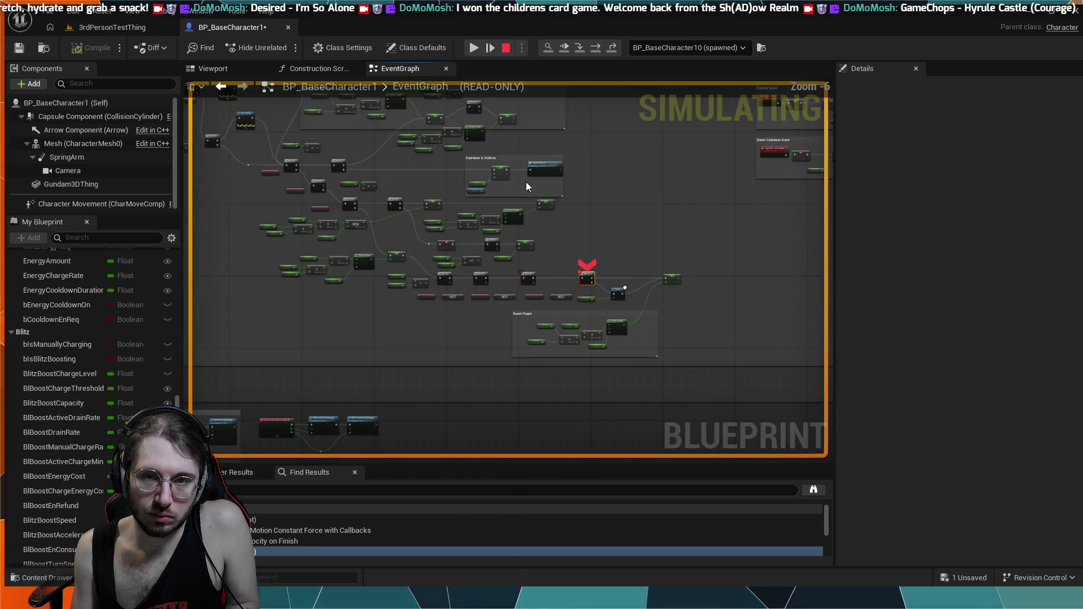
pyautogui.click(474, 51)
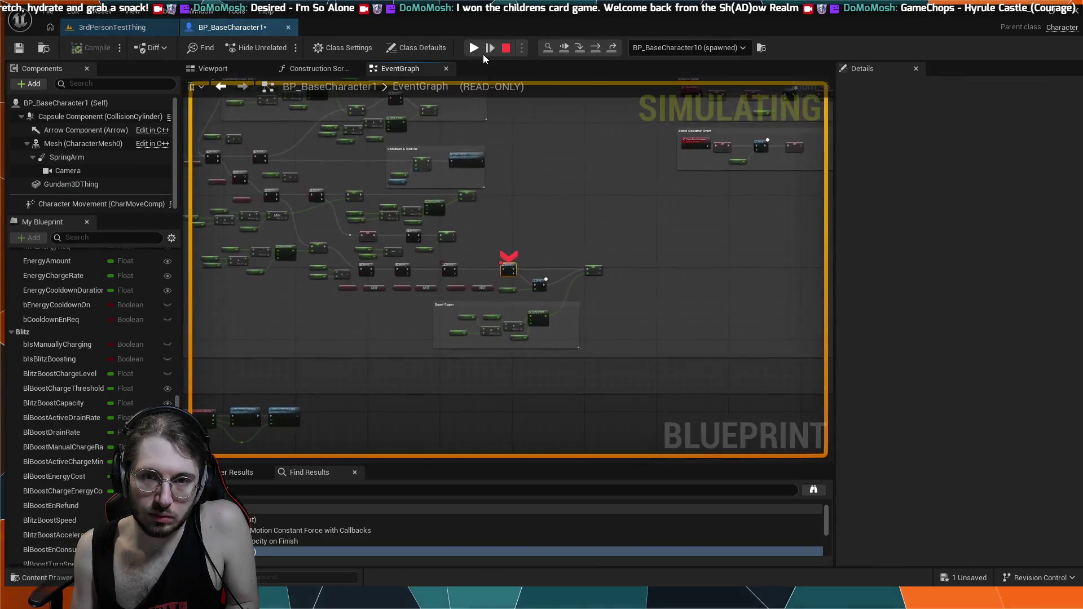
pyautogui.click(473, 50)
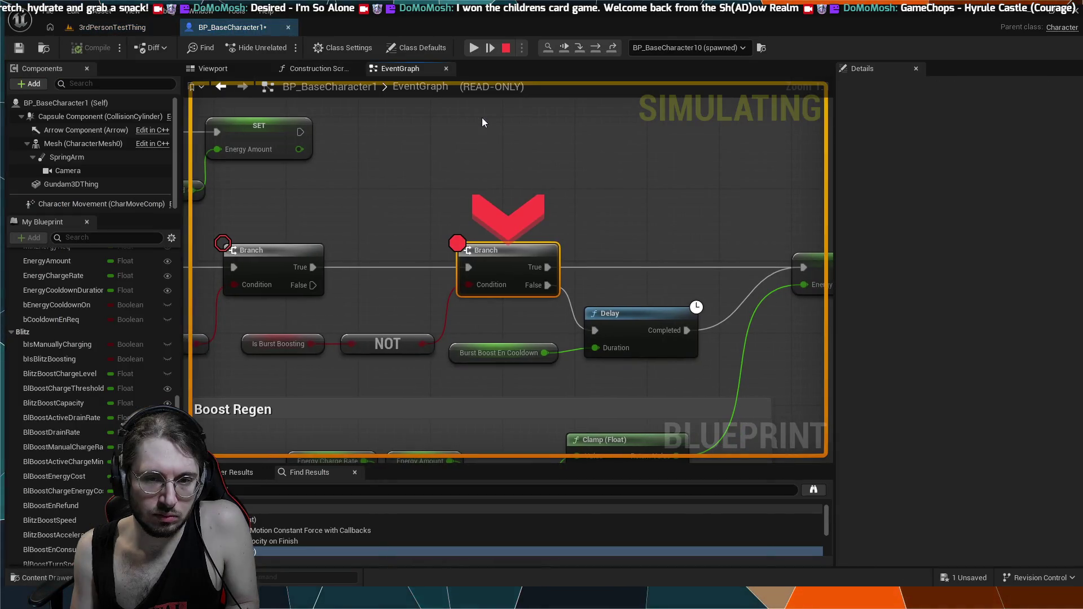
pyautogui.click(470, 48)
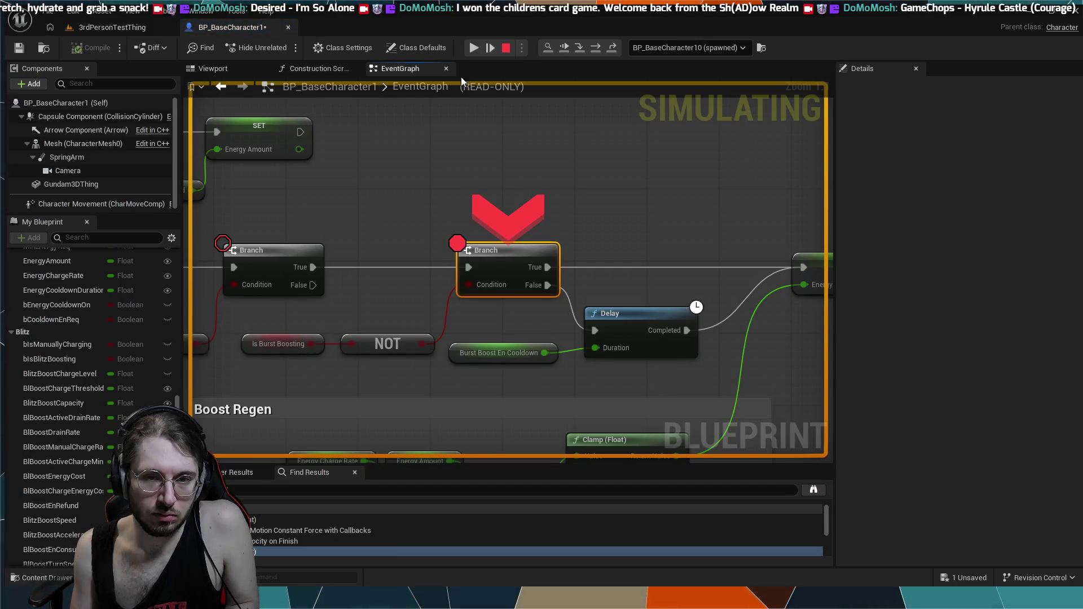
pyautogui.click(467, 50)
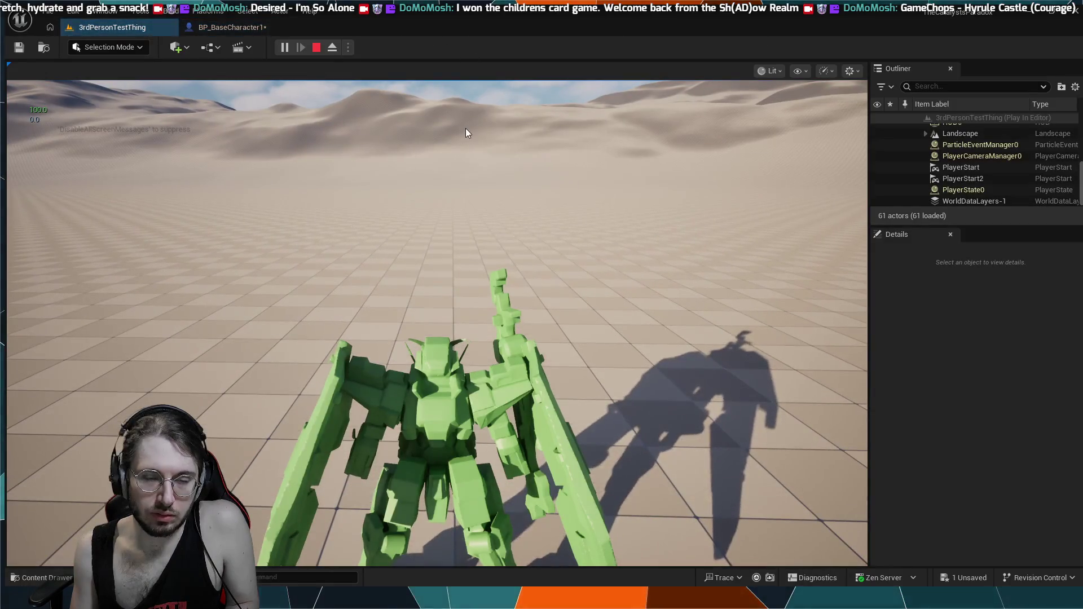
pyautogui.press('Escape')
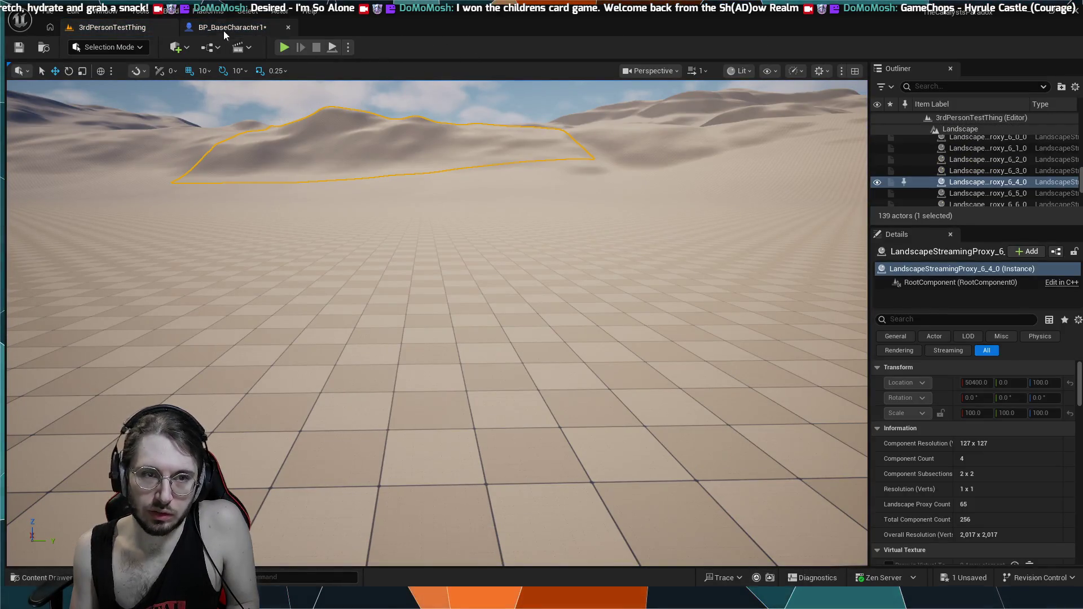
pyautogui.click(223, 31)
pyautogui.scroll(-2, 516, 185)
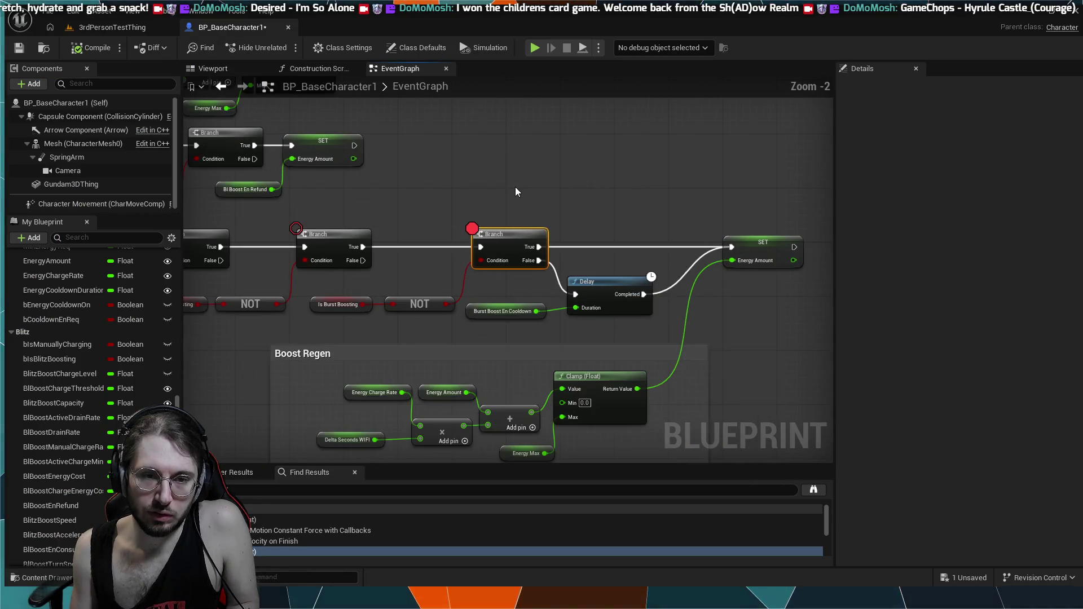
pyautogui.moveTo(365, 179)
pyautogui.mouseDown()
pyautogui.moveTo(560, 177)
pyautogui.moveTo(383, 185)
pyautogui.mouseUp()
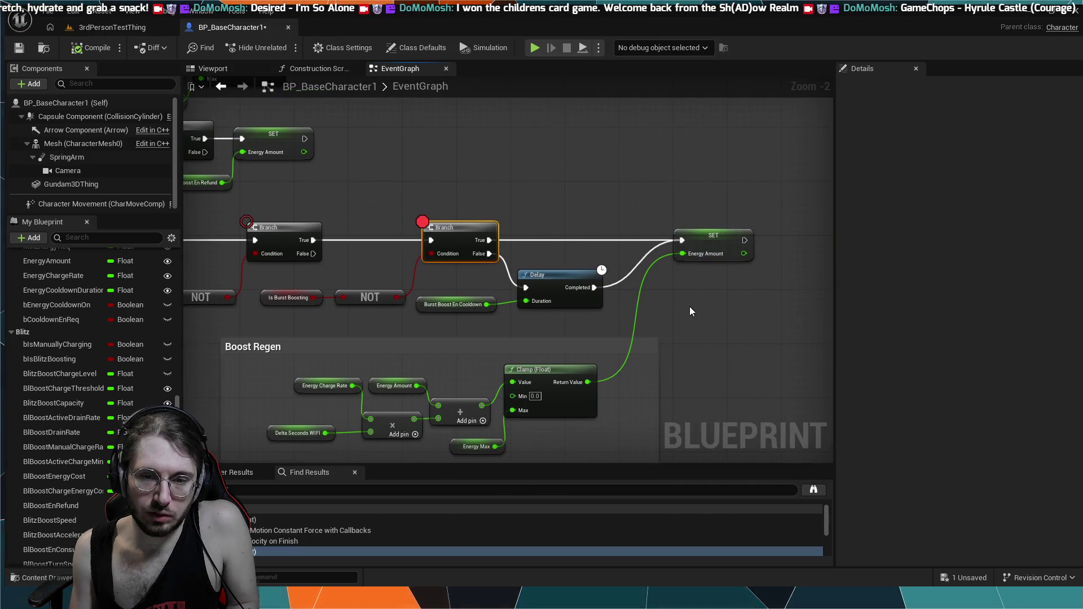
pyautogui.scroll(-3, 690, 306)
pyautogui.moveTo(432, 364)
pyautogui.mouseDown()
pyautogui.moveTo(510, 295)
pyautogui.moveTo(800, 381)
pyautogui.mouseUp()
pyautogui.scroll(-1, 636, 364)
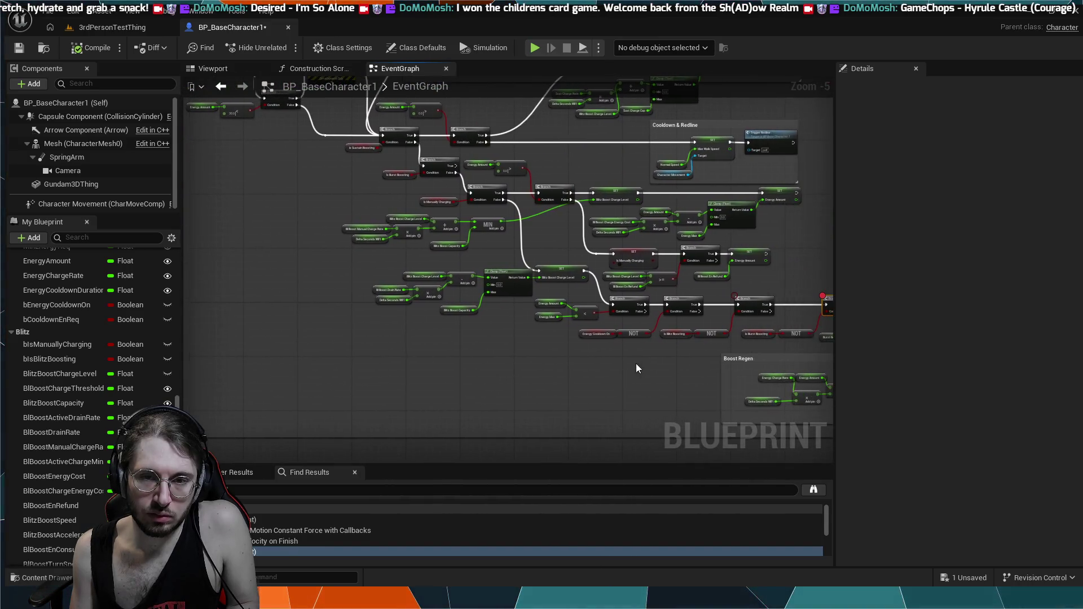
pyautogui.scroll(4, 351, 224)
pyautogui.moveTo(351, 224)
pyautogui.mouseDown()
pyautogui.moveTo(300, 270)
pyautogui.moveTo(292, 312)
pyautogui.mouseUp()
pyautogui.scroll(2, 451, 239)
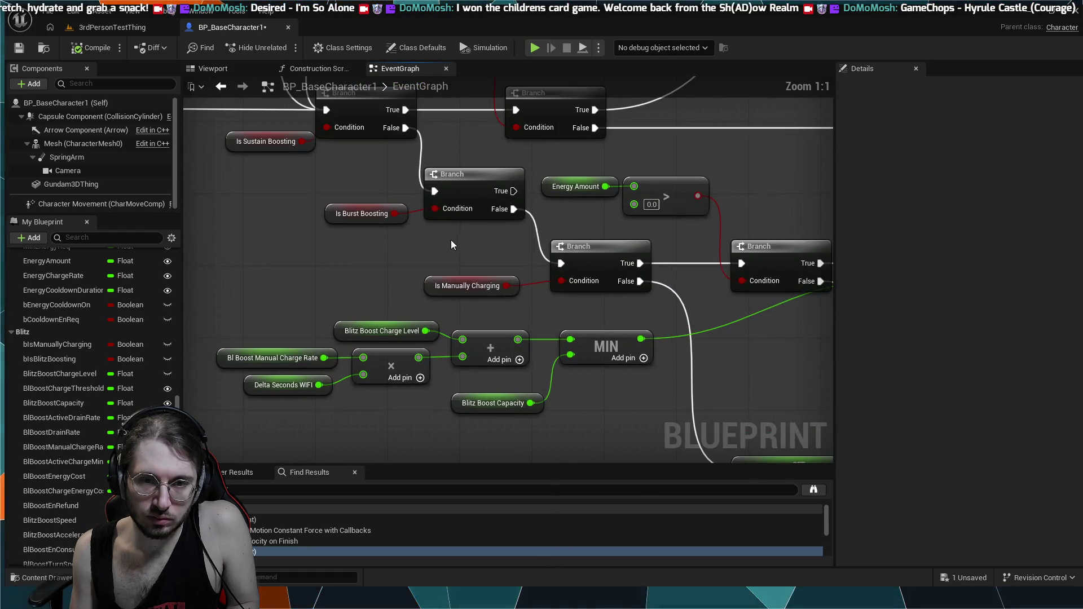
pyautogui.moveTo(478, 229)
pyautogui.mouseDown()
pyautogui.moveTo(411, 300)
pyautogui.moveTo(410, 289)
pyautogui.moveTo(476, 364)
pyautogui.moveTo(573, 400)
pyautogui.moveTo(511, 332)
pyautogui.moveTo(265, 240)
pyautogui.moveTo(589, 373)
pyautogui.moveTo(487, 326)
pyautogui.mouseUp()
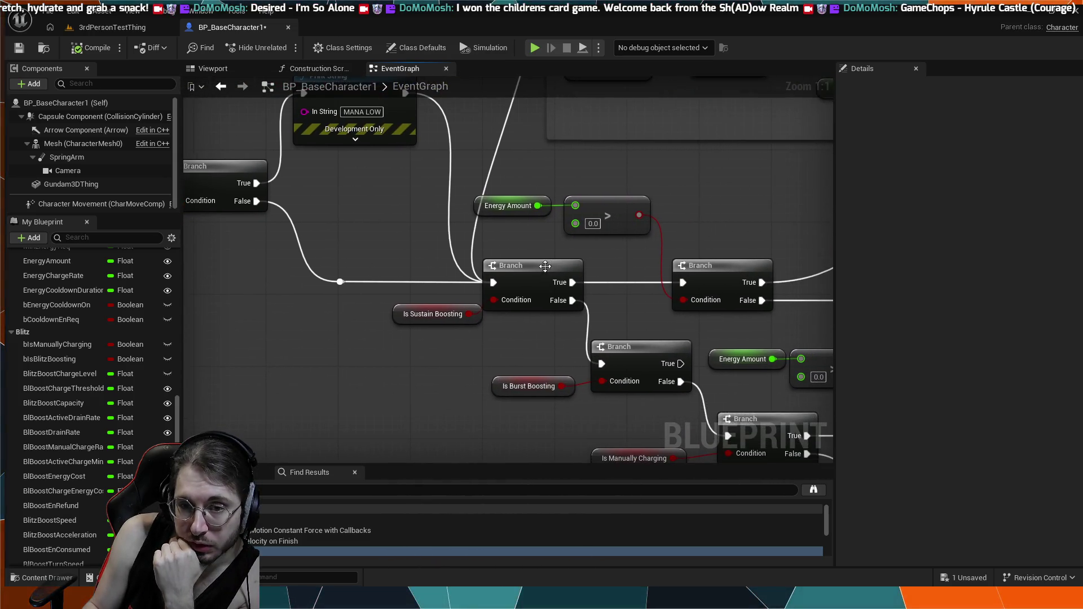
pyautogui.moveTo(643, 283)
pyautogui.mouseDown()
pyautogui.moveTo(617, 244)
pyautogui.moveTo(609, 173)
pyautogui.moveTo(537, 251)
pyautogui.mouseUp()
pyautogui.scroll(-3, 613, 221)
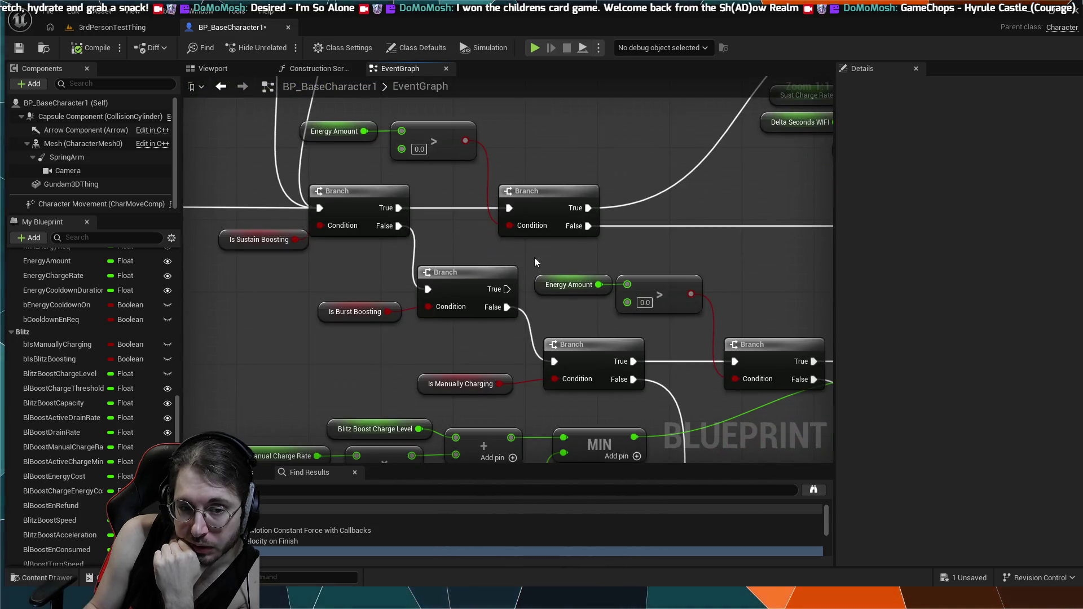
pyautogui.scroll(-2, 465, 215)
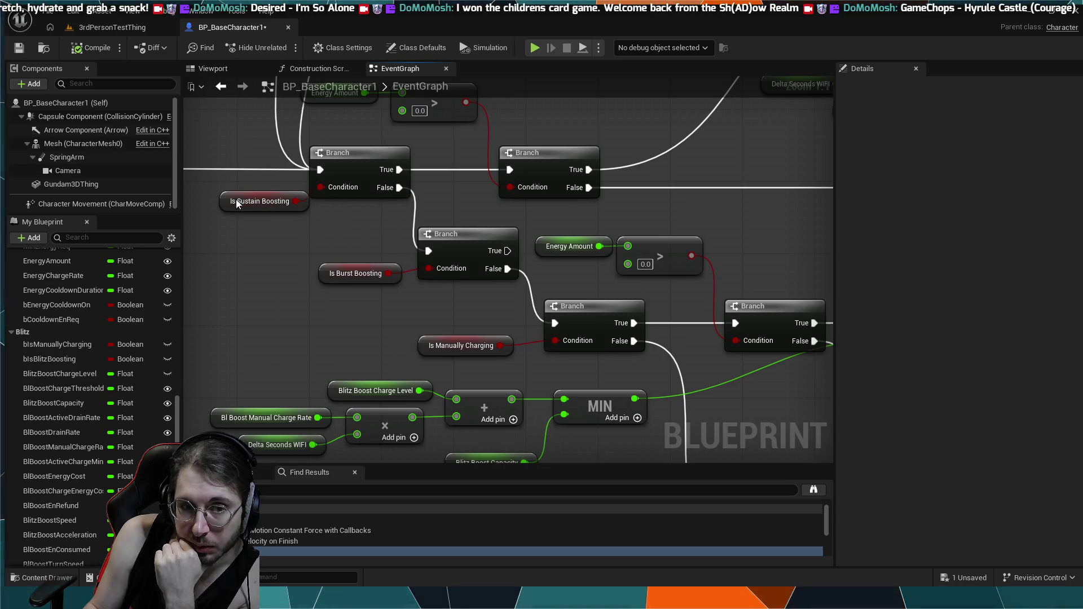
pyautogui.moveTo(369, 236); pyautogui.dragTo(320, 218)
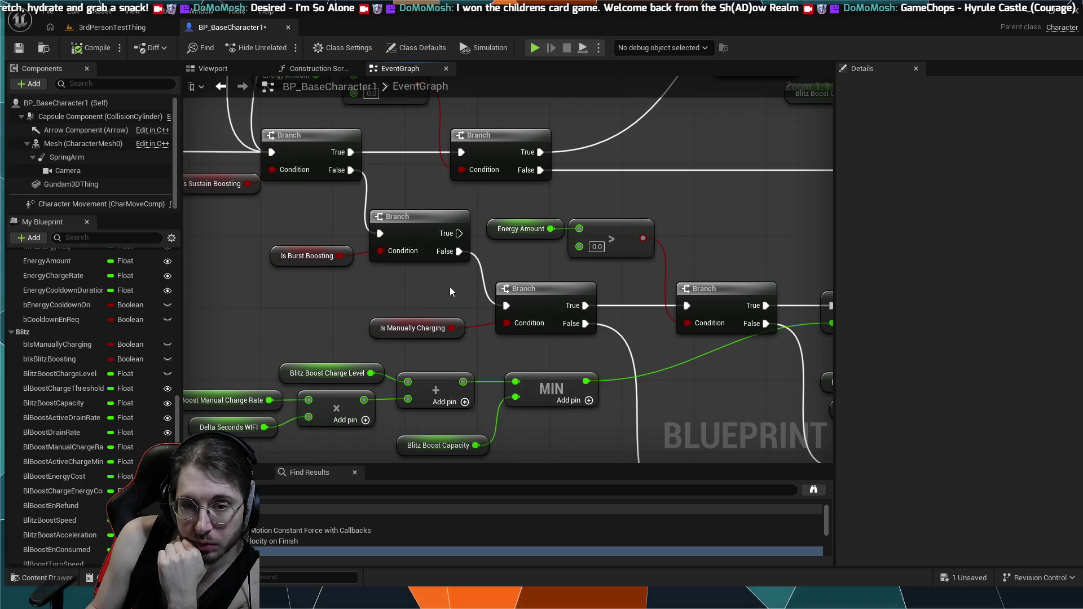
pyautogui.moveTo(449, 286); pyautogui.dragTo(462, 280)
pyautogui.moveTo(587, 253); pyautogui.dragTo(557, 216)
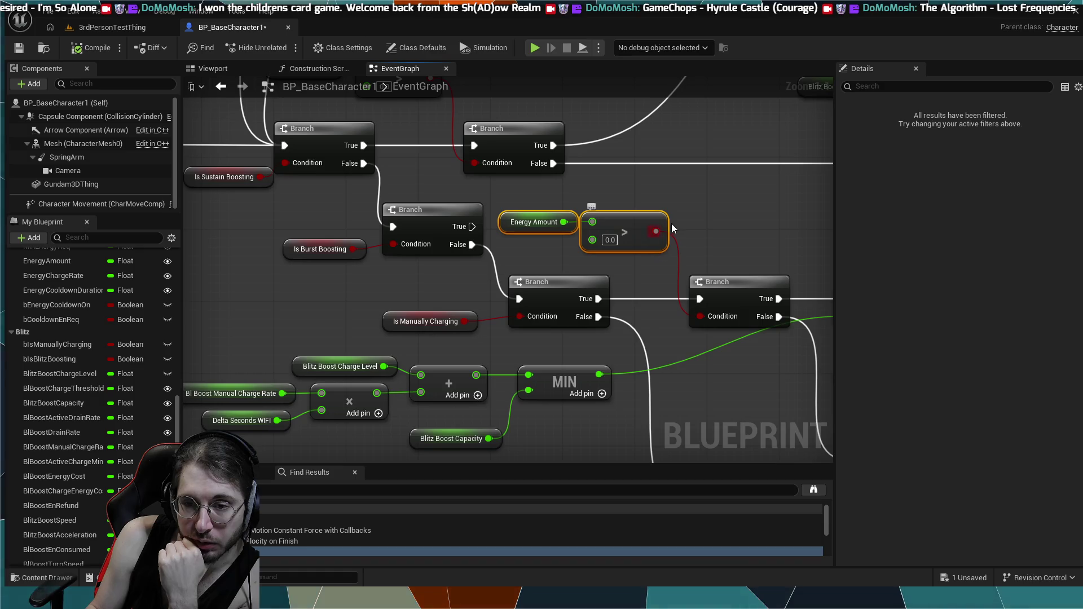
pyautogui.click(594, 263)
pyautogui.scroll(-2, 448, 262)
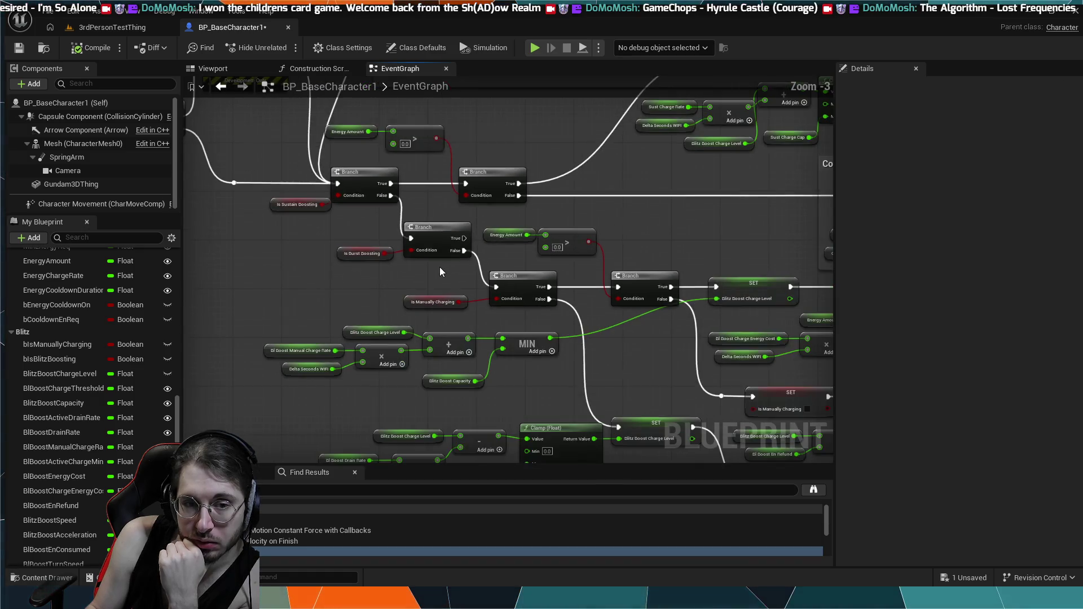
pyautogui.scroll(2, 432, 277)
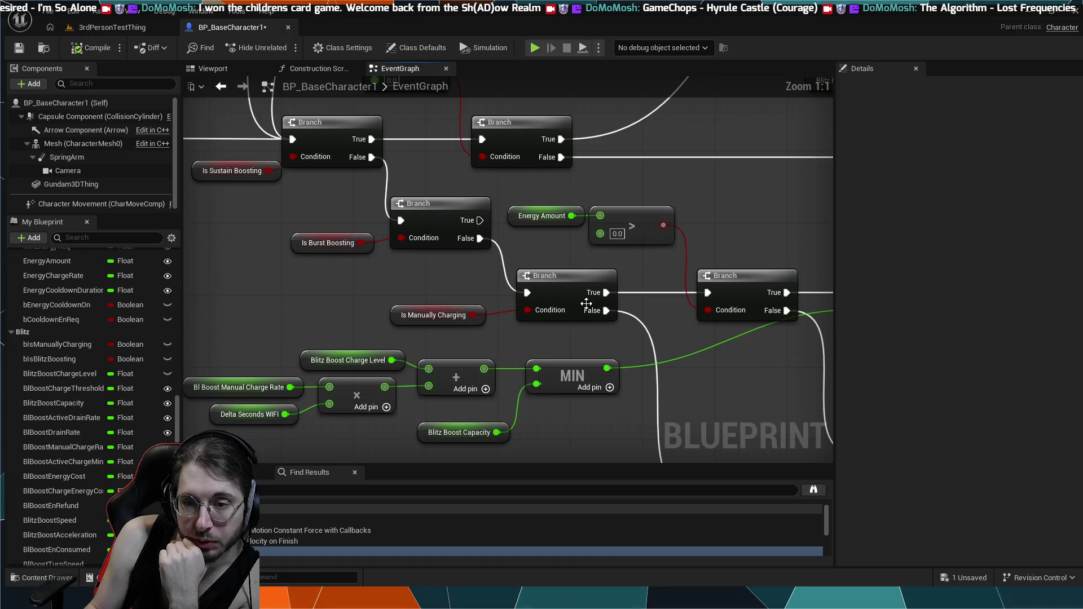
pyautogui.moveTo(586, 303); pyautogui.dragTo(461, 271)
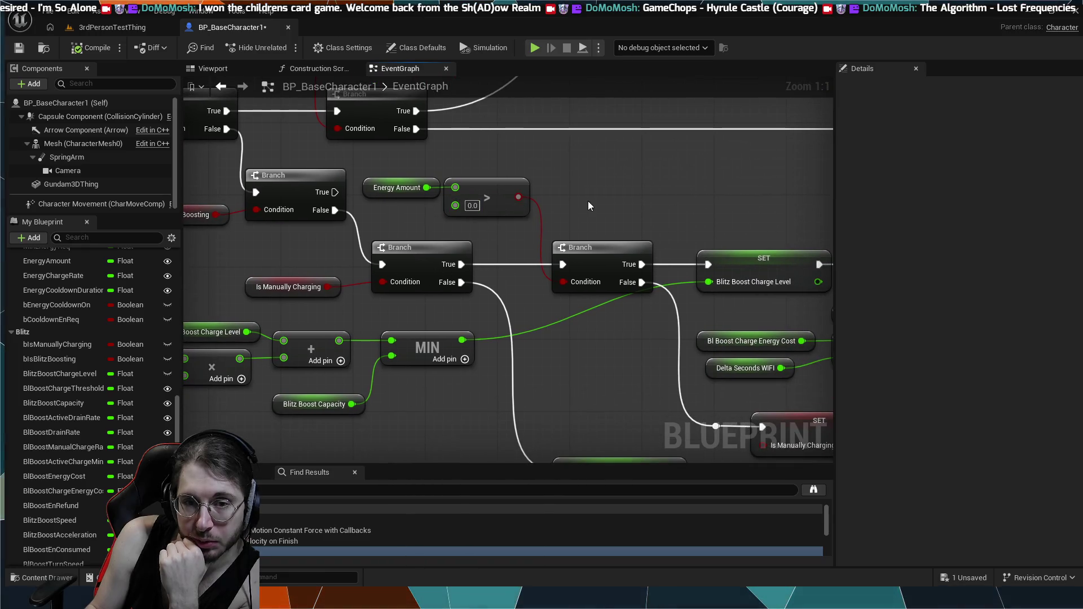
pyautogui.moveTo(588, 201); pyautogui.dragTo(484, 177)
pyautogui.moveTo(645, 208); pyautogui.dragTo(571, 202)
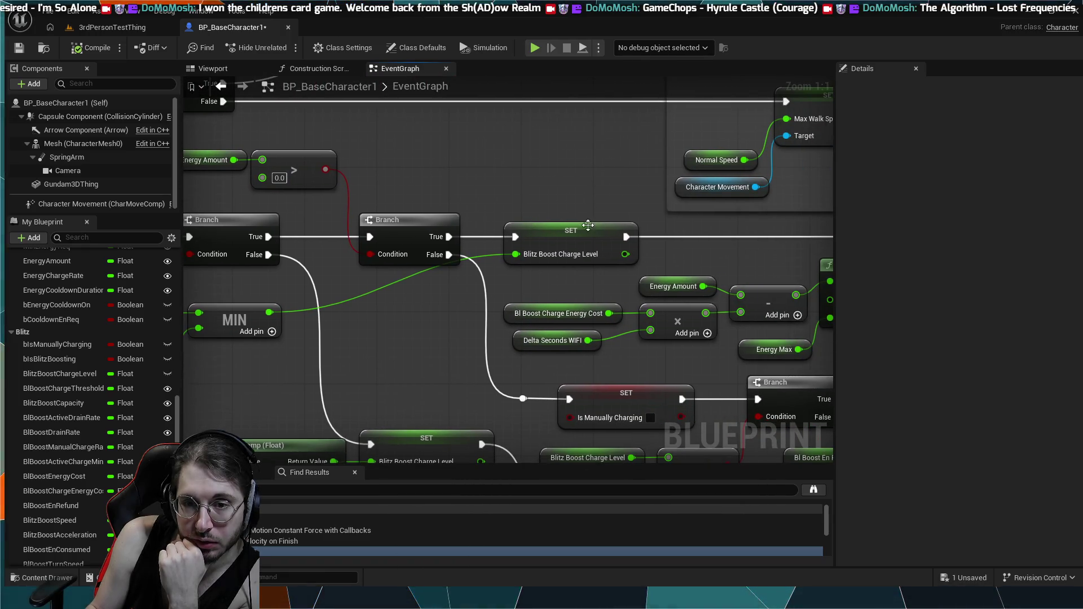
pyautogui.moveTo(645, 249); pyautogui.dragTo(719, 217)
pyautogui.moveTo(309, 381); pyautogui.dragTo(481, 345)
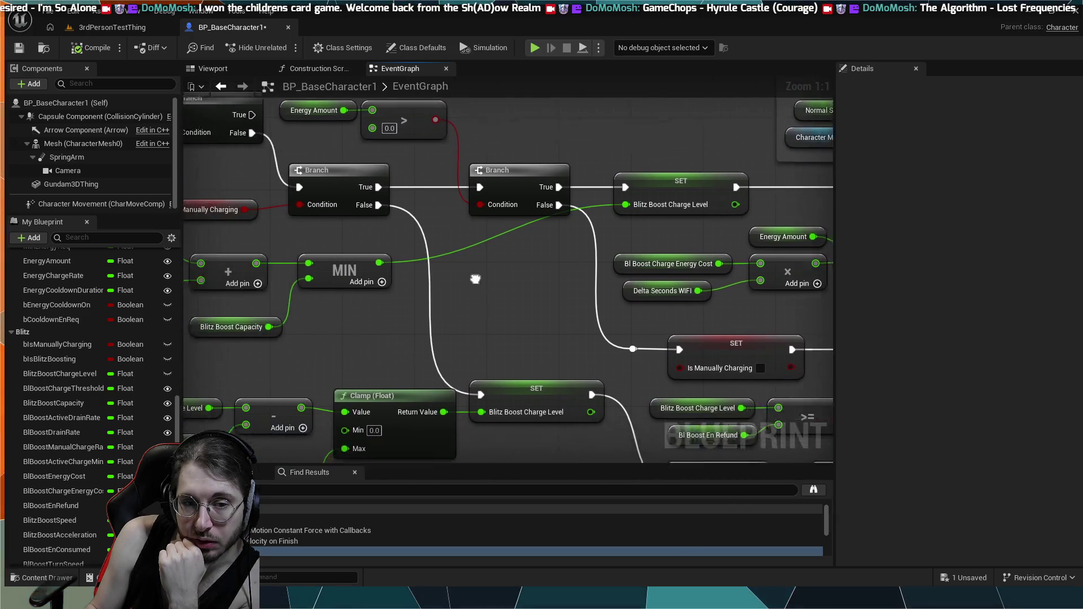
pyautogui.moveTo(733, 226); pyautogui.dragTo(560, 237)
pyautogui.moveTo(708, 214)
pyautogui.mouseDown()
pyautogui.moveTo(614, 230)
pyautogui.moveTo(402, 228)
pyautogui.mouseUp()
pyautogui.moveTo(792, 247); pyautogui.dragTo(726, 249)
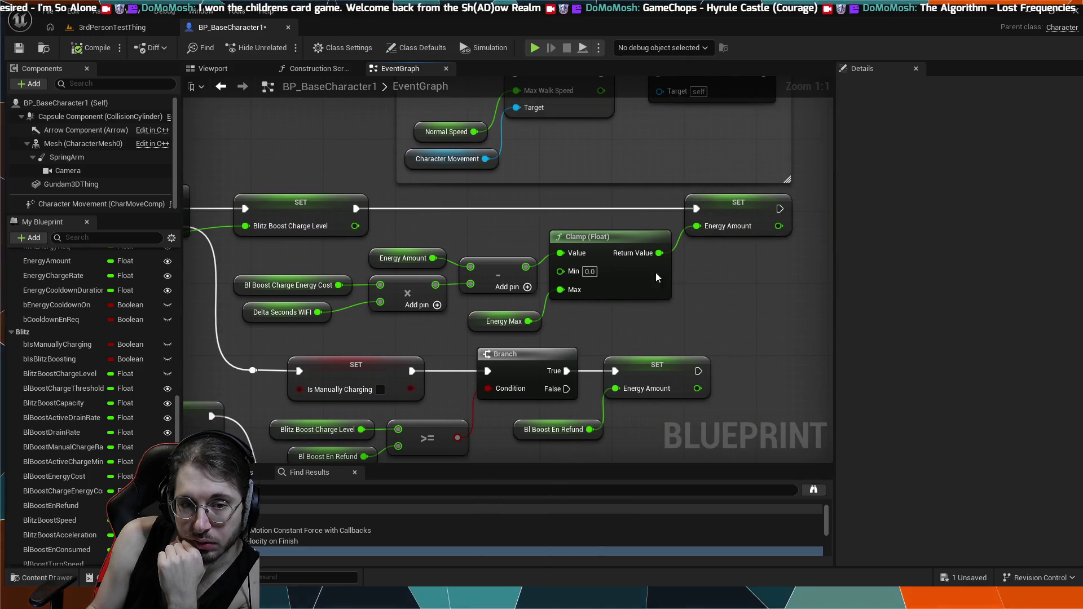
pyautogui.moveTo(363, 267)
pyautogui.mouseDown()
pyautogui.moveTo(695, 242)
pyautogui.moveTo(617, 275)
pyautogui.moveTo(560, 240)
pyautogui.mouseUp()
pyautogui.scroll(-7, 560, 240)
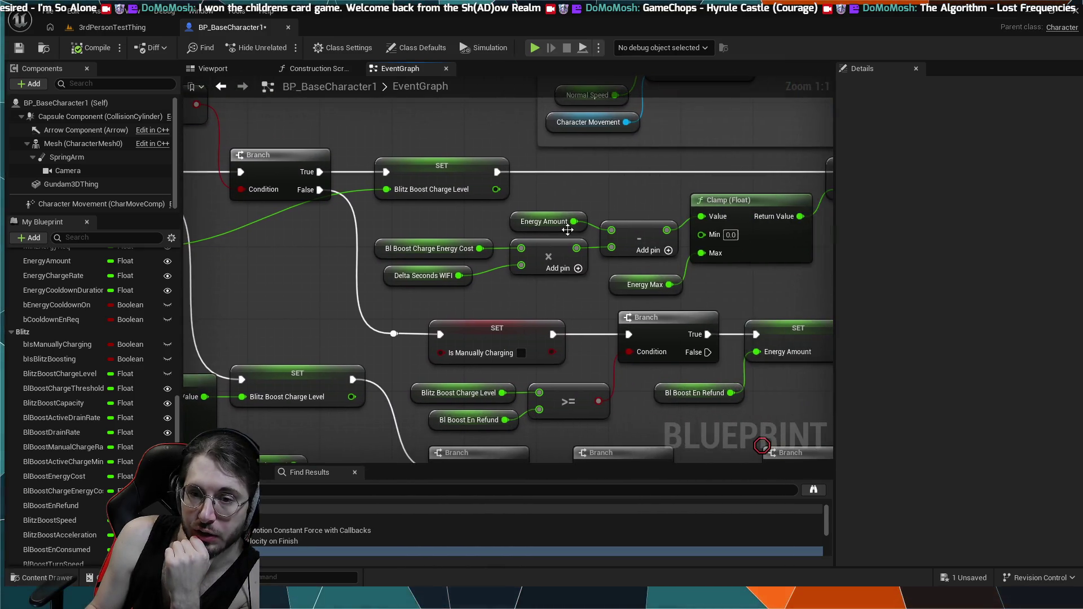
pyautogui.scroll(5, 338, 179)
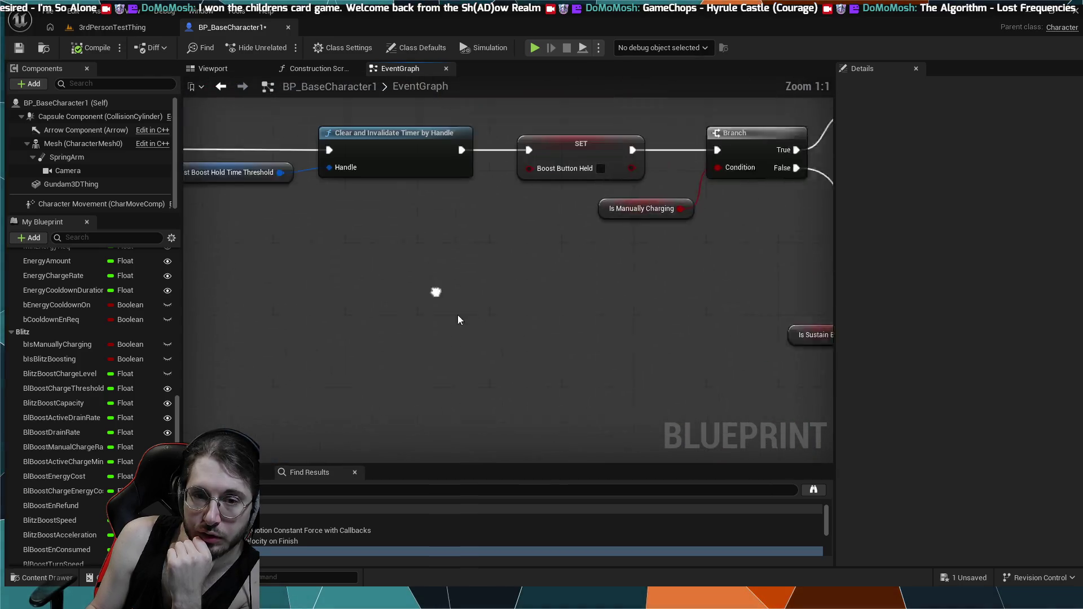
pyautogui.scroll(-3, 435, 290)
pyautogui.moveTo(421, 242); pyautogui.dragTo(361, 232)
pyautogui.scroll(3, 361, 232)
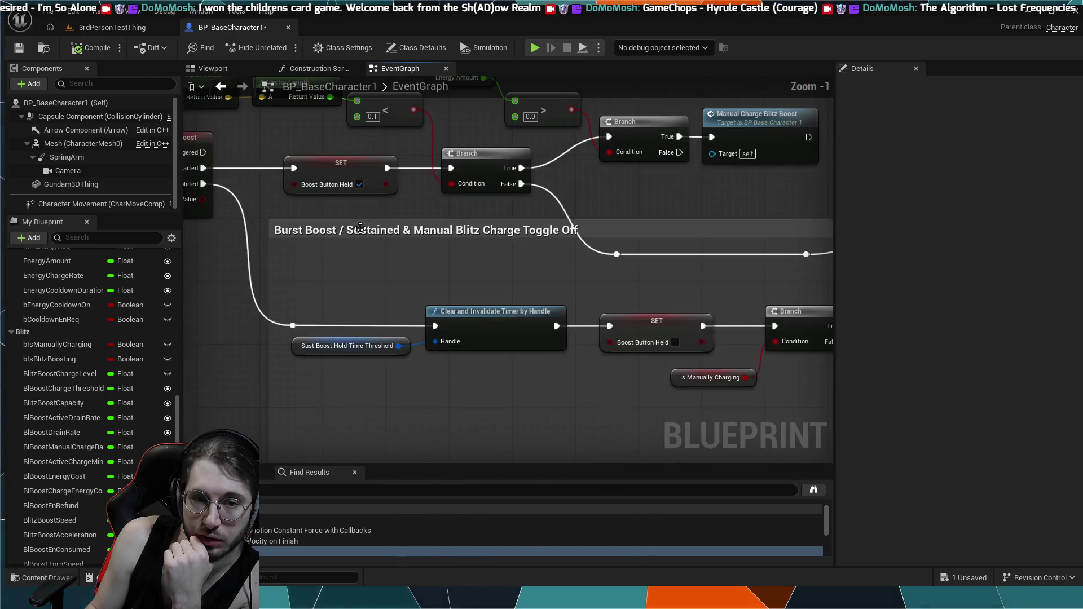
pyautogui.scroll(-3, 446, 219)
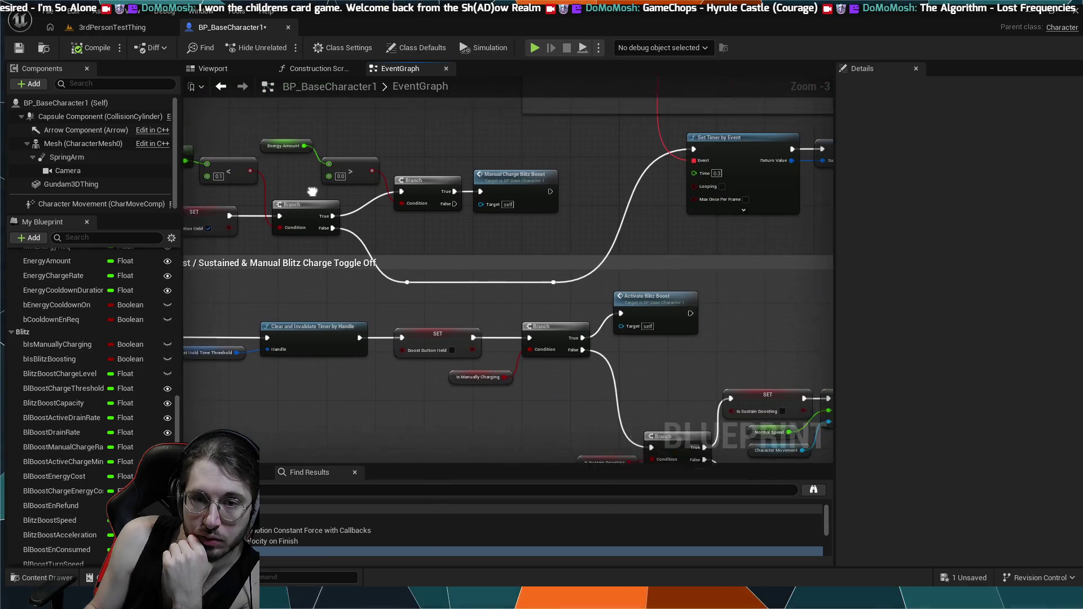
pyautogui.scroll(-2, 342, 198)
pyautogui.scroll(4, 412, 208)
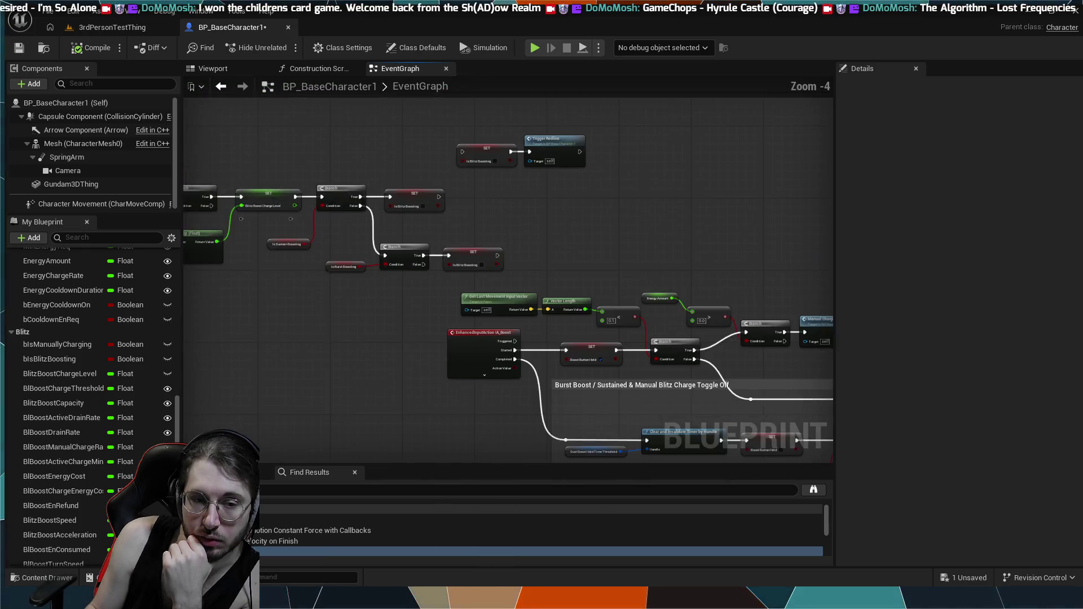
pyautogui.moveTo(408, 245)
pyautogui.mouseDown()
pyautogui.moveTo(475, 238)
pyautogui.moveTo(618, 277)
pyautogui.mouseUp()
pyautogui.scroll(1, 416, 240)
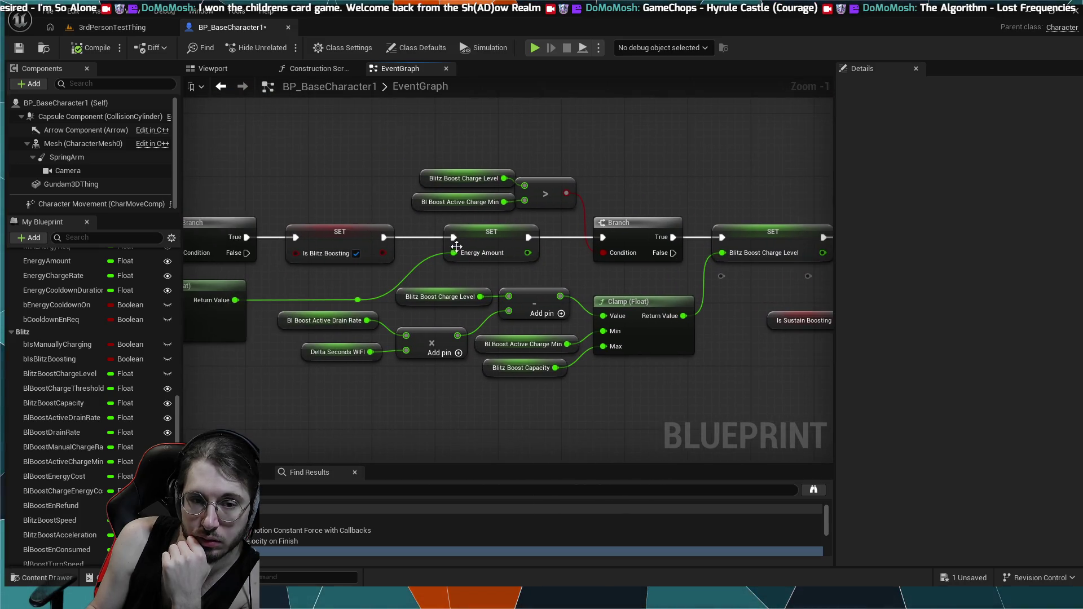
pyautogui.click(497, 254)
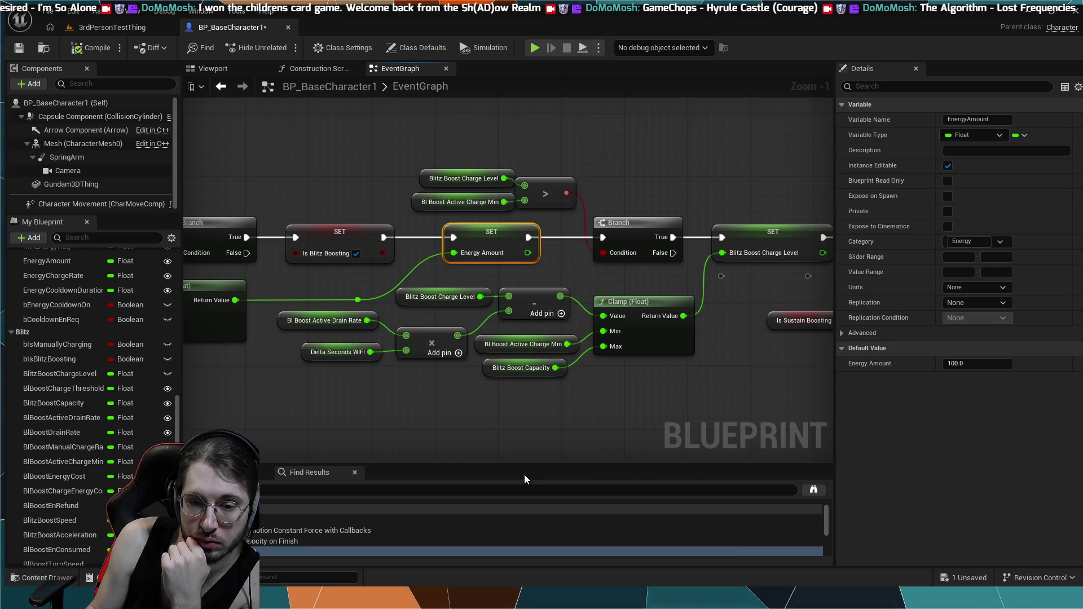
# - Add an F9 breakpoint on SET Energy Amount and launch a simulation from the toolbar
pyautogui.press('F9')
pyautogui.moveTo(489, 424); pyautogui.dragTo(600, 398)
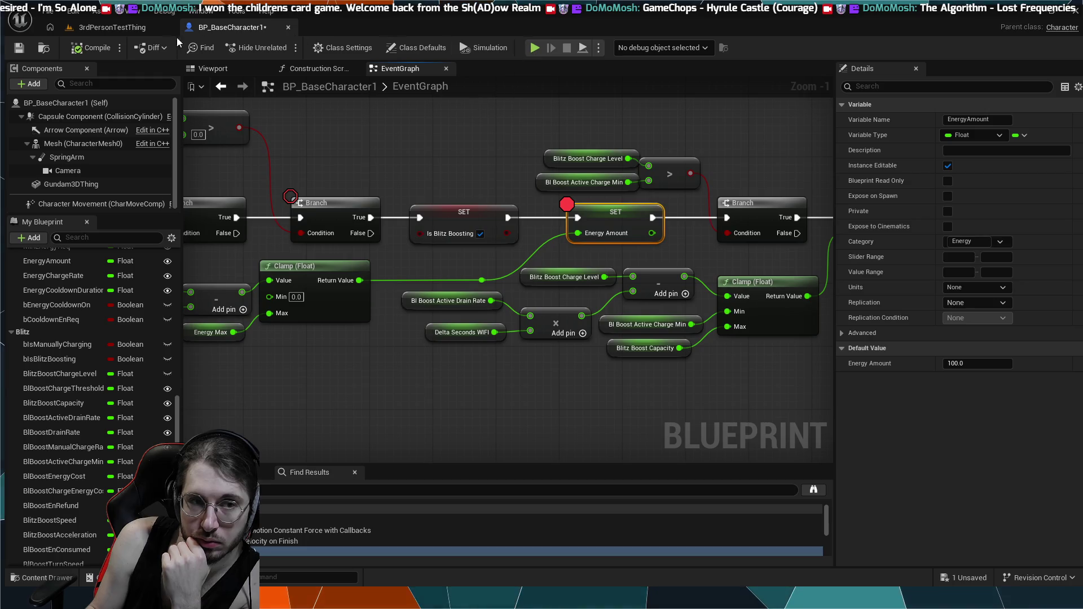
pyautogui.click(112, 27)
pyautogui.click(278, 48)
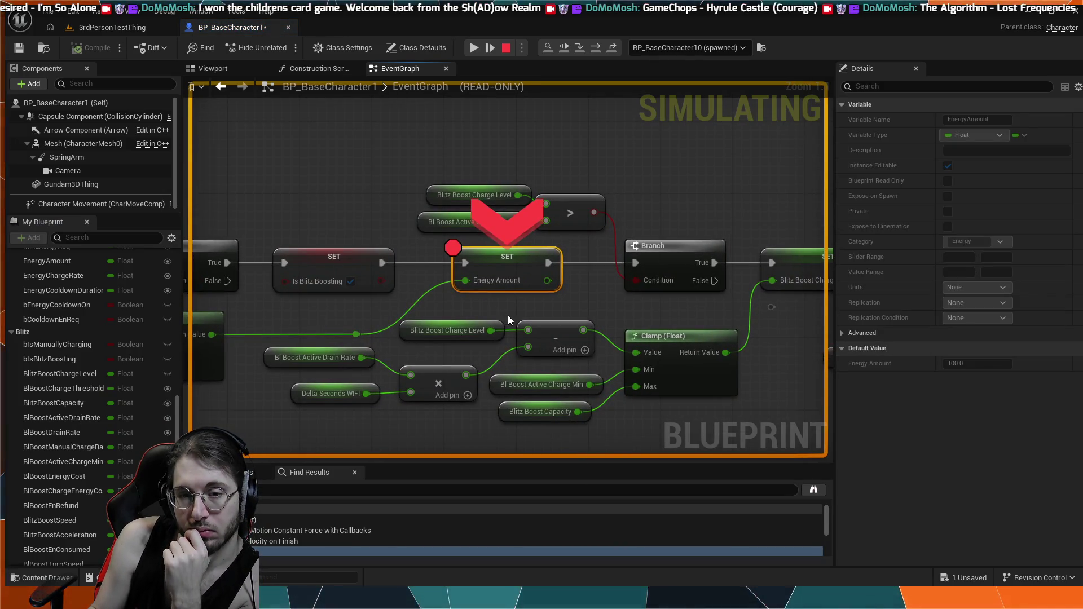
# - Inspect the read-only graph's Branch and Cooldown & Redline sections during simulation
pyautogui.moveTo(508, 316)
pyautogui.mouseDown()
pyautogui.moveTo(738, 285)
pyautogui.moveTo(608, 282)
pyautogui.mouseUp()
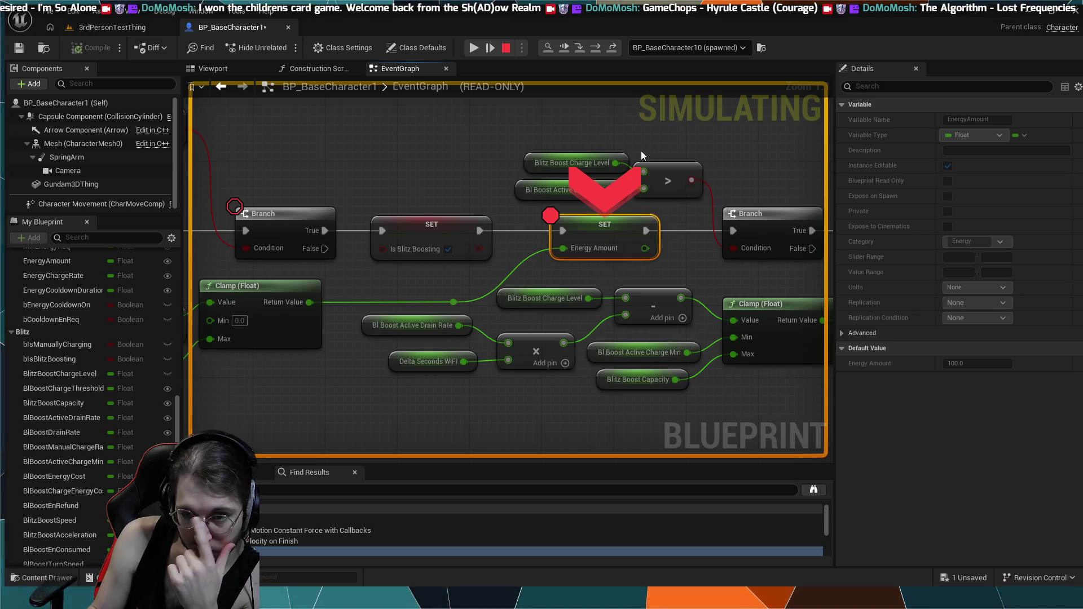
pyautogui.scroll(-4, 627, 176)
pyautogui.scroll(-5, 662, 218)
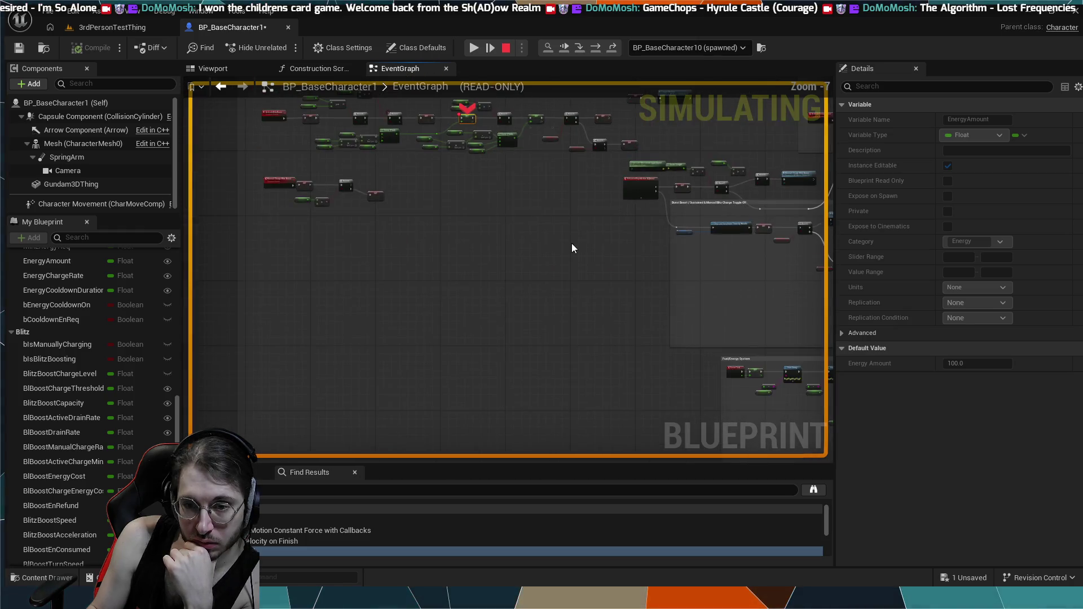
pyautogui.moveTo(616, 288); pyautogui.dragTo(677, 387)
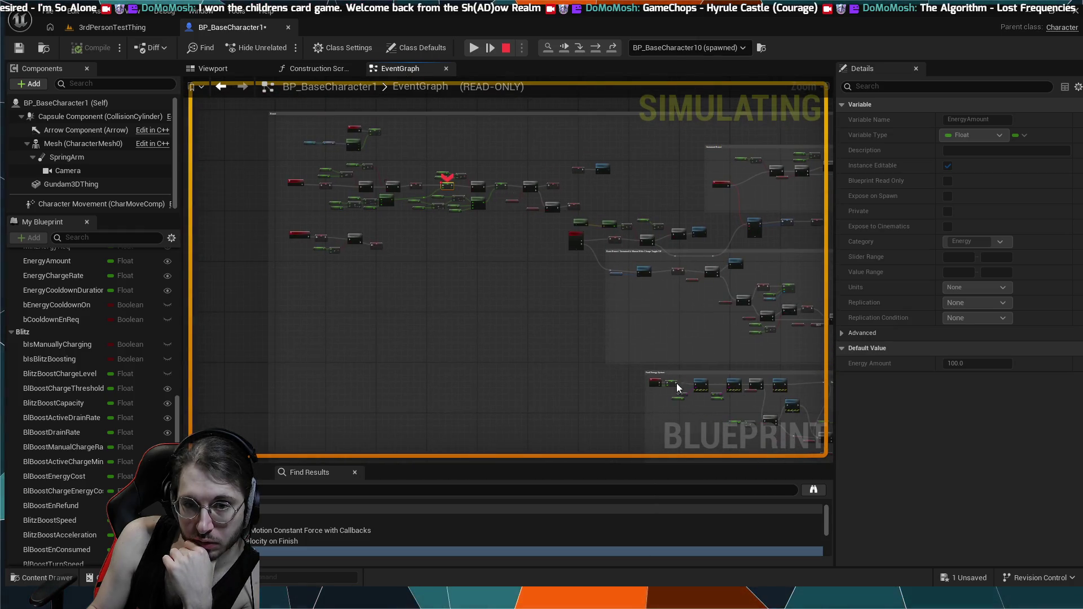
pyautogui.scroll(10, 648, 359)
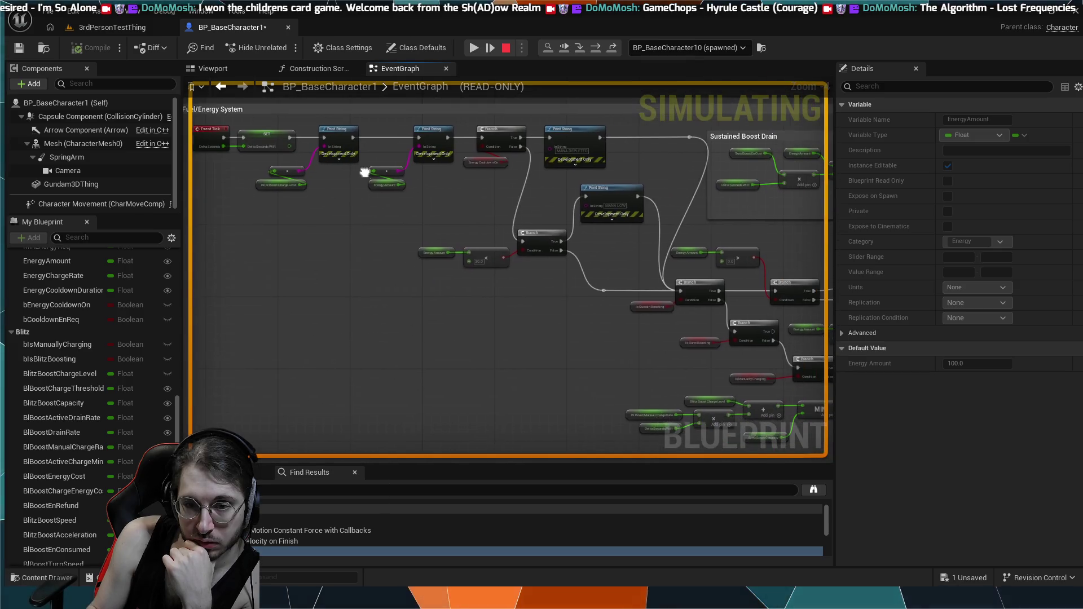
pyautogui.moveTo(529, 243); pyautogui.dragTo(462, 234)
pyautogui.moveTo(564, 316); pyautogui.dragTo(496, 307)
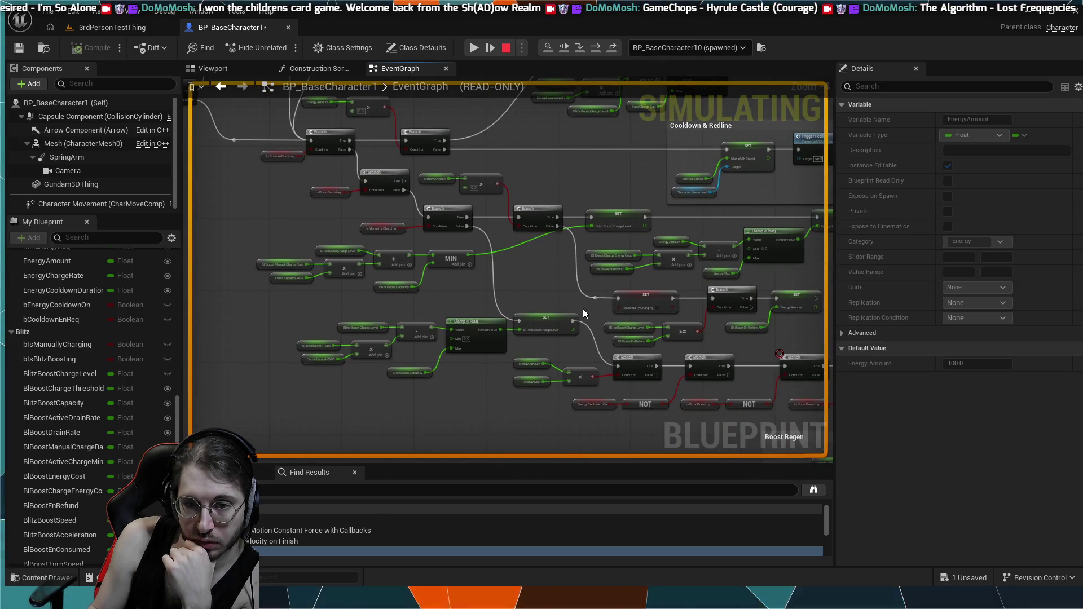
pyautogui.moveTo(615, 343)
pyautogui.mouseDown()
pyautogui.moveTo(546, 334)
pyautogui.moveTo(541, 270)
pyautogui.mouseUp()
pyautogui.scroll(4, 541, 261)
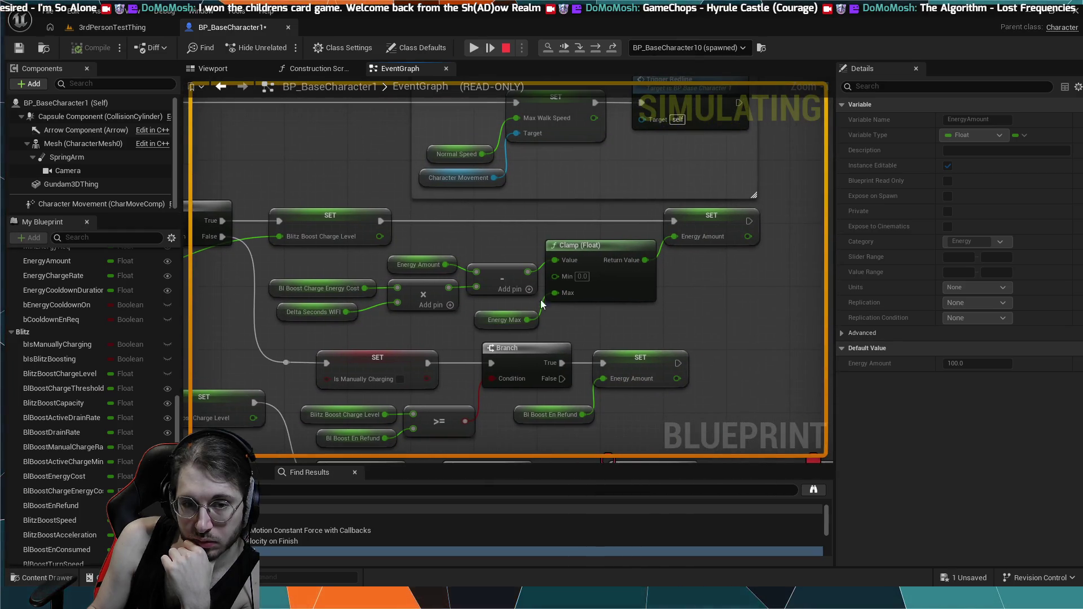
# - Review the MIN, Clamp and SET Energy Amount nodes, then stop the simulation
pyautogui.moveTo(362, 262)
pyautogui.mouseDown()
pyautogui.moveTo(415, 270)
pyautogui.moveTo(580, 254)
pyautogui.mouseUp()
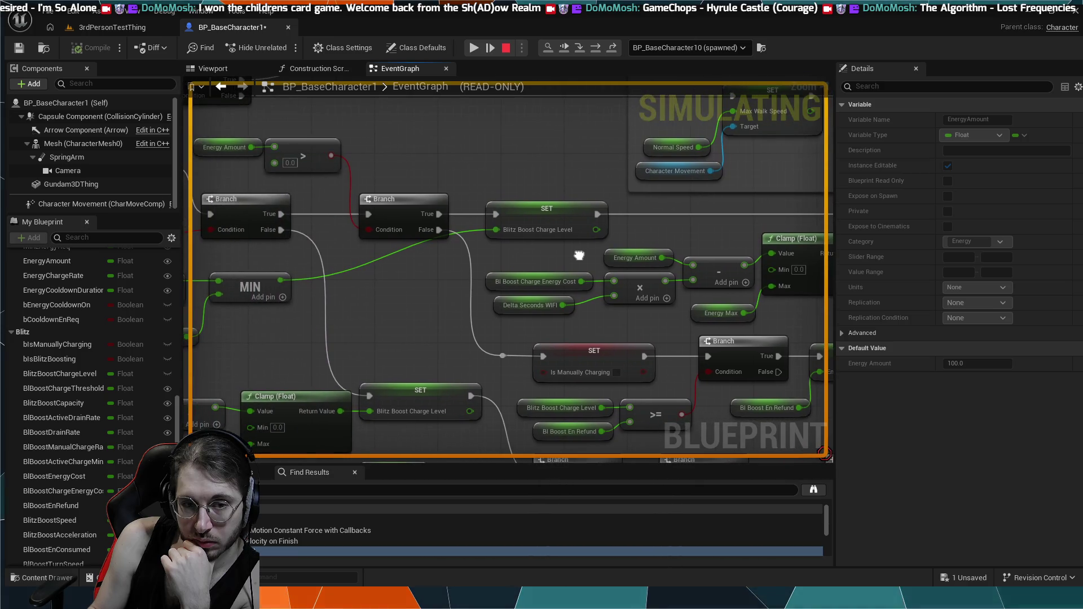
pyautogui.moveTo(438, 272); pyautogui.dragTo(563, 266)
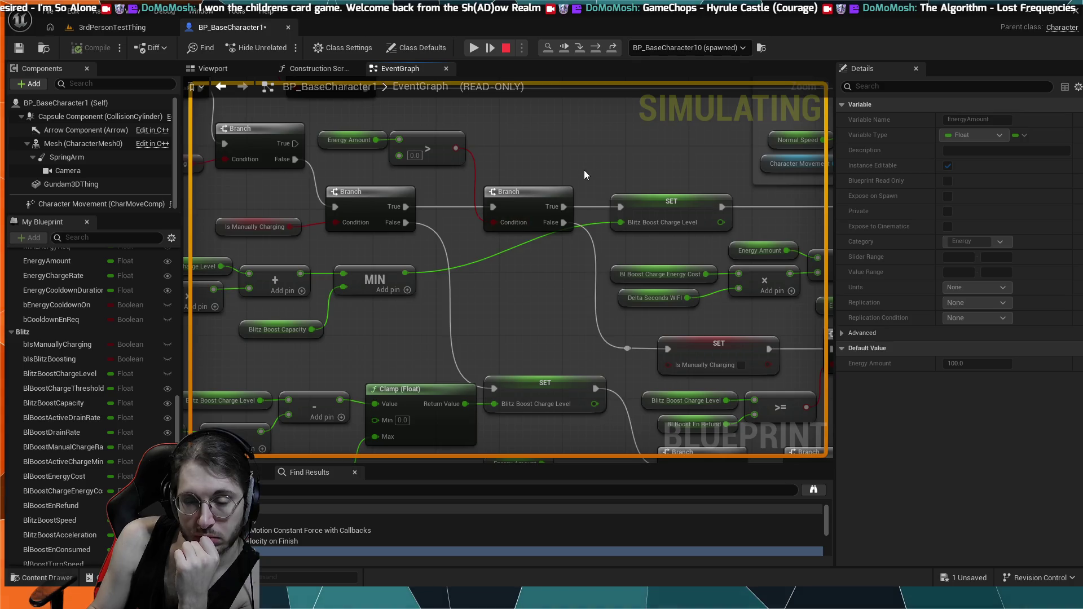
pyautogui.moveTo(584, 170); pyautogui.dragTo(377, 174)
pyautogui.moveTo(648, 228); pyautogui.dragTo(545, 228)
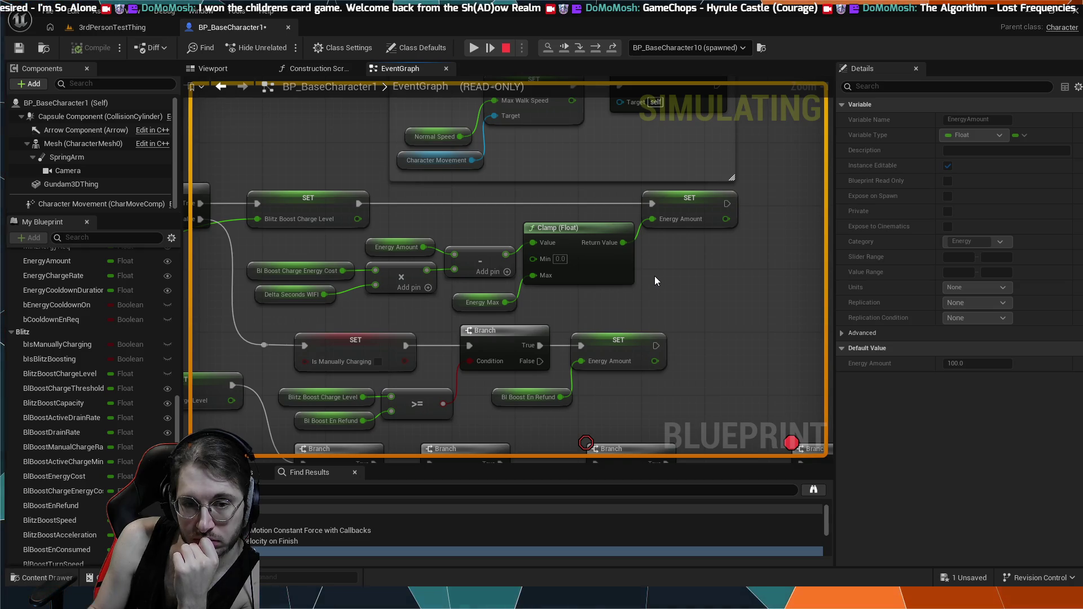
pyautogui.moveTo(509, 234); pyautogui.dragTo(346, 453)
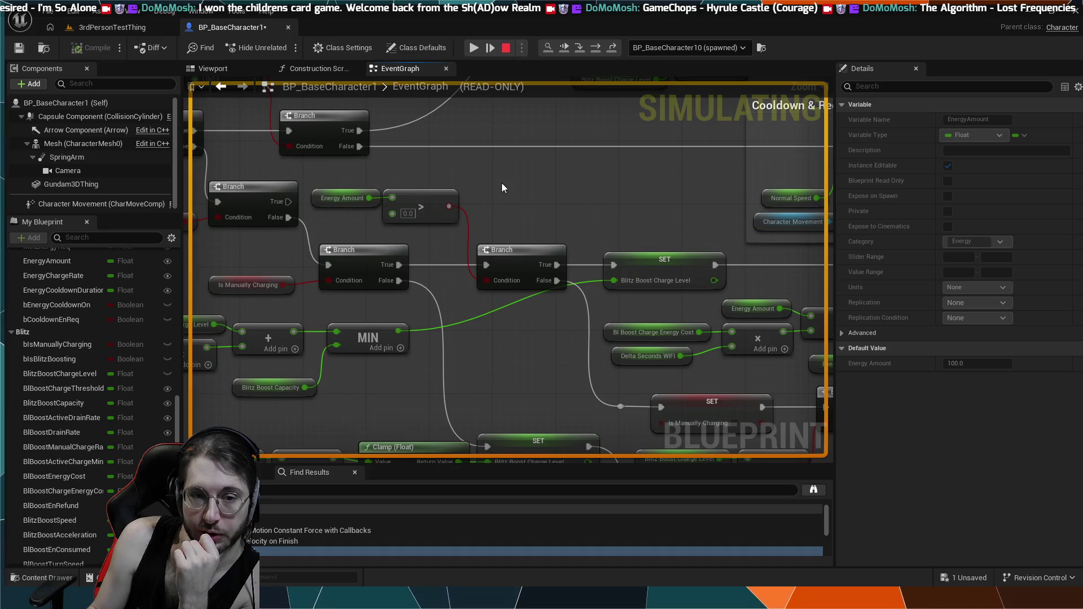
pyautogui.scroll(1, 499, 188)
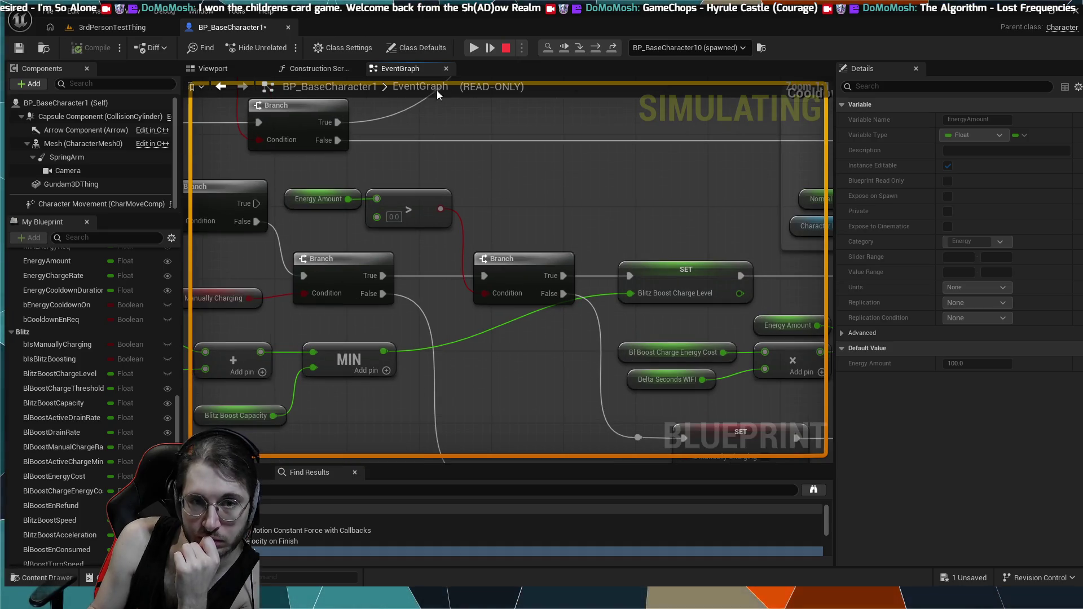
pyautogui.click(506, 52)
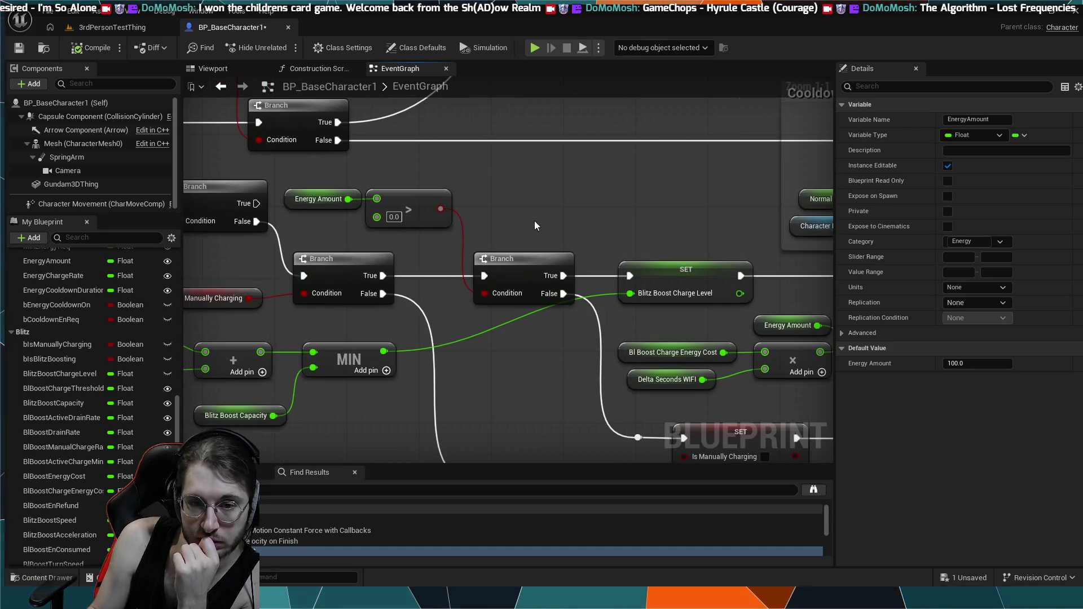
pyautogui.scroll(-1, 536, 218)
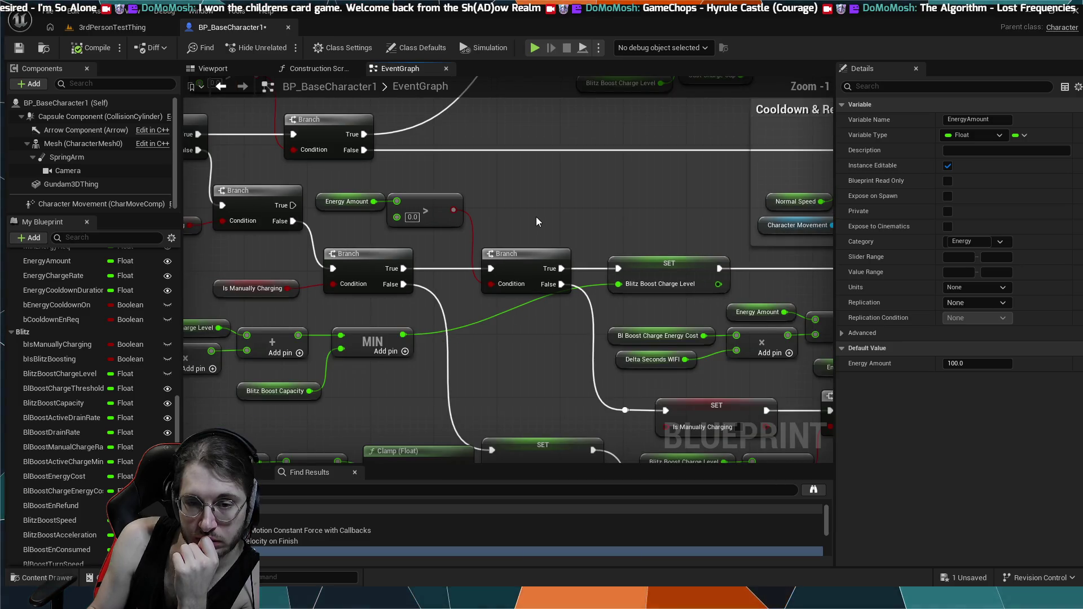
pyautogui.scroll(-1, 536, 217)
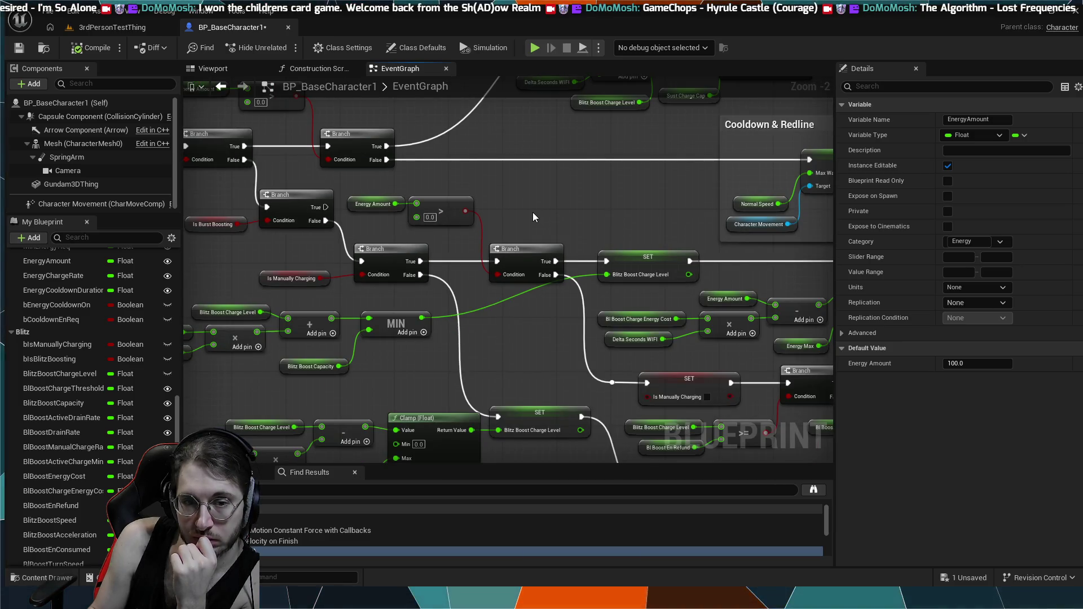
pyautogui.scroll(2, 545, 213)
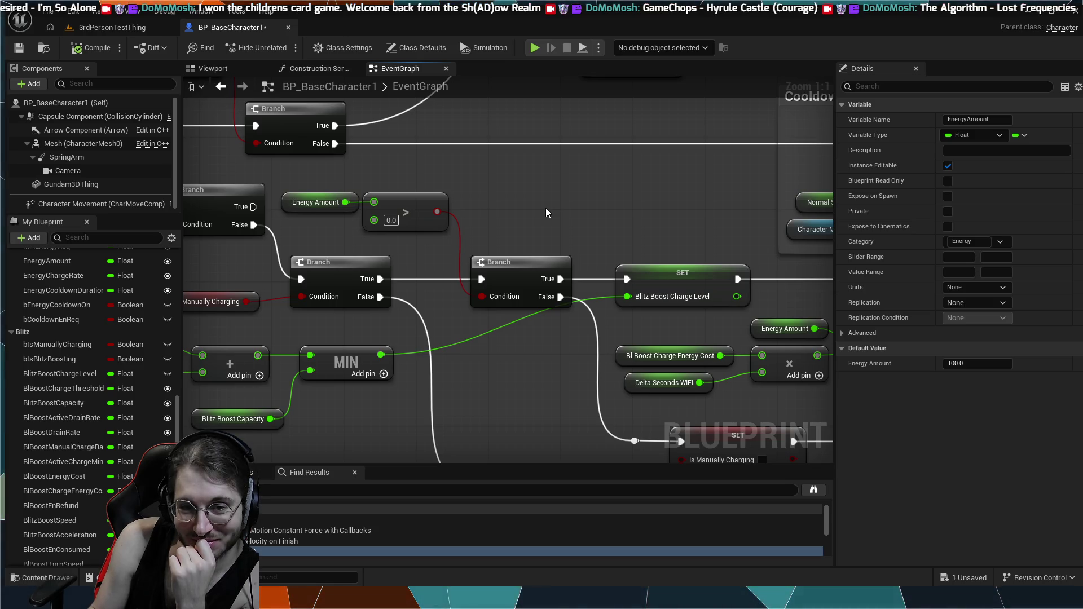
pyautogui.scroll(-3, 546, 209)
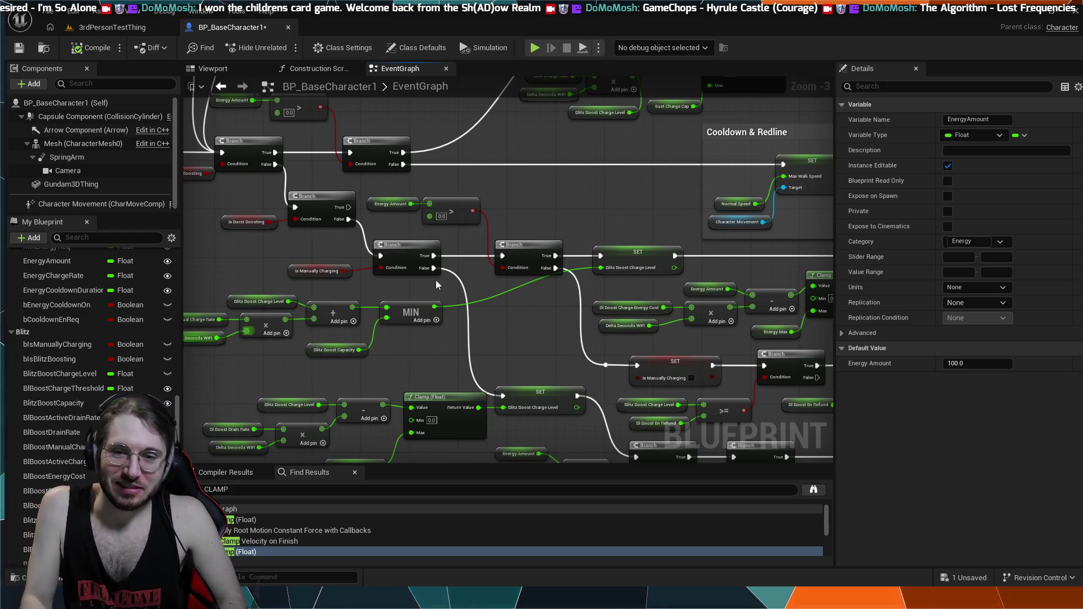
pyautogui.scroll(3, 542, 320)
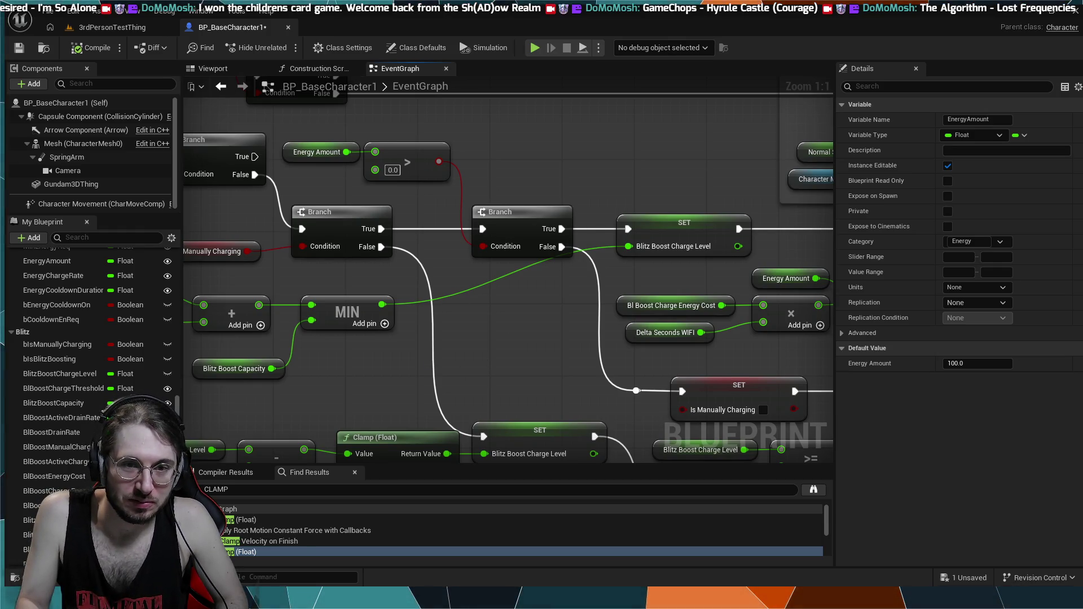
pyautogui.moveTo(491, 186)
pyautogui.mouseDown()
pyautogui.moveTo(517, 167)
pyautogui.moveTo(502, 185)
pyautogui.mouseUp()
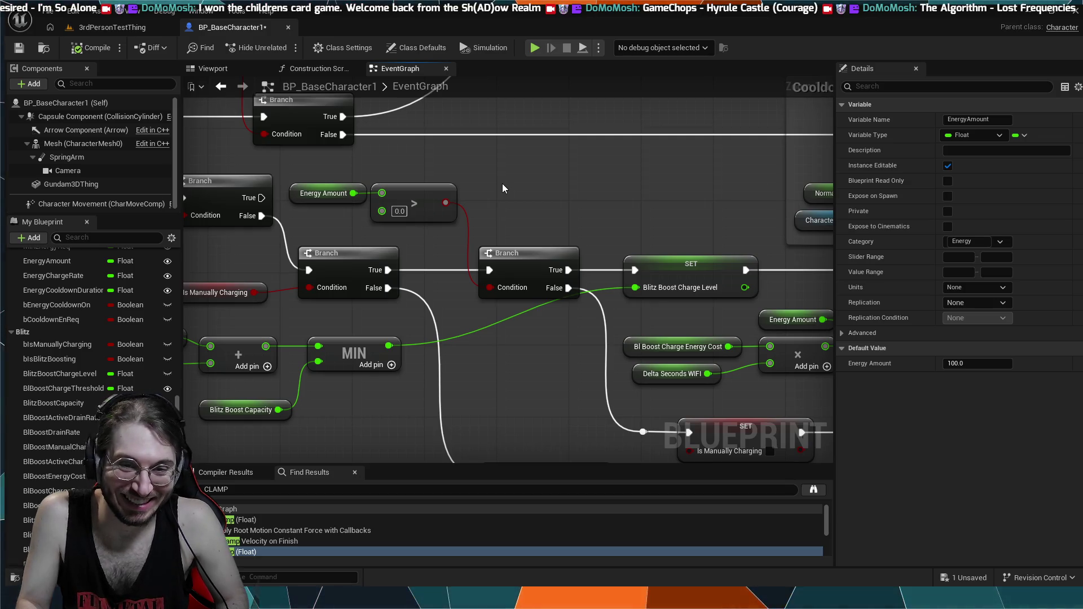
pyautogui.moveTo(502, 185); pyautogui.dragTo(609, 169)
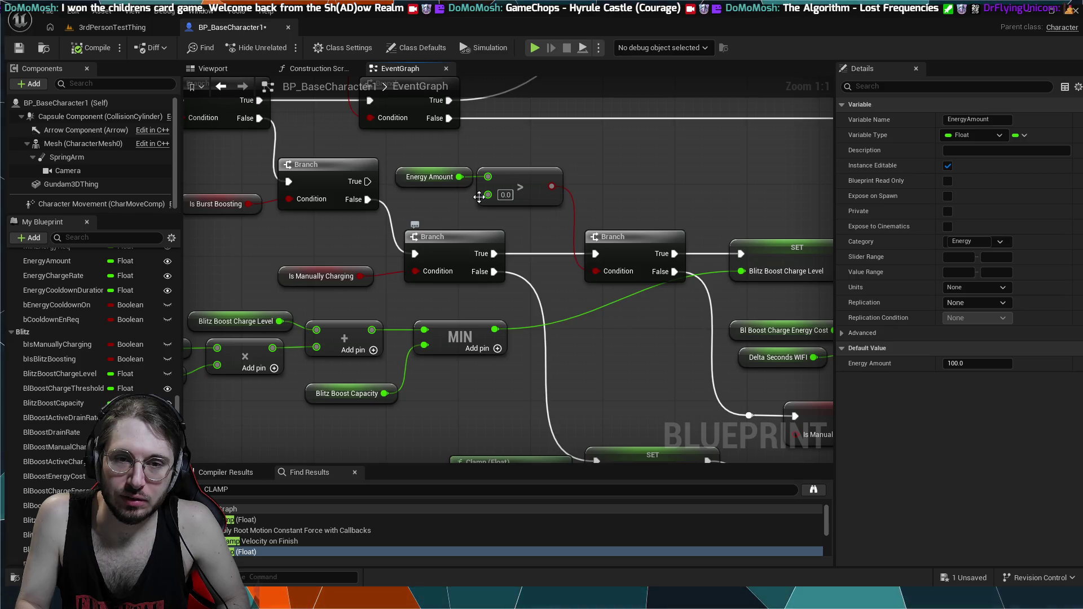
pyautogui.moveTo(662, 205)
pyautogui.mouseDown()
pyautogui.moveTo(442, 186)
pyautogui.moveTo(176, 189)
pyautogui.mouseUp()
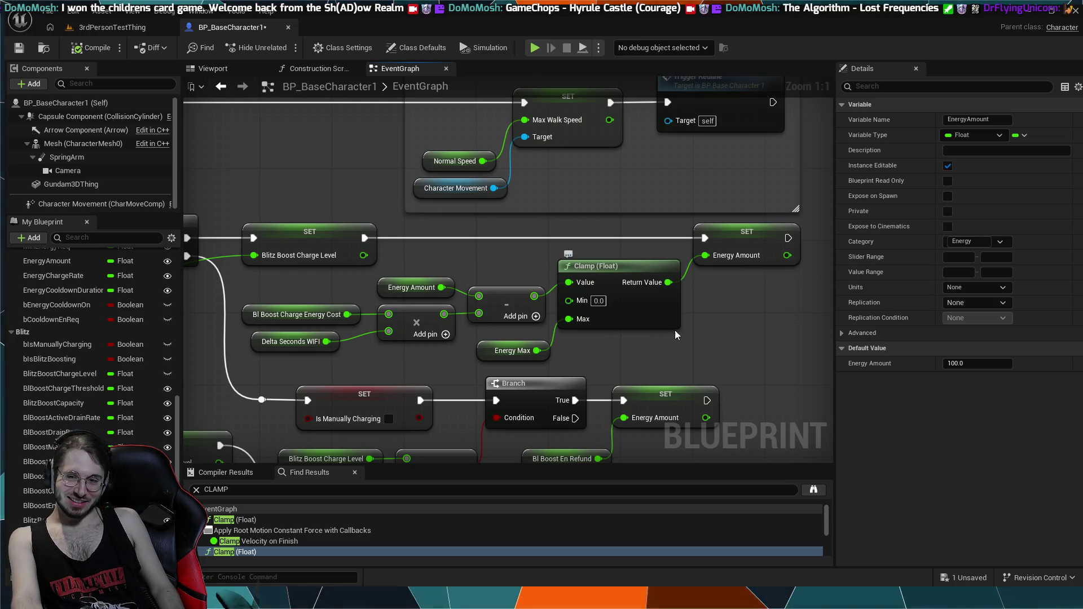
pyautogui.scroll(-1, 683, 333)
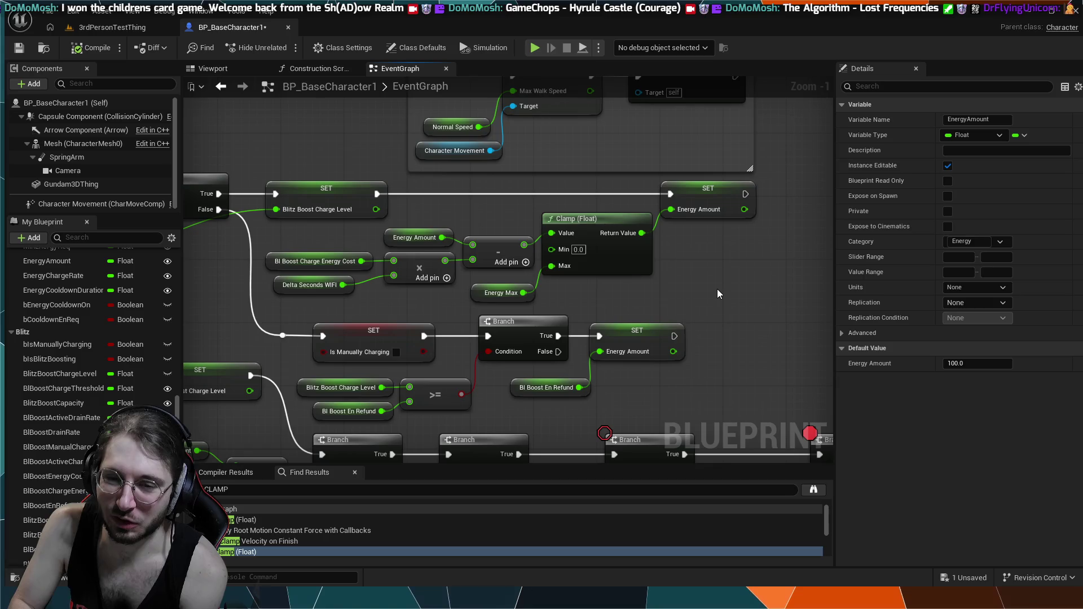
pyautogui.scroll(-1, 717, 293)
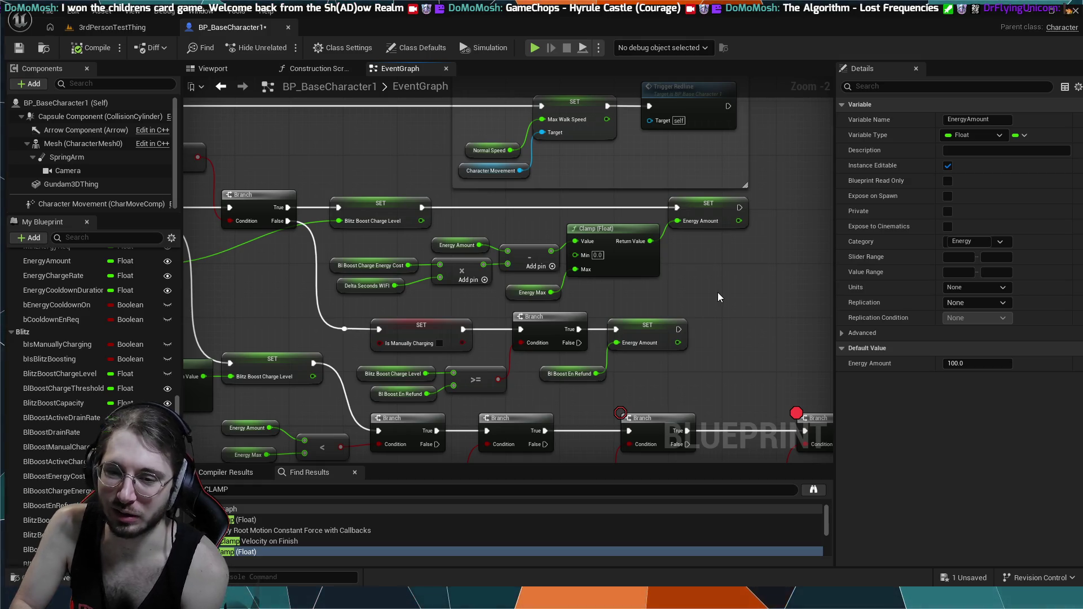
pyautogui.scroll(1, 717, 297)
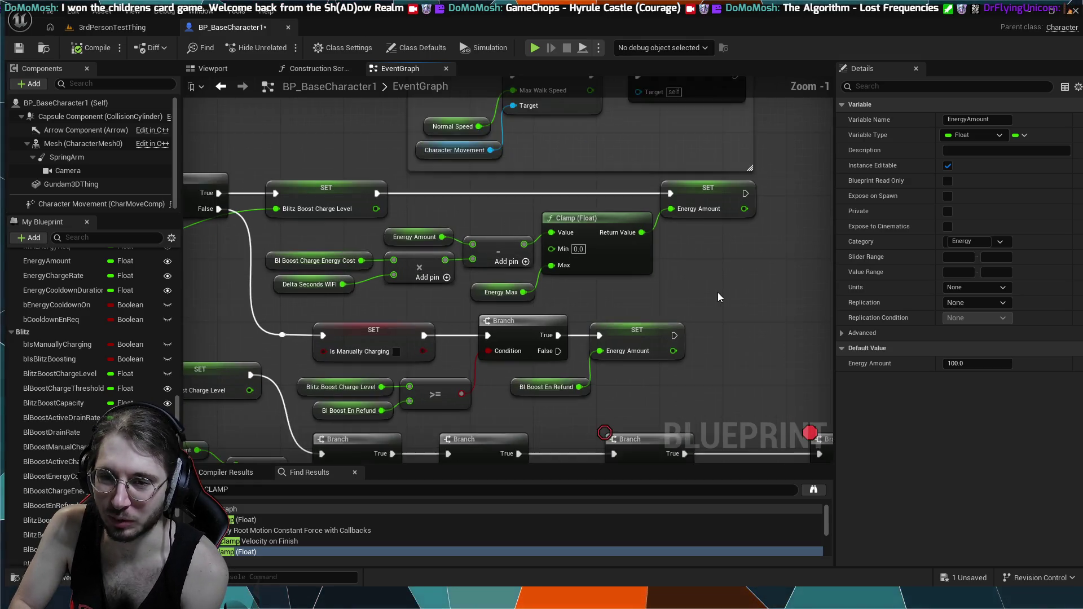
pyautogui.scroll(1, 719, 297)
pyautogui.moveTo(535, 293)
pyautogui.mouseDown()
pyautogui.moveTo(662, 296)
pyautogui.moveTo(604, 221)
pyautogui.moveTo(588, 219)
pyautogui.mouseUp()
pyautogui.moveTo(379, 114); pyautogui.dragTo(497, 242)
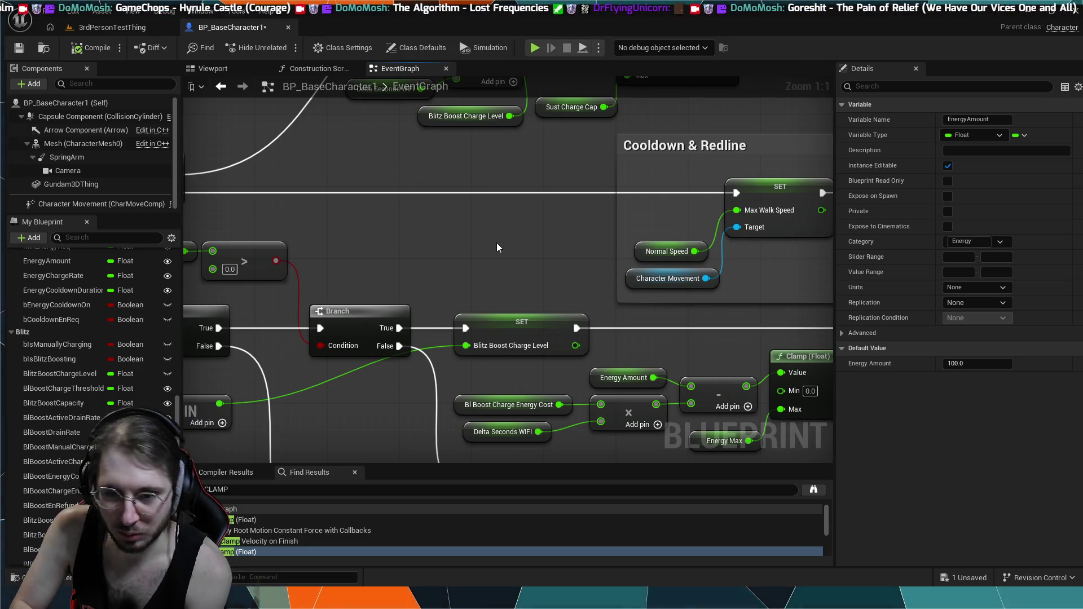
pyautogui.moveTo(496, 247)
pyautogui.mouseDown()
pyautogui.moveTo(530, 255)
pyautogui.moveTo(556, 282)
pyautogui.moveTo(419, 188)
pyautogui.moveTo(550, 262)
pyautogui.moveTo(526, 289)
pyautogui.moveTo(674, 383)
pyautogui.mouseUp()
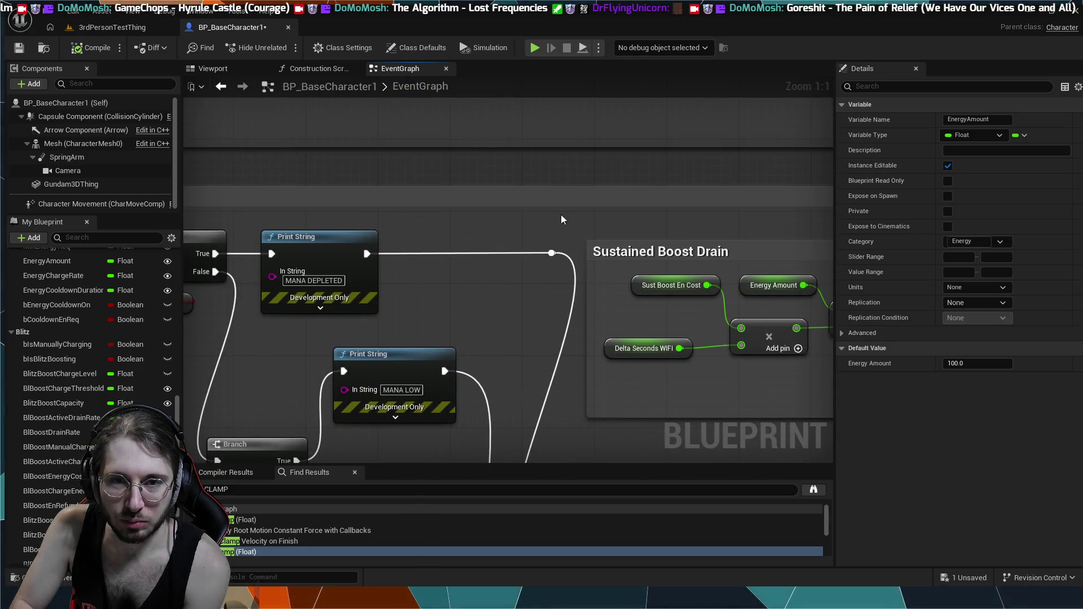
# - Toggle Simulate on and off, then play the 3rdPersonTestThing level to reach the breakpoint
pyautogui.click(535, 48)
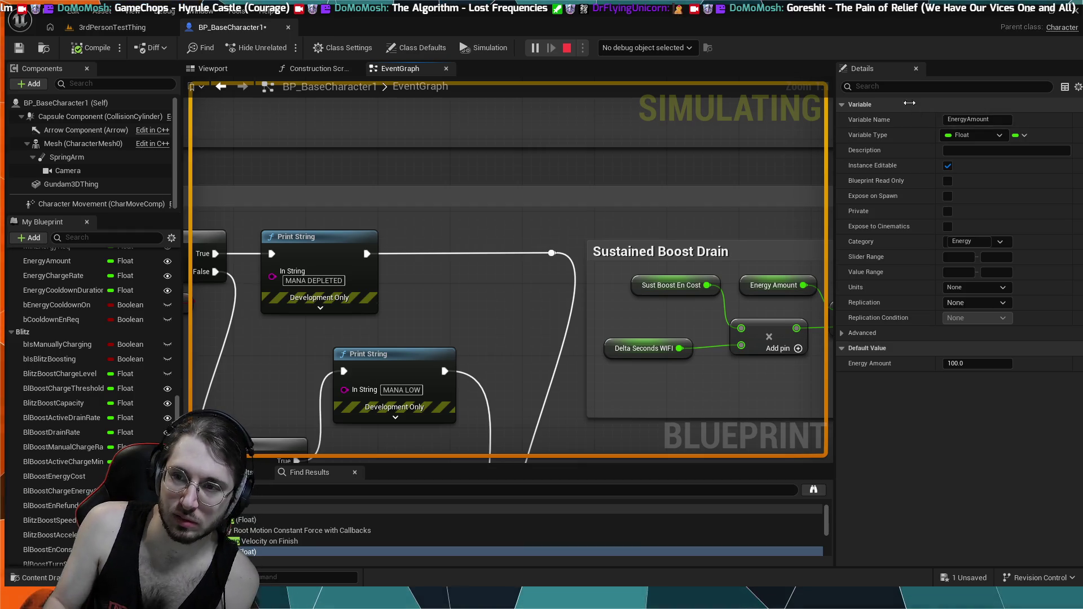
pyautogui.click(566, 48)
pyautogui.click(115, 28)
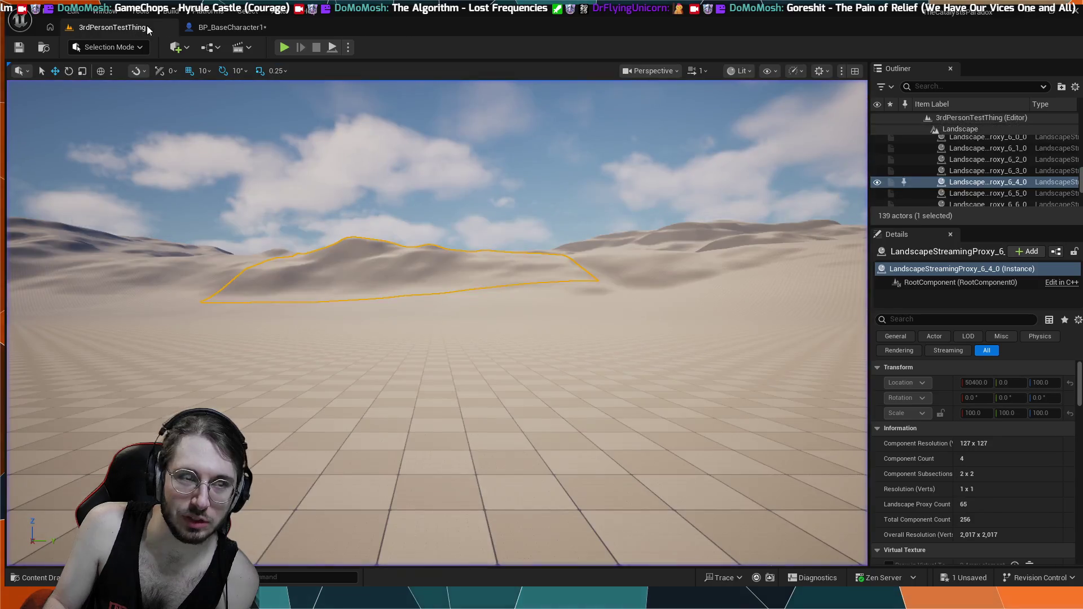
pyautogui.click(292, 52)
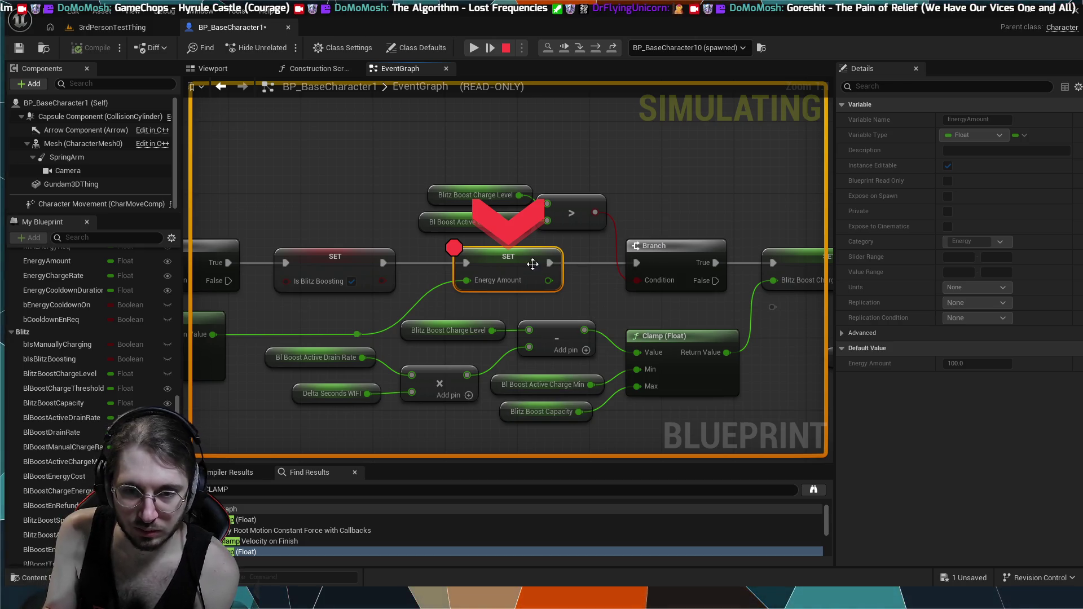
# - Inspect the paused SET Energy Amount breakpoint and the Is Sustain and Is Burst branches
pyautogui.moveTo(533, 264)
pyautogui.mouseDown()
pyautogui.moveTo(705, 195)
pyautogui.moveTo(772, 243)
pyautogui.mouseUp()
pyautogui.moveTo(519, 302)
pyautogui.mouseDown()
pyautogui.moveTo(359, 340)
pyautogui.moveTo(376, 338)
pyautogui.mouseUp()
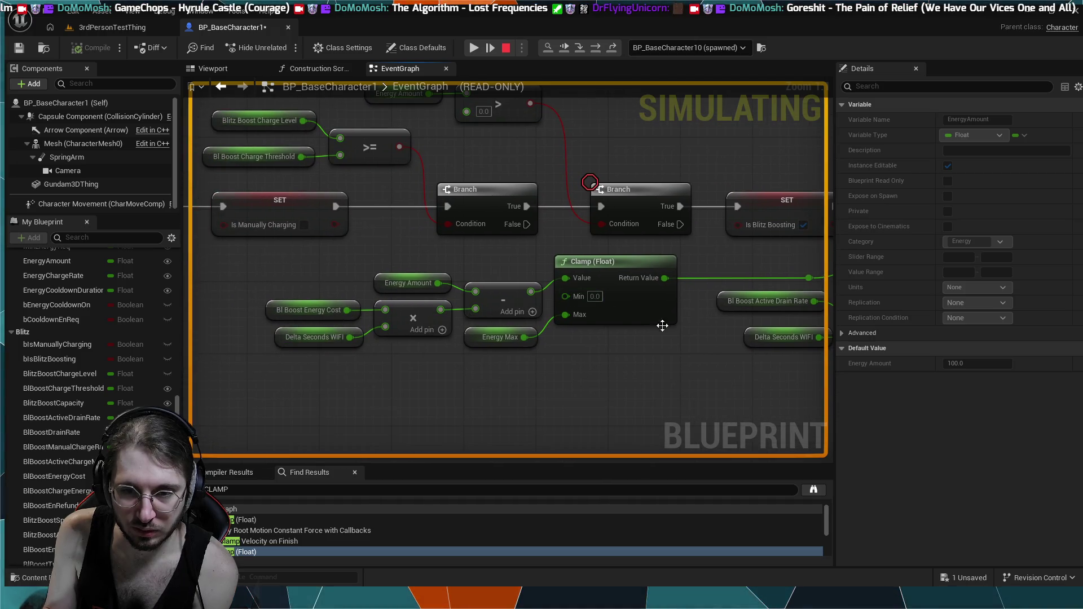
pyautogui.moveTo(773, 353)
pyautogui.mouseDown()
pyautogui.moveTo(603, 304)
pyautogui.moveTo(482, 382)
pyautogui.moveTo(273, 338)
pyautogui.mouseUp()
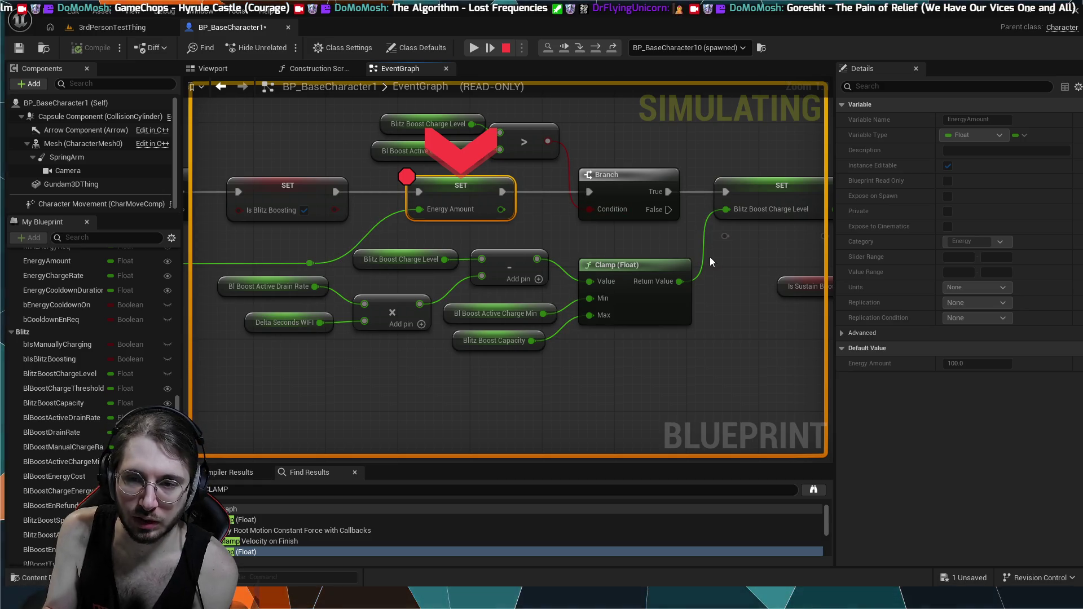
pyautogui.moveTo(710, 256); pyautogui.dragTo(467, 236)
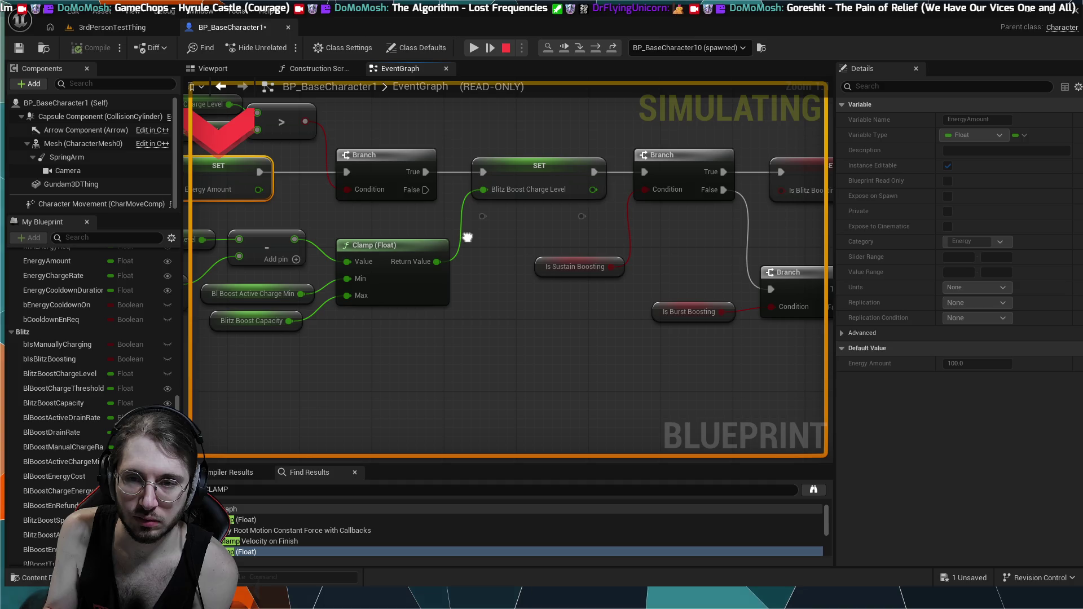
pyautogui.moveTo(466, 257)
pyautogui.mouseDown()
pyautogui.moveTo(665, 231)
pyautogui.moveTo(418, 299)
pyautogui.mouseUp()
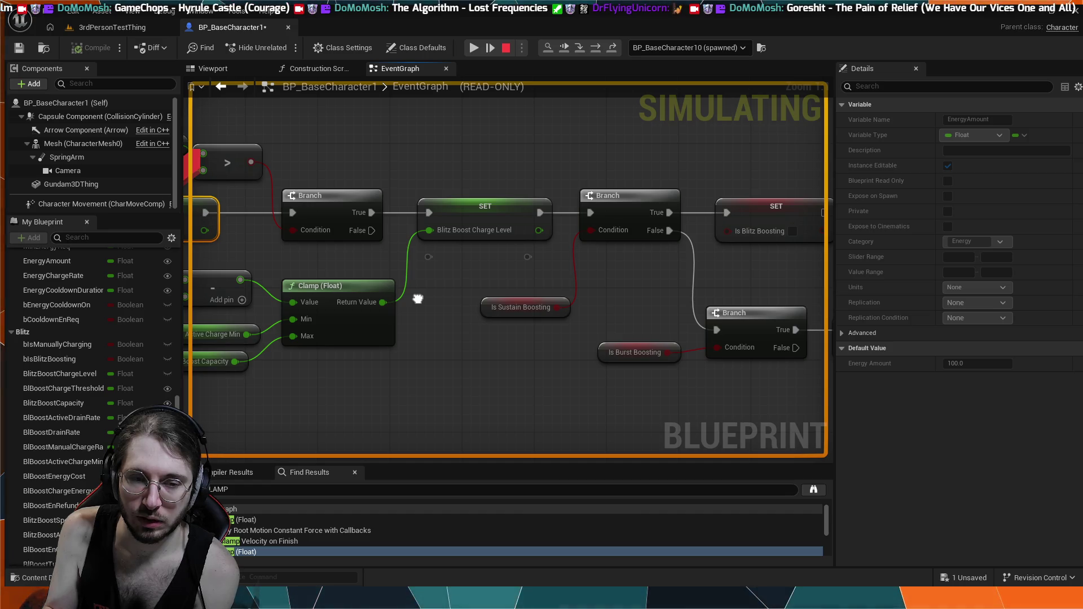
pyautogui.moveTo(418, 299); pyautogui.dragTo(795, 271)
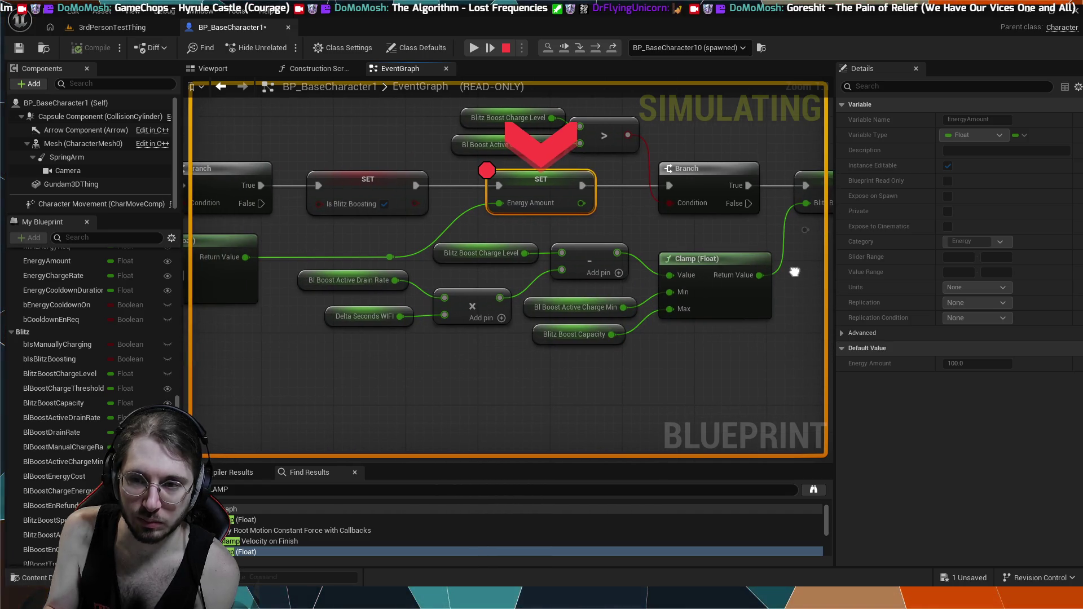
pyautogui.moveTo(794, 272)
pyautogui.mouseDown()
pyautogui.moveTo(619, 337)
pyautogui.moveTo(632, 320)
pyautogui.mouseUp()
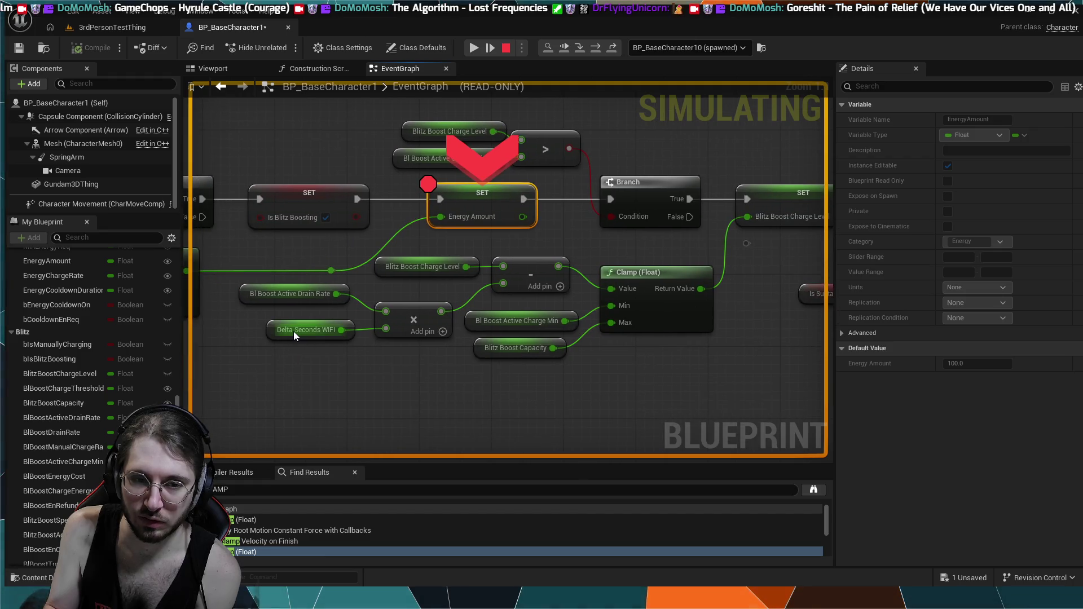
pyautogui.click(329, 367)
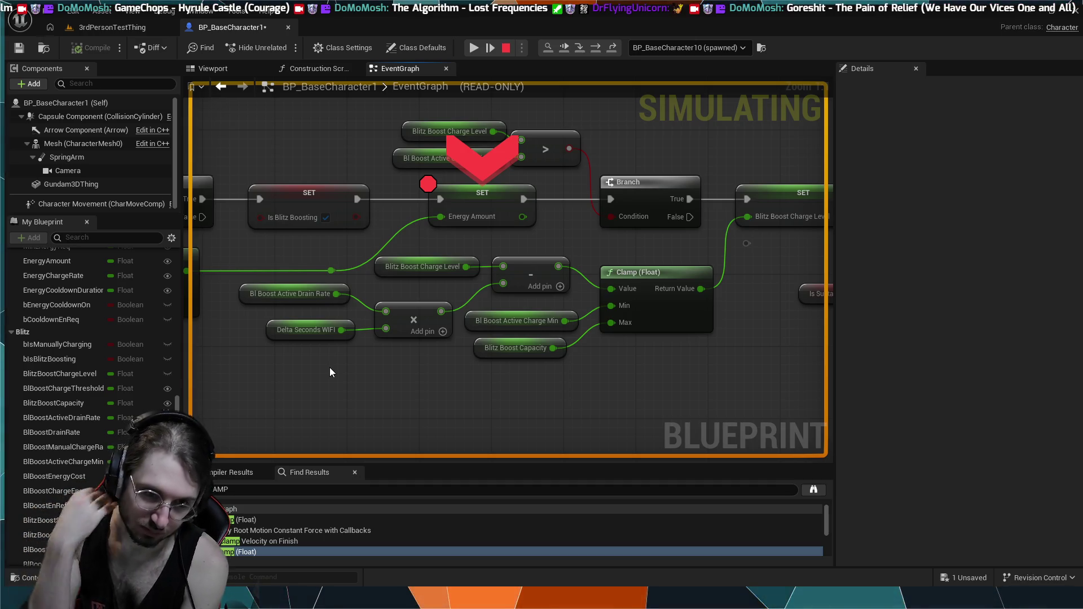
# - Examine the Clamp math and ActivateBlitzBoost event chain feeding the breakpoint node
pyautogui.scroll(-3, 556, 285)
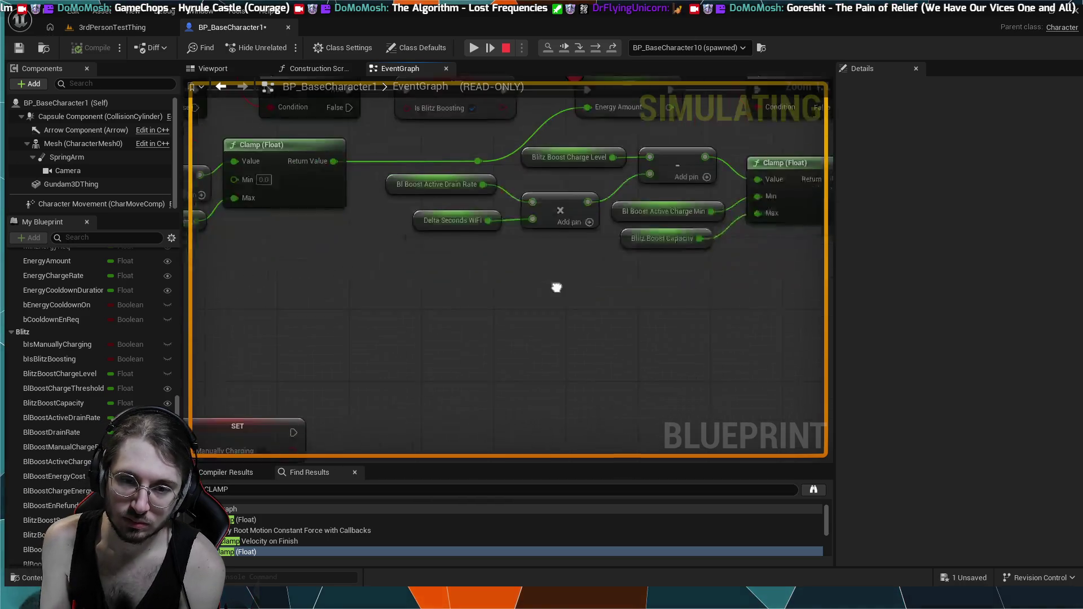
pyautogui.scroll(-2, 528, 274)
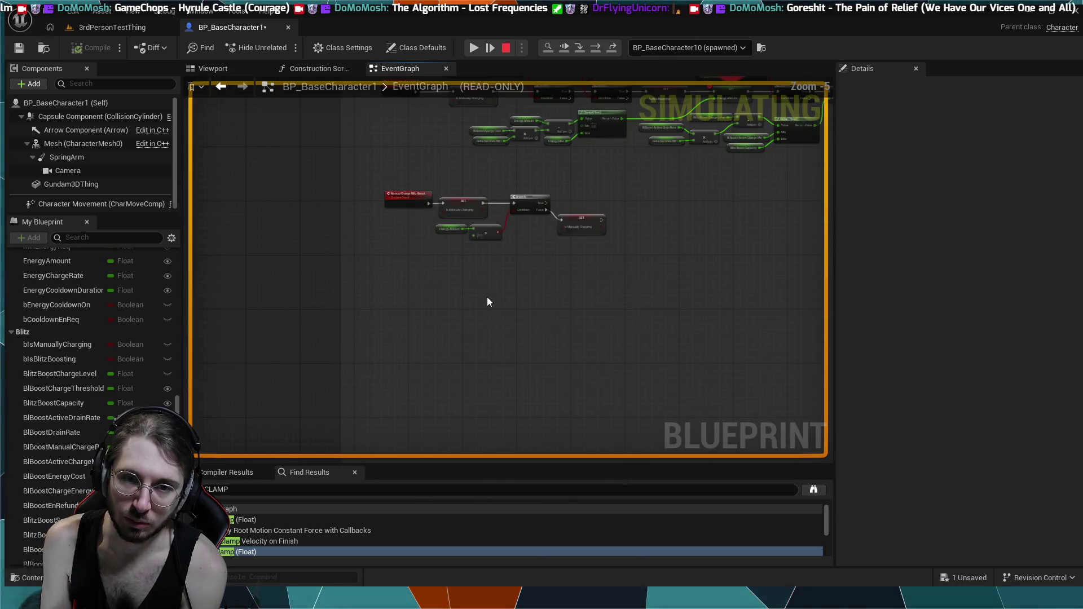
pyautogui.scroll(5, 629, 154)
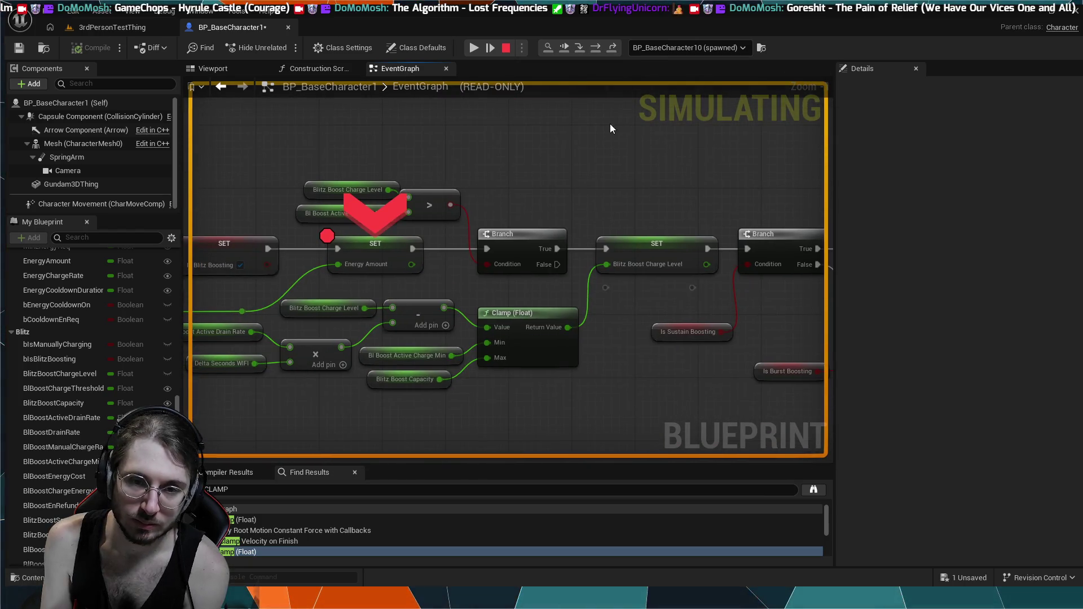
pyautogui.moveTo(611, 123)
pyautogui.mouseDown()
pyautogui.moveTo(515, 222)
pyautogui.moveTo(528, 206)
pyautogui.mouseUp()
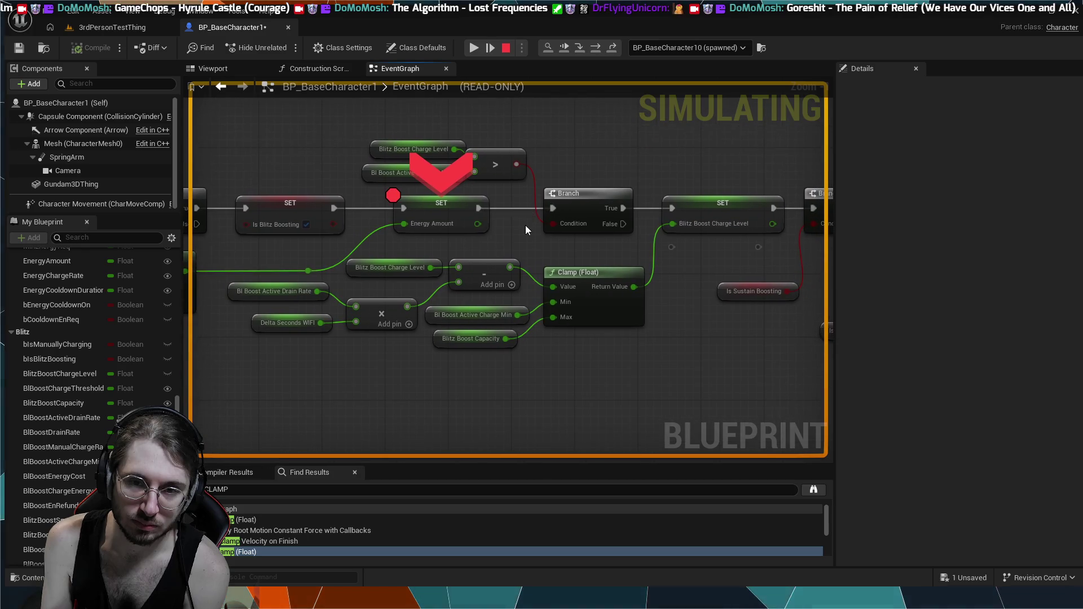
pyautogui.scroll(2, 583, 161)
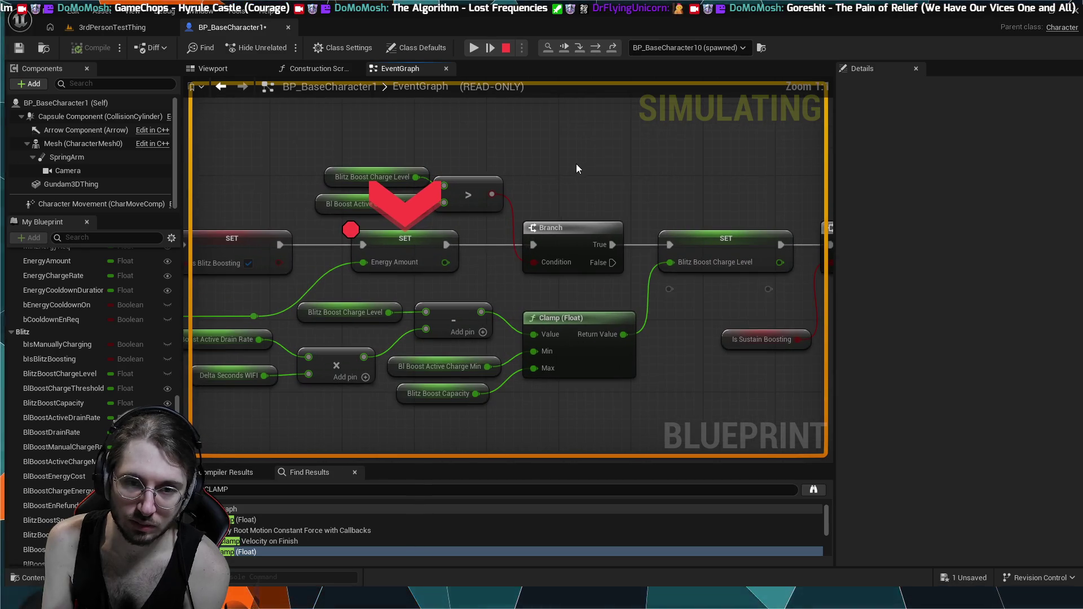
pyautogui.moveTo(469, 288); pyautogui.dragTo(611, 263)
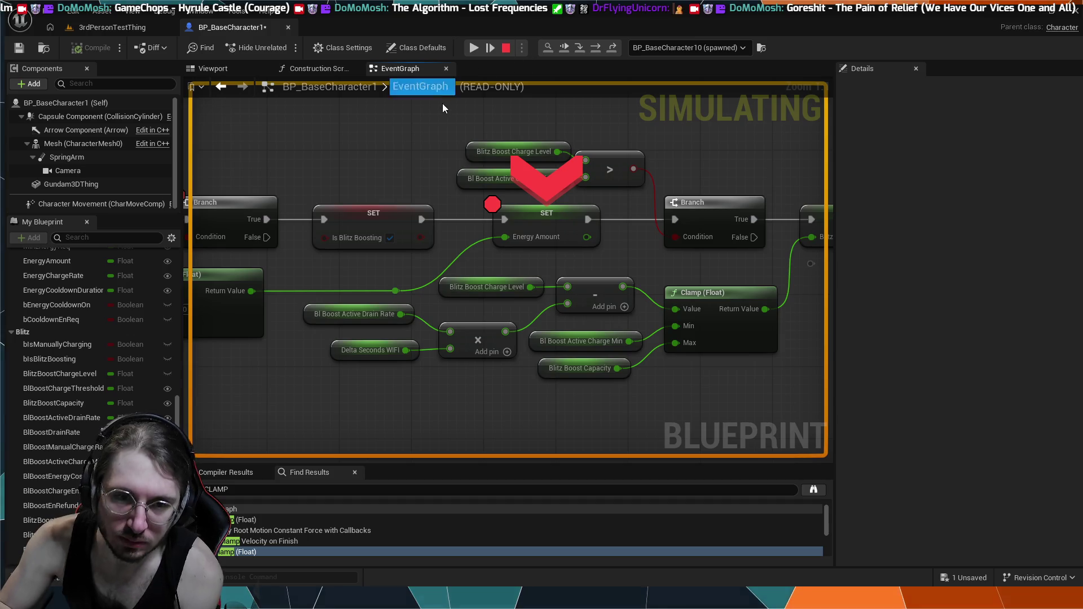
pyautogui.moveTo(393, 274); pyautogui.dragTo(547, 248)
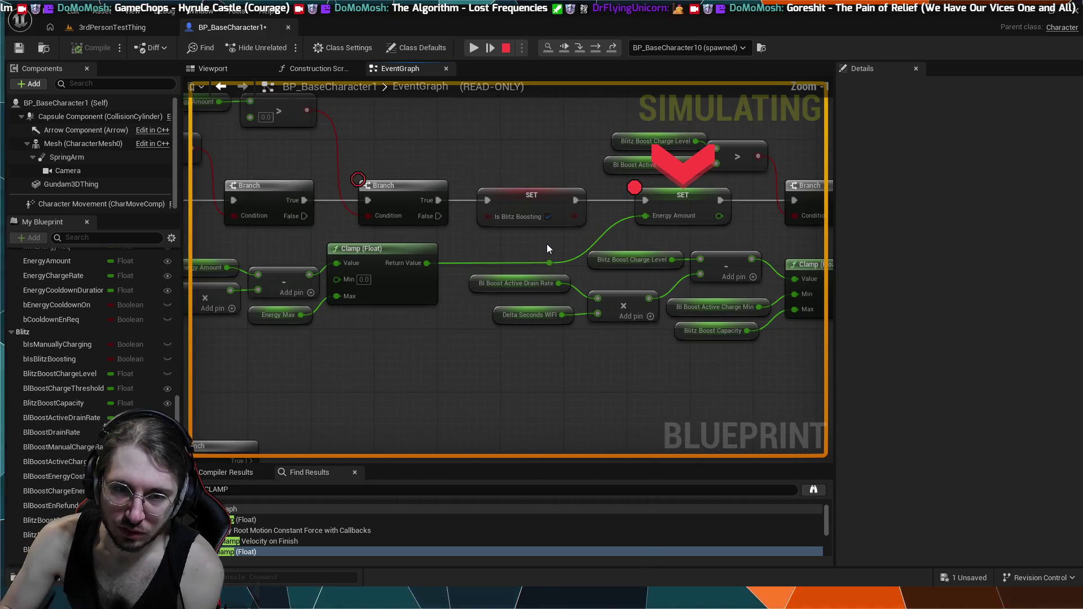
pyautogui.moveTo(297, 242)
pyautogui.mouseDown()
pyautogui.moveTo(438, 230)
pyautogui.moveTo(624, 247)
pyautogui.moveTo(498, 258)
pyautogui.moveTo(393, 291)
pyautogui.moveTo(519, 278)
pyautogui.moveTo(438, 300)
pyautogui.moveTo(571, 276)
pyautogui.mouseUp()
pyautogui.scroll(-1, 458, 299)
pyautogui.moveTo(370, 319)
pyautogui.mouseDown()
pyautogui.moveTo(392, 327)
pyautogui.moveTo(194, 349)
pyautogui.mouseUp()
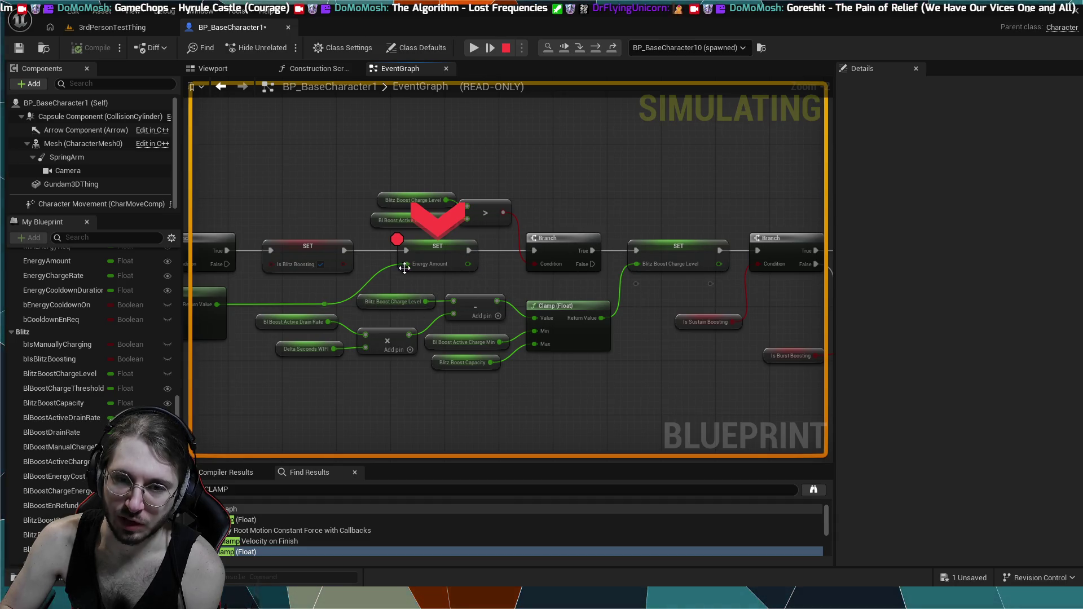
pyautogui.moveTo(334, 359)
pyautogui.mouseDown()
pyautogui.moveTo(573, 314)
pyautogui.moveTo(629, 316)
pyautogui.moveTo(621, 338)
pyautogui.moveTo(411, 392)
pyautogui.mouseUp()
# - Center the breakpoint nodes and check the reroute on the charge level wire
pyautogui.scroll(-2, 609, 349)
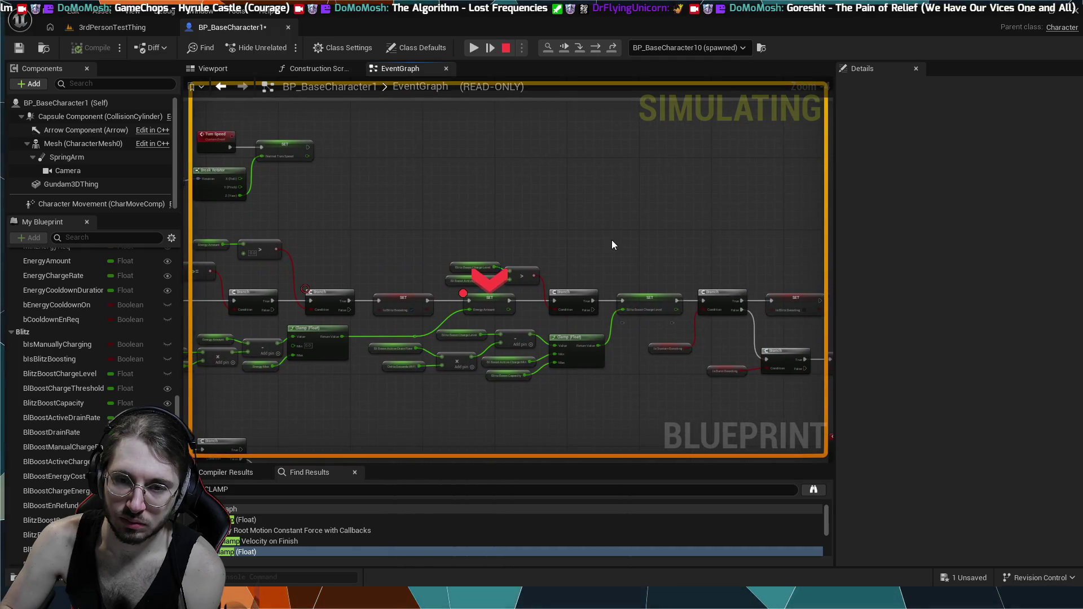
pyautogui.scroll(3, 612, 239)
pyautogui.moveTo(575, 271); pyautogui.dragTo(655, 152)
pyautogui.moveTo(447, 295)
pyautogui.mouseDown()
pyautogui.moveTo(526, 286)
pyautogui.moveTo(420, 362)
pyautogui.mouseUp()
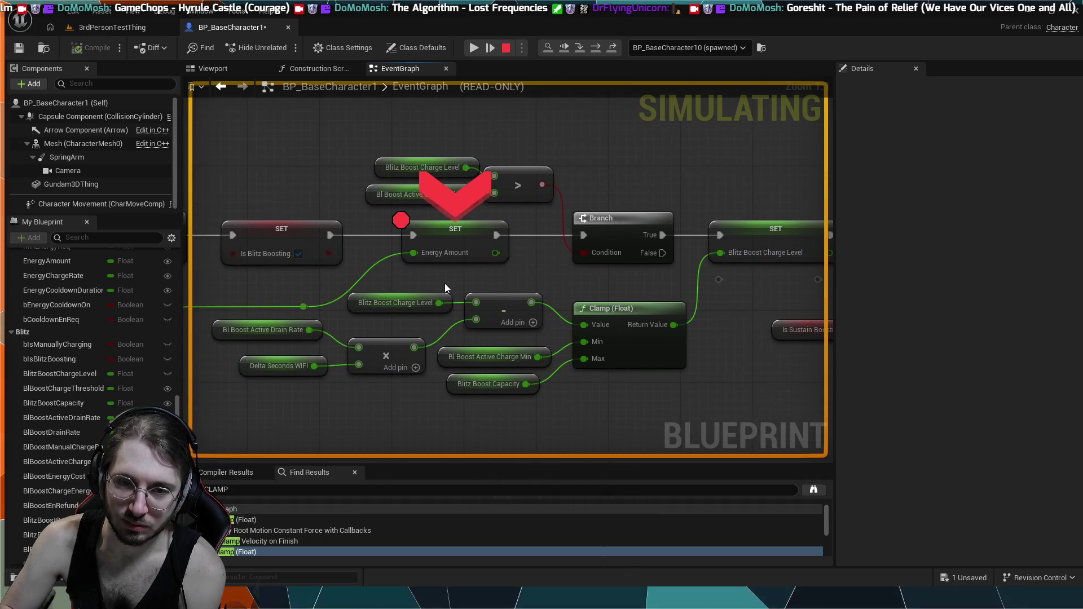
pyautogui.moveTo(447, 283); pyautogui.dragTo(398, 298)
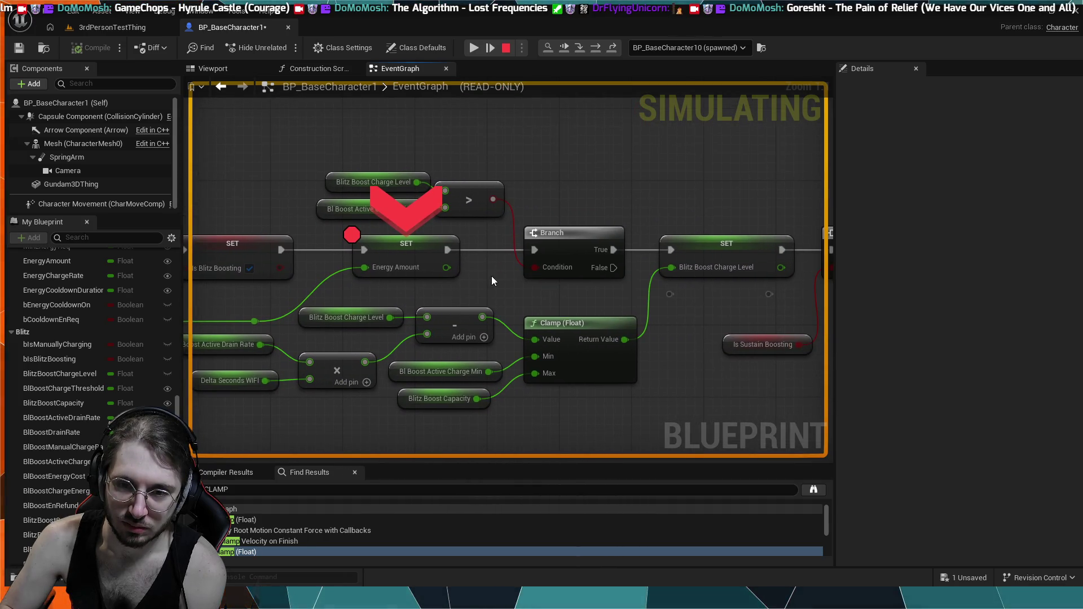
pyautogui.moveTo(661, 303); pyautogui.dragTo(656, 301)
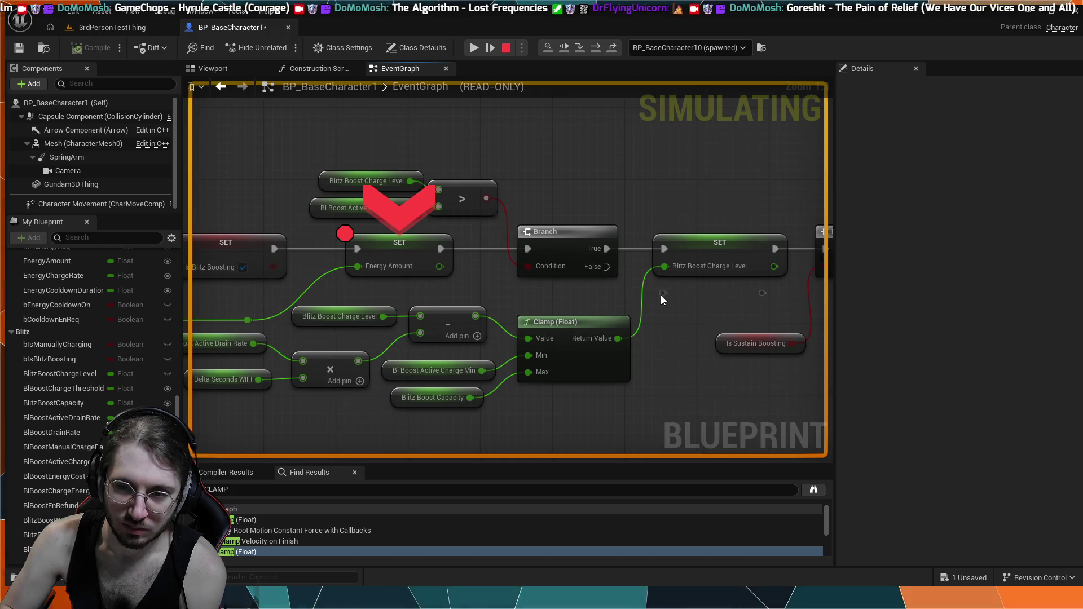
pyautogui.click(663, 294)
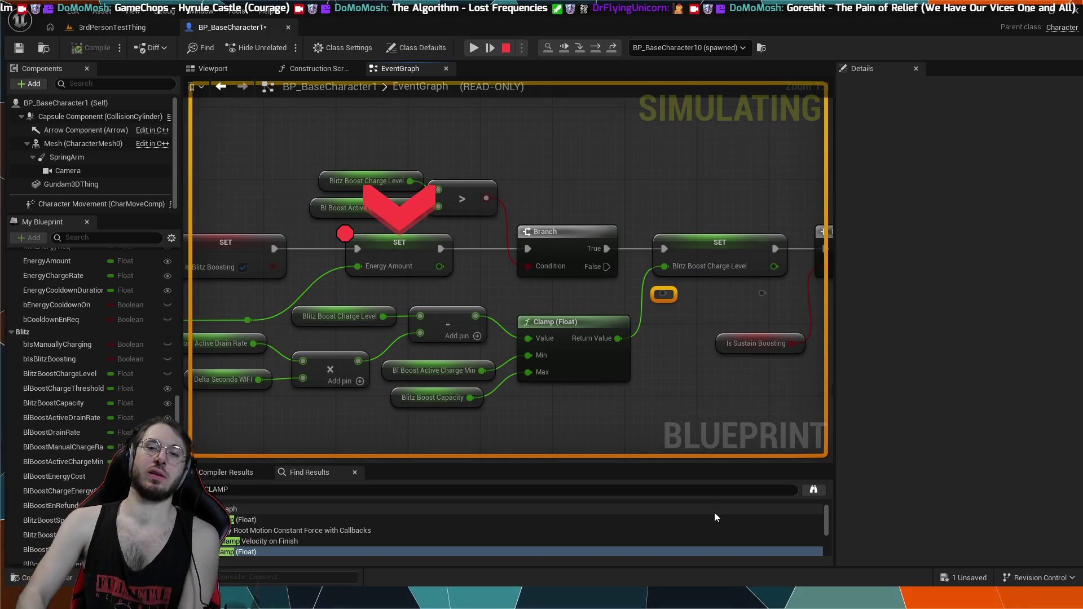
pyautogui.click(635, 418)
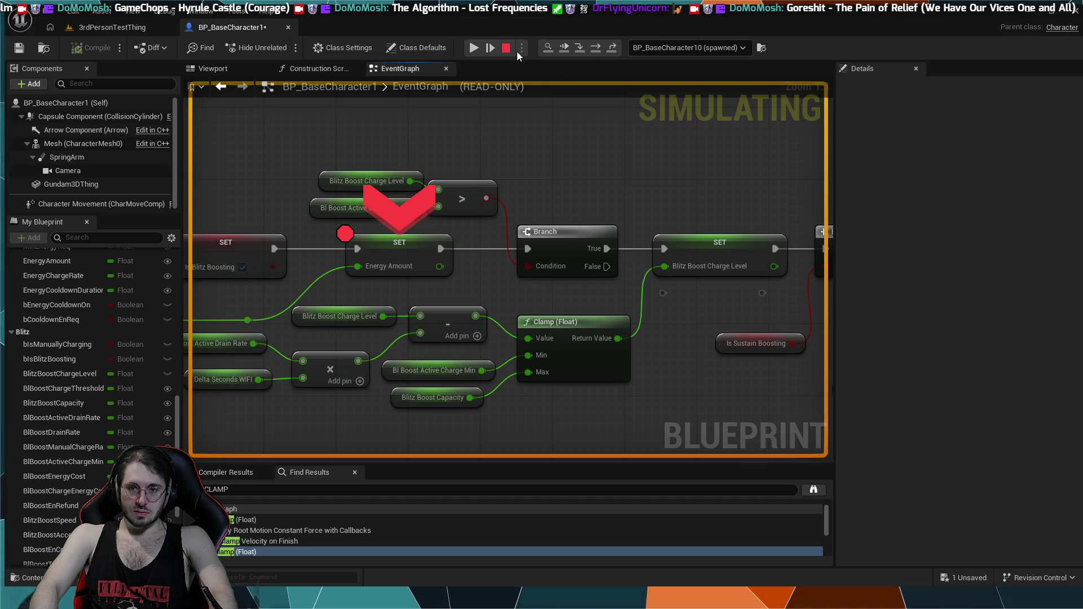
# - Nudge the Branch, SET and Clamp nodes slightly to verify their wire connections
pyautogui.moveTo(557, 241)
pyautogui.mouseDown()
pyautogui.moveTo(573, 141)
pyautogui.moveTo(558, 231)
pyautogui.mouseUp()
pyautogui.moveTo(695, 238)
pyautogui.mouseDown()
pyautogui.moveTo(693, 187)
pyautogui.moveTo(695, 238)
pyautogui.mouseUp()
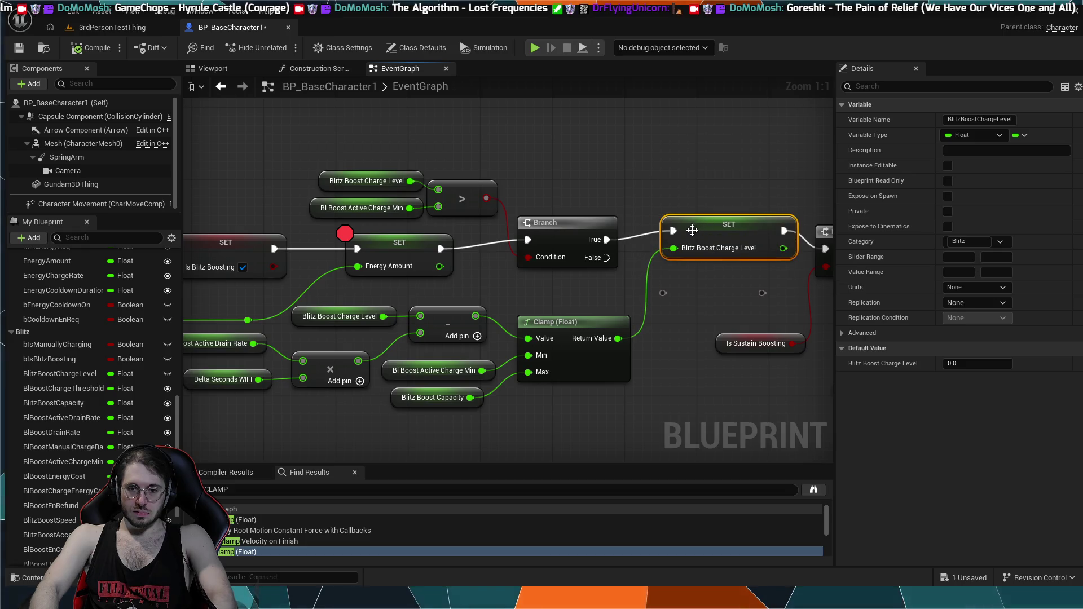
pyautogui.click(608, 312)
pyautogui.moveTo(580, 341)
pyautogui.mouseDown()
pyautogui.moveTo(580, 401)
pyautogui.moveTo(665, 365)
pyautogui.moveTo(581, 338)
pyautogui.mouseUp()
pyautogui.click(691, 366)
pyautogui.moveTo(692, 367); pyautogui.dragTo(378, 328)
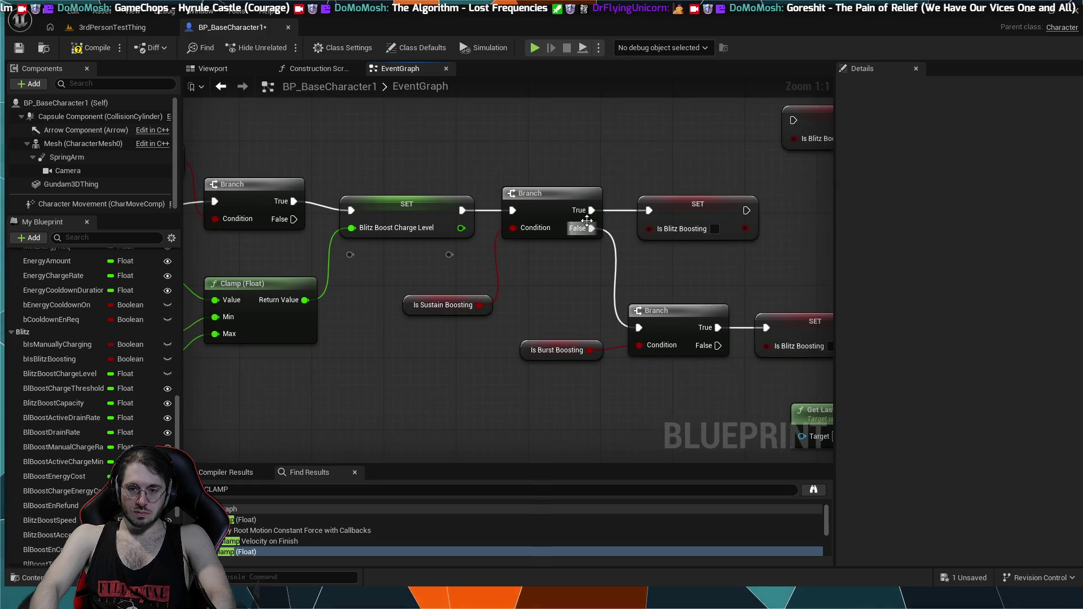
# - Inspect both SET Is Blitz Boosting nodes, undoing an accidental move, then return to Energy Amount
pyautogui.moveTo(684, 239); pyautogui.dragTo(666, 133)
pyautogui.hotkey('ctrl', 'z')
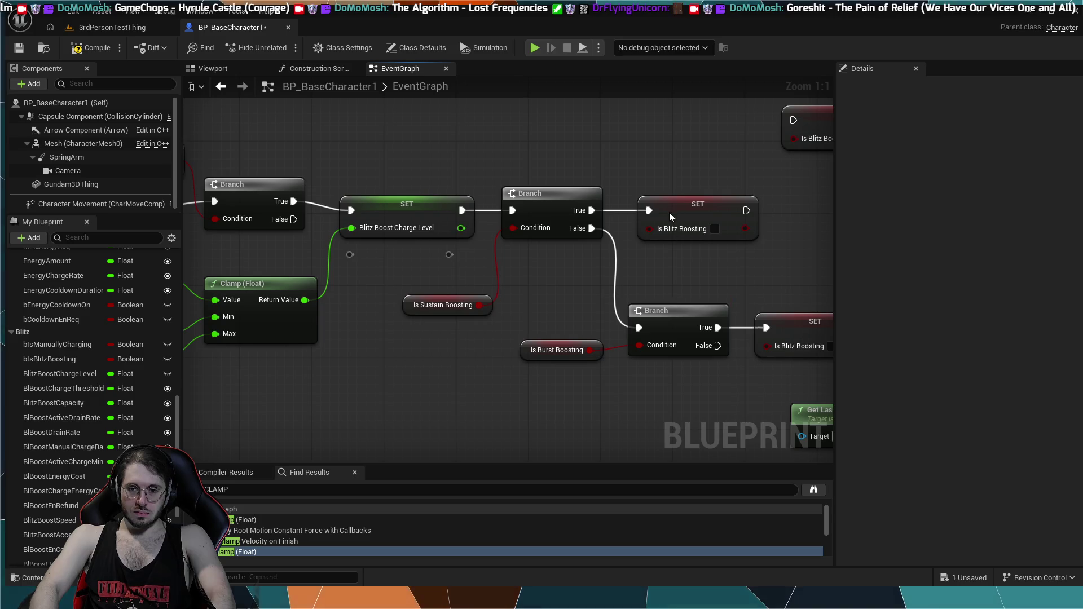
pyautogui.moveTo(681, 312); pyautogui.dragTo(442, 283)
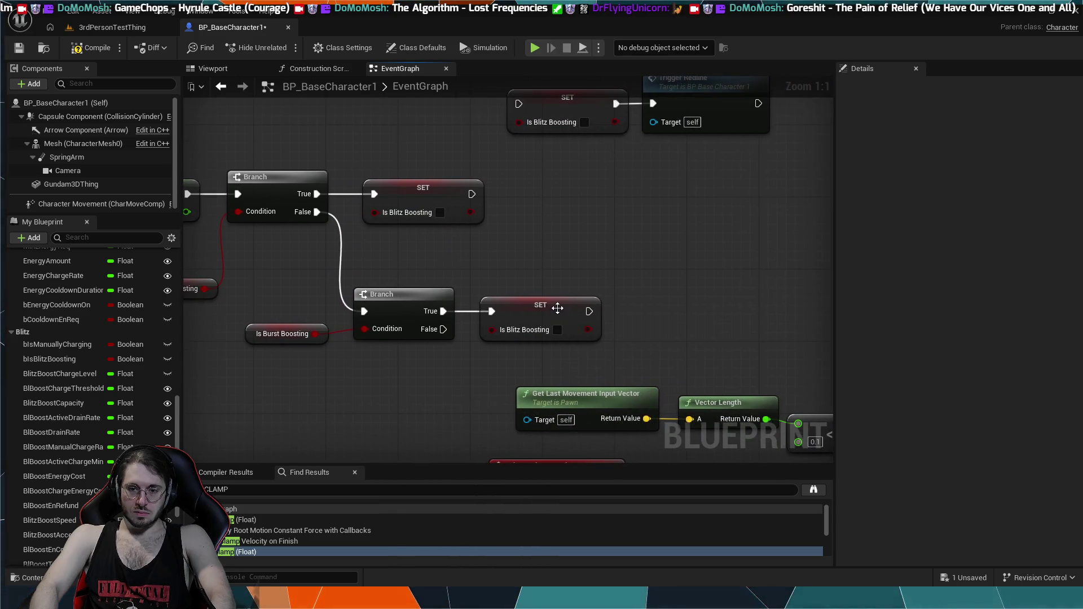
pyautogui.moveTo(554, 307); pyautogui.dragTo(570, 251)
pyautogui.click(552, 270)
pyautogui.moveTo(494, 269)
pyautogui.mouseDown()
pyautogui.moveTo(871, 277)
pyautogui.moveTo(578, 279)
pyautogui.mouseUp()
pyautogui.moveTo(409, 349); pyautogui.dragTo(580, 367)
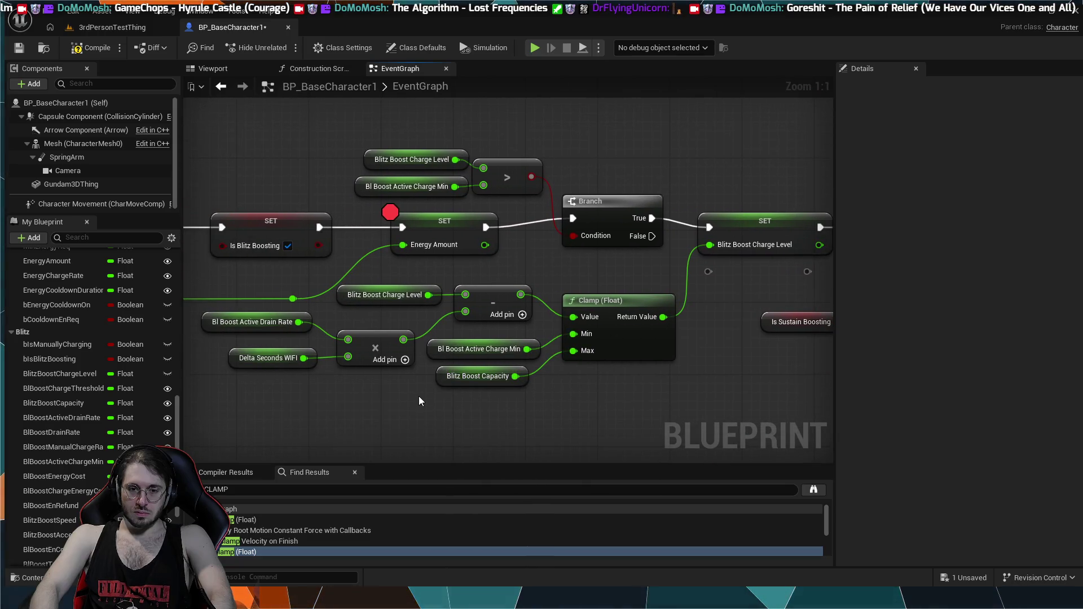
pyautogui.moveTo(419, 397); pyautogui.dragTo(473, 393)
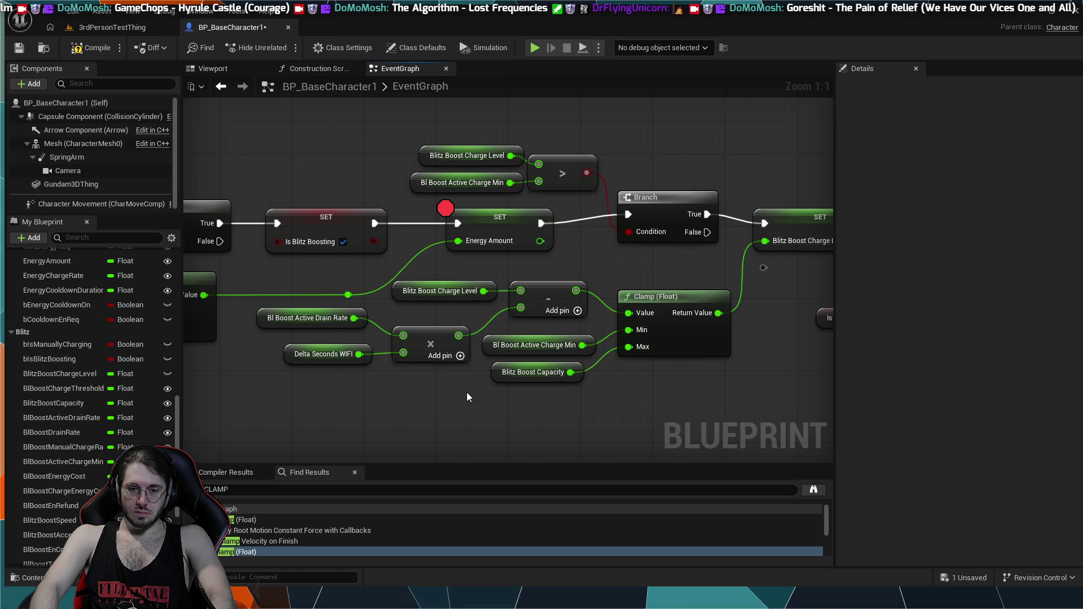
pyautogui.moveTo(406, 404)
pyautogui.mouseDown()
pyautogui.moveTo(634, 463)
pyautogui.moveTo(598, 336)
pyautogui.mouseUp()
pyautogui.scroll(-3, 598, 336)
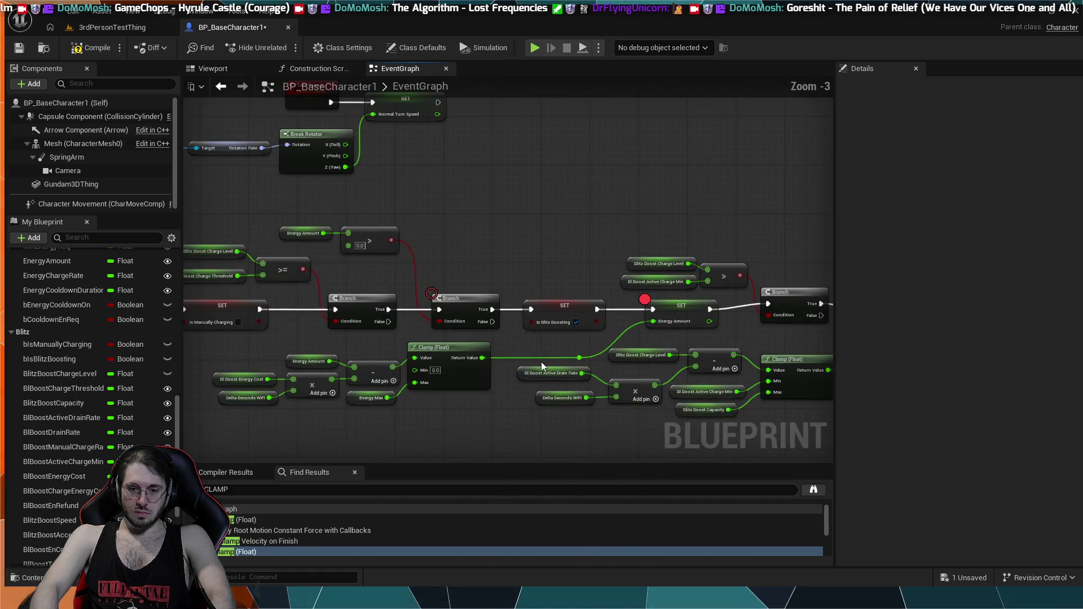
# - Survey the Manual Charge event, energy system and cooldown groups, then compile BP_BaseCharacter1
pyautogui.moveTo(462, 407)
pyautogui.mouseDown()
pyautogui.moveTo(493, 370)
pyautogui.moveTo(580, 321)
pyautogui.moveTo(551, 316)
pyautogui.moveTo(521, 264)
pyautogui.moveTo(576, 256)
pyautogui.moveTo(462, 251)
pyautogui.moveTo(462, 283)
pyautogui.mouseUp()
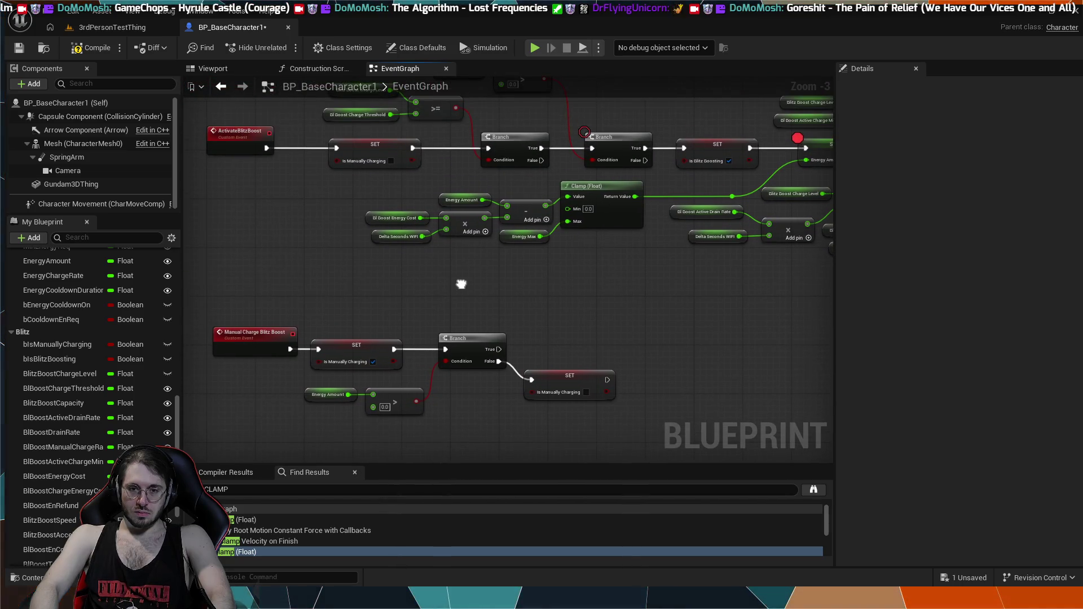
pyautogui.scroll(-4, 461, 283)
pyautogui.moveTo(742, 361); pyautogui.dragTo(445, 273)
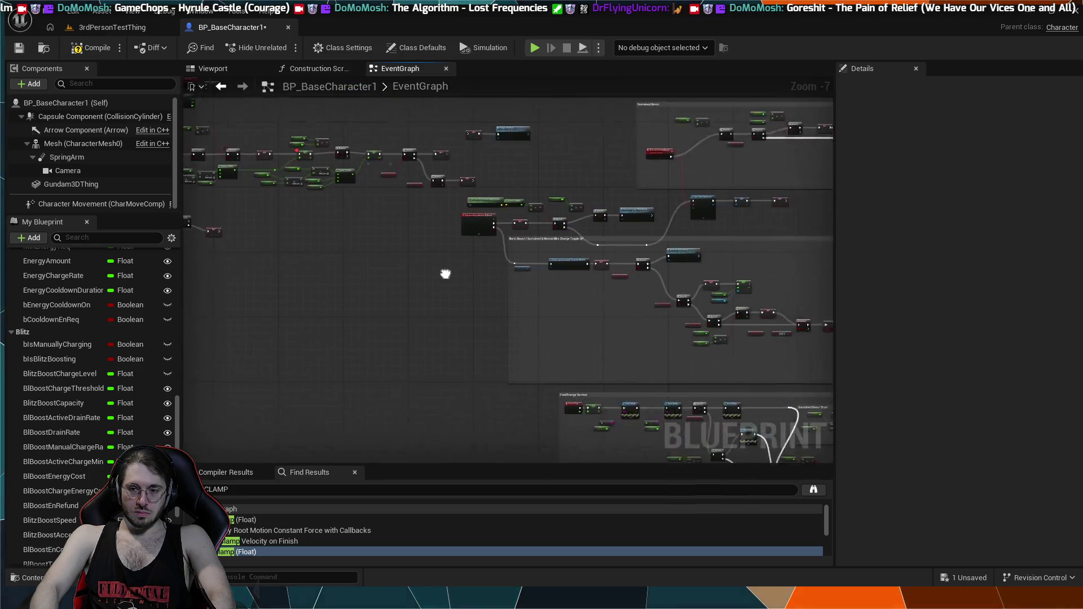
pyautogui.moveTo(530, 253); pyautogui.dragTo(408, 235)
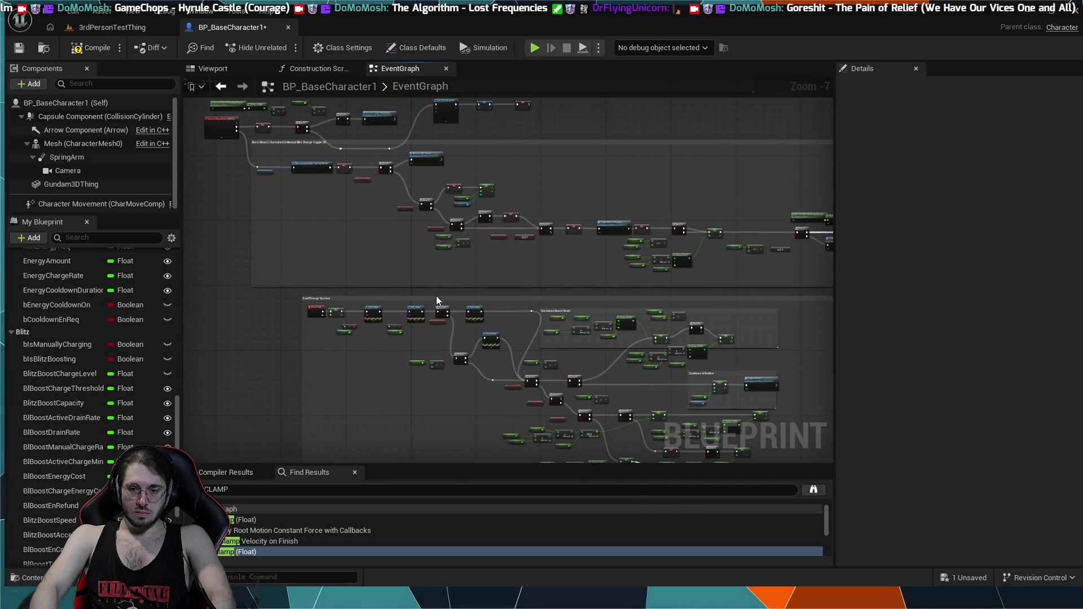
pyautogui.moveTo(435, 295)
pyautogui.mouseDown()
pyautogui.moveTo(370, 172)
pyautogui.moveTo(337, 156)
pyautogui.mouseUp()
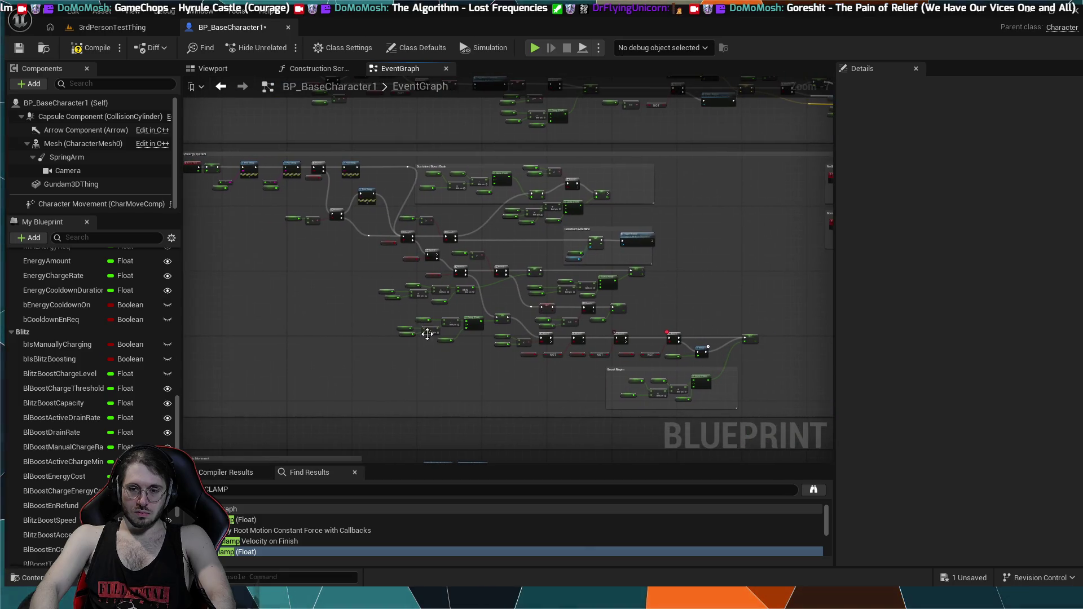
pyautogui.moveTo(393, 310)
pyautogui.mouseDown()
pyautogui.moveTo(357, 316)
pyautogui.moveTo(454, 363)
pyautogui.mouseUp()
pyautogui.scroll(4, 455, 361)
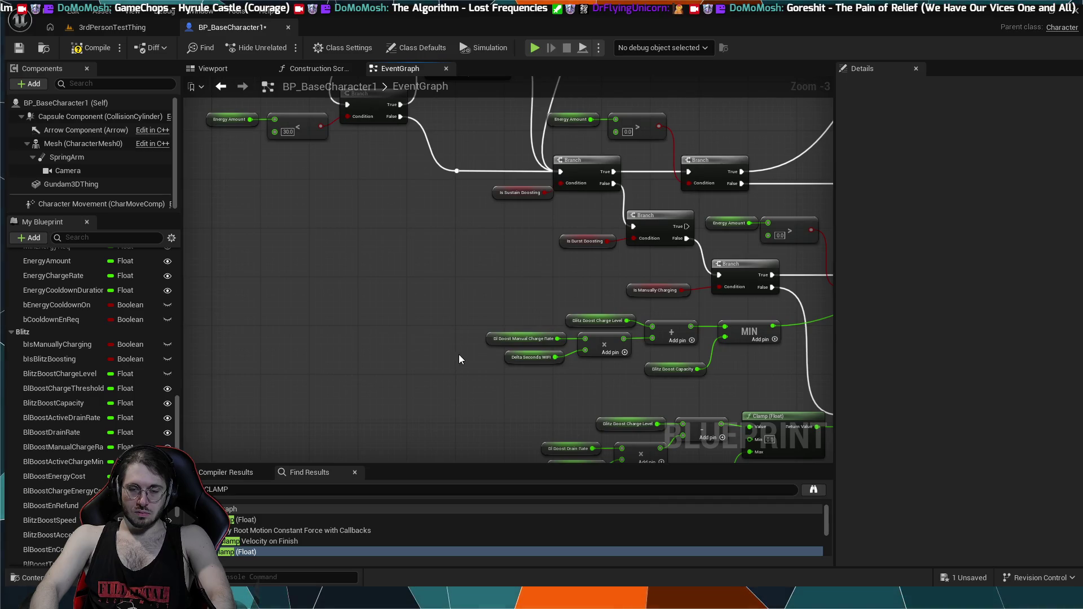
pyautogui.click(114, 52)
pyautogui.scroll(-3, 333, 237)
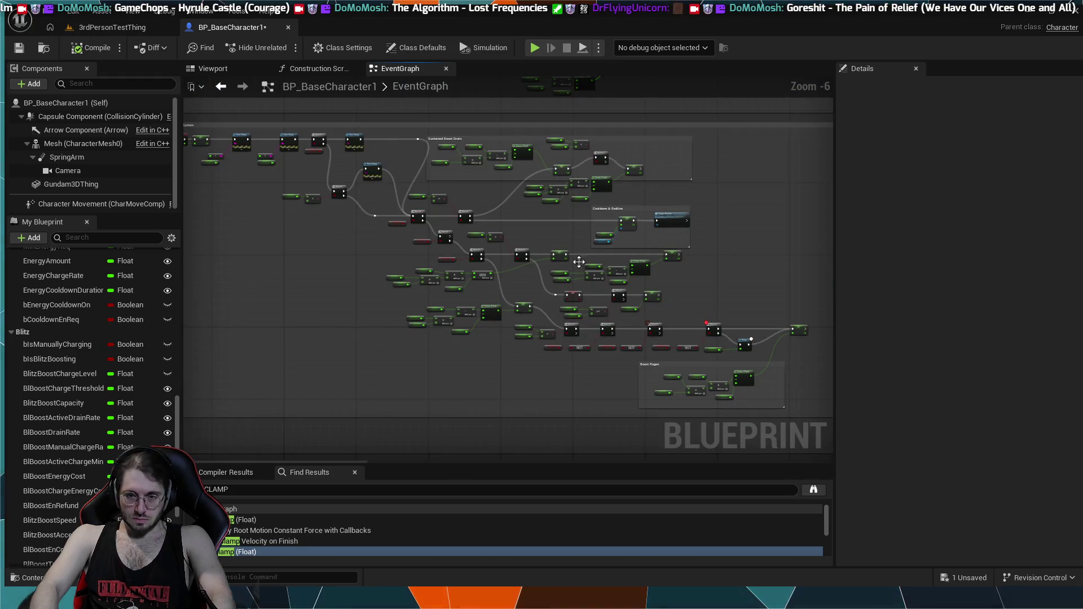
pyautogui.scroll(4, 553, 254)
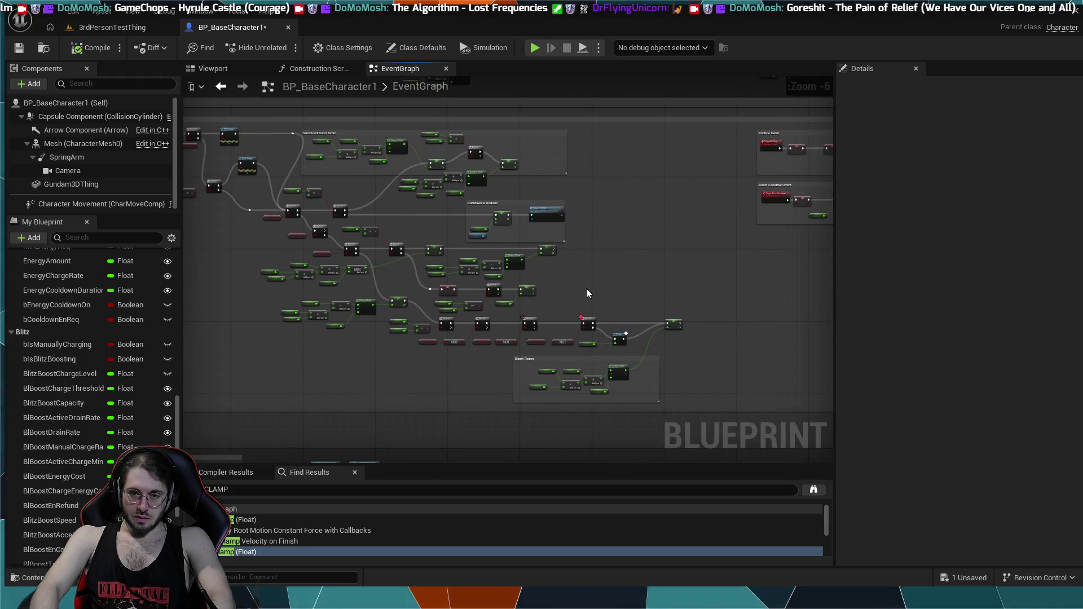
pyautogui.moveTo(734, 305)
pyautogui.mouseDown()
pyautogui.moveTo(600, 265)
pyautogui.moveTo(541, 456)
pyautogui.mouseUp()
pyautogui.moveTo(601, 354); pyautogui.dragTo(512, 412)
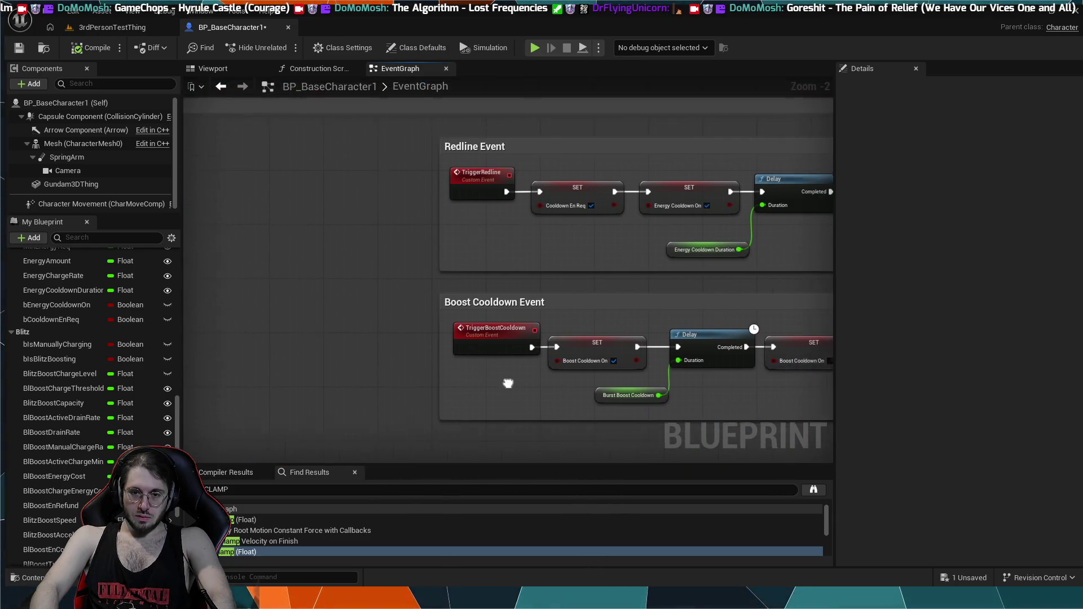
pyautogui.scroll(-1, 442, 400)
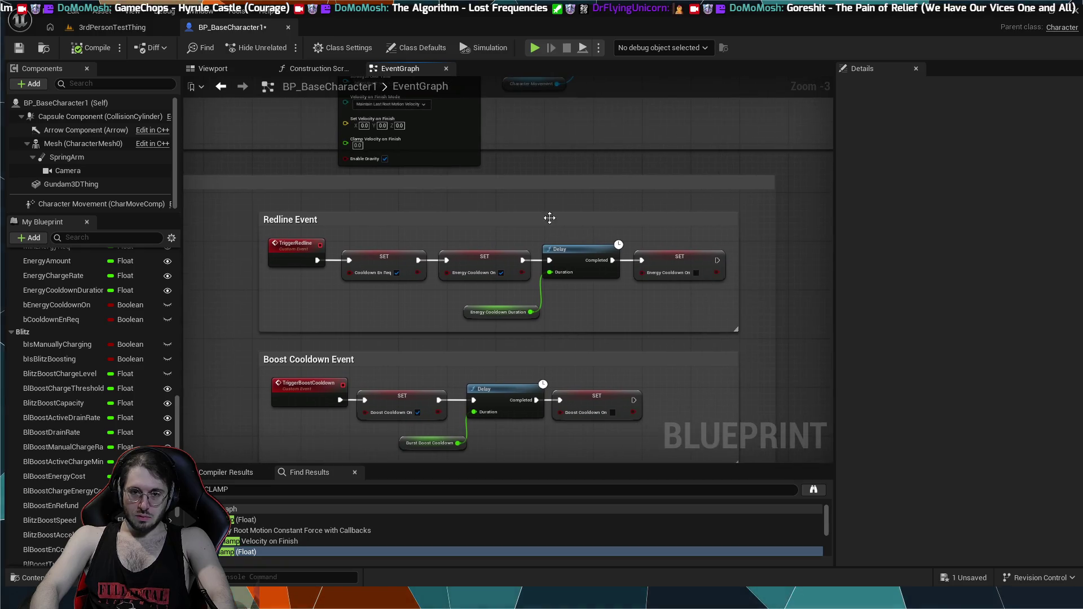
pyautogui.moveTo(687, 119)
pyautogui.mouseDown()
pyautogui.moveTo(575, 299)
pyautogui.moveTo(568, 317)
pyautogui.moveTo(586, 328)
pyautogui.mouseUp()
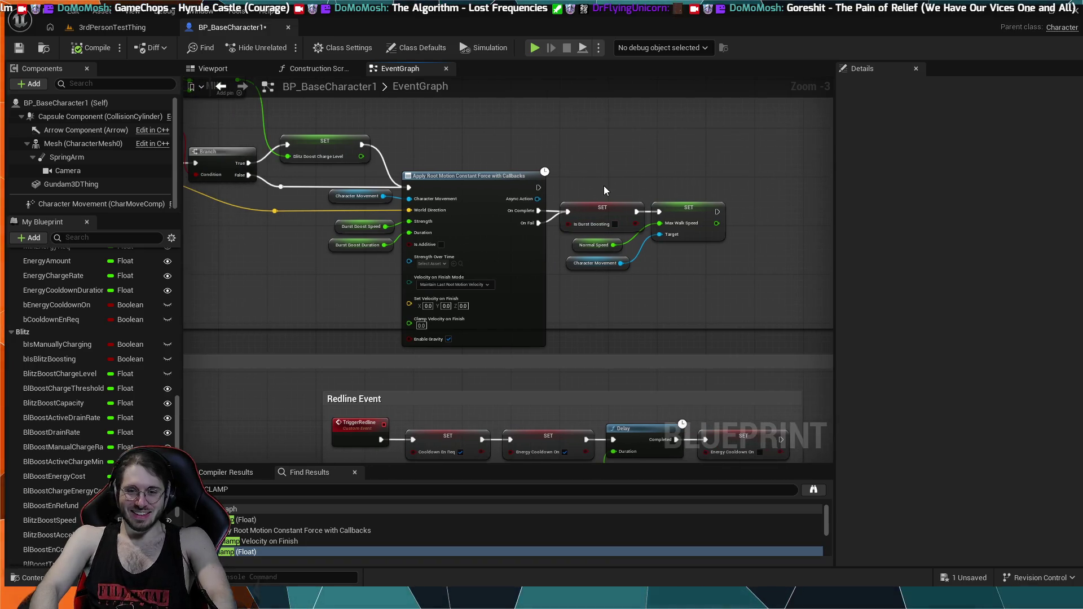
pyautogui.scroll(3, 604, 182)
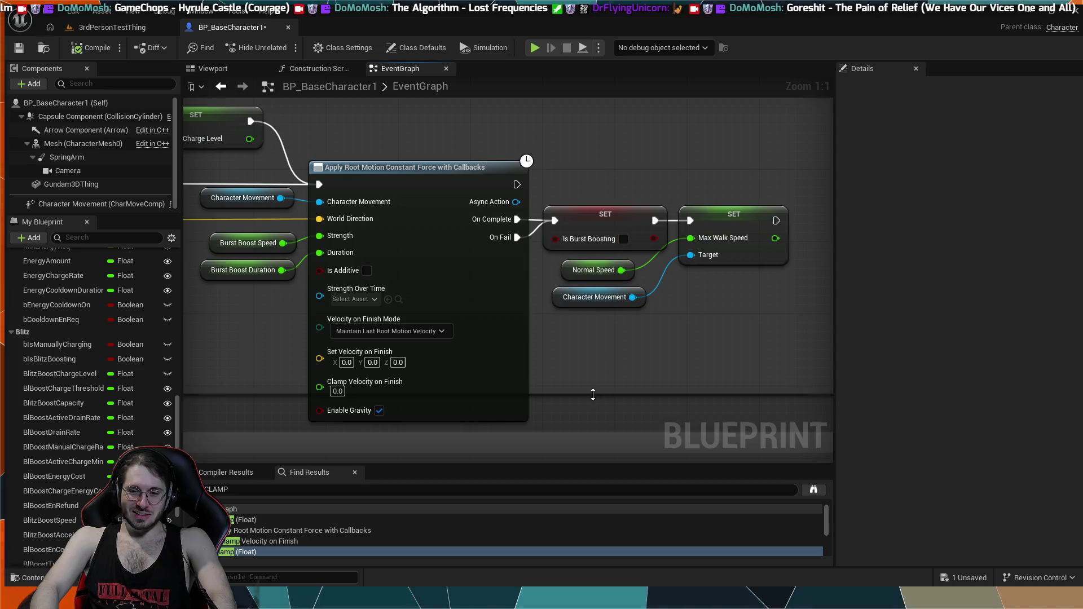
pyautogui.moveTo(690, 360)
pyautogui.mouseDown()
pyautogui.moveTo(658, 373)
pyautogui.moveTo(600, 352)
pyautogui.moveTo(662, 361)
pyautogui.mouseUp()
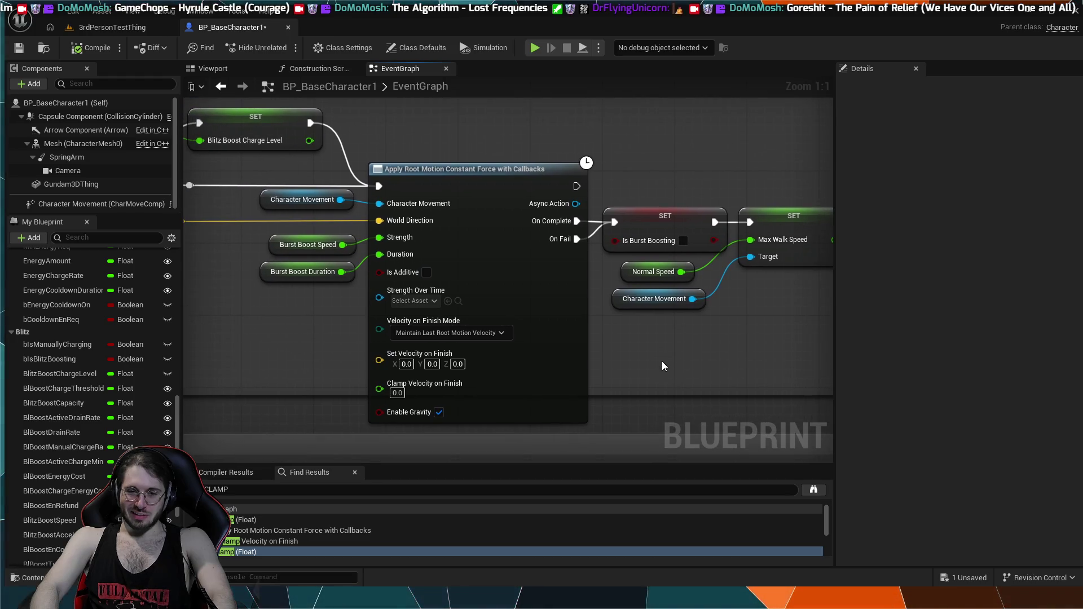
pyautogui.moveTo(359, 333)
pyautogui.mouseDown()
pyautogui.moveTo(458, 336)
pyautogui.moveTo(592, 423)
pyautogui.mouseUp()
pyautogui.moveTo(356, 372)
pyautogui.mouseDown()
pyautogui.moveTo(451, 385)
pyautogui.moveTo(603, 363)
pyautogui.mouseUp()
pyautogui.moveTo(389, 319)
pyautogui.mouseDown()
pyautogui.moveTo(449, 390)
pyautogui.moveTo(557, 413)
pyautogui.moveTo(641, 411)
pyautogui.mouseUp()
pyautogui.moveTo(440, 189); pyautogui.dragTo(363, 194)
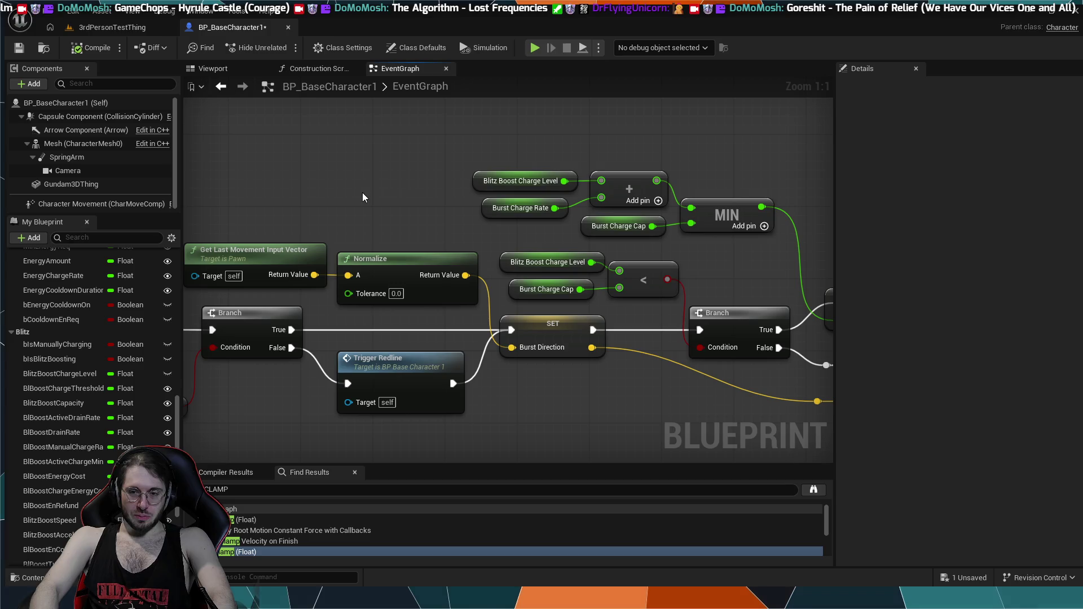
pyautogui.moveTo(700, 162)
pyautogui.mouseDown()
pyautogui.moveTo(480, 166)
pyautogui.moveTo(572, 171)
pyautogui.mouseUp()
pyautogui.scroll(-1, 506, 174)
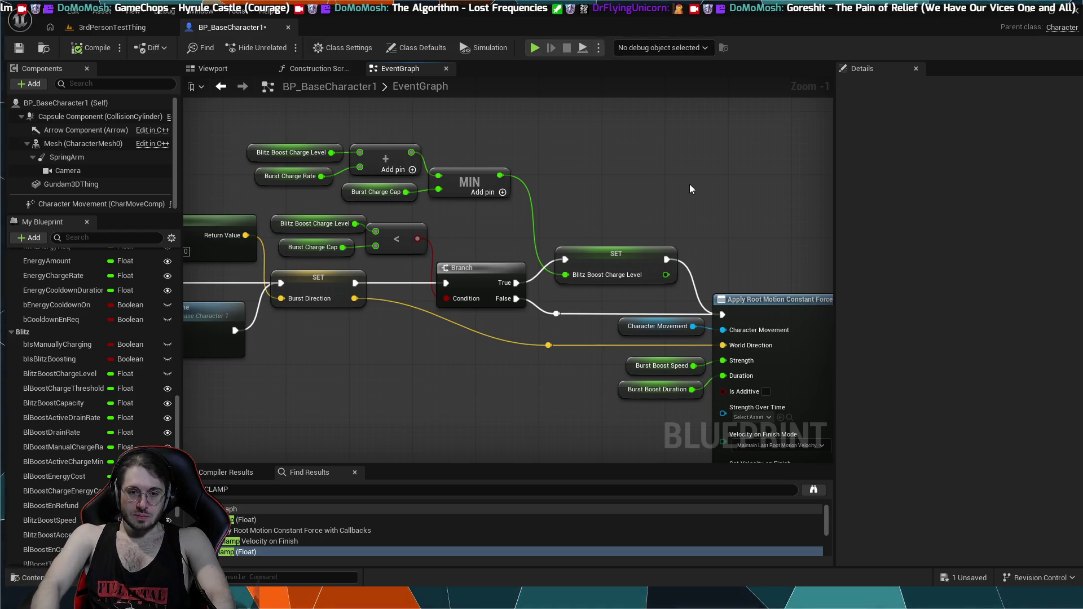
pyautogui.moveTo(690, 188); pyautogui.dragTo(732, 180)
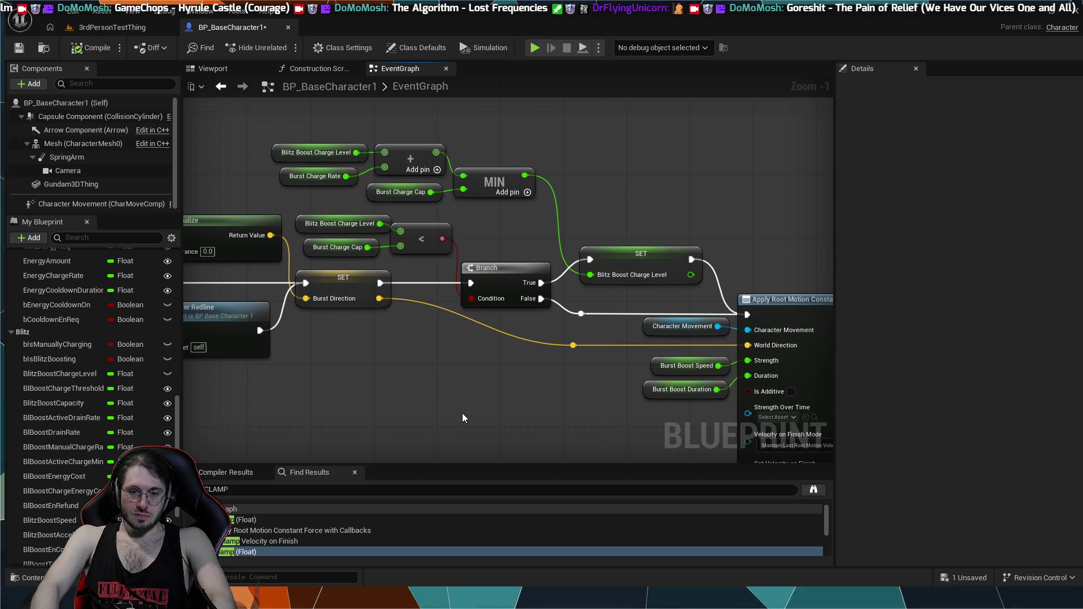
pyautogui.moveTo(462, 417); pyautogui.dragTo(663, 426)
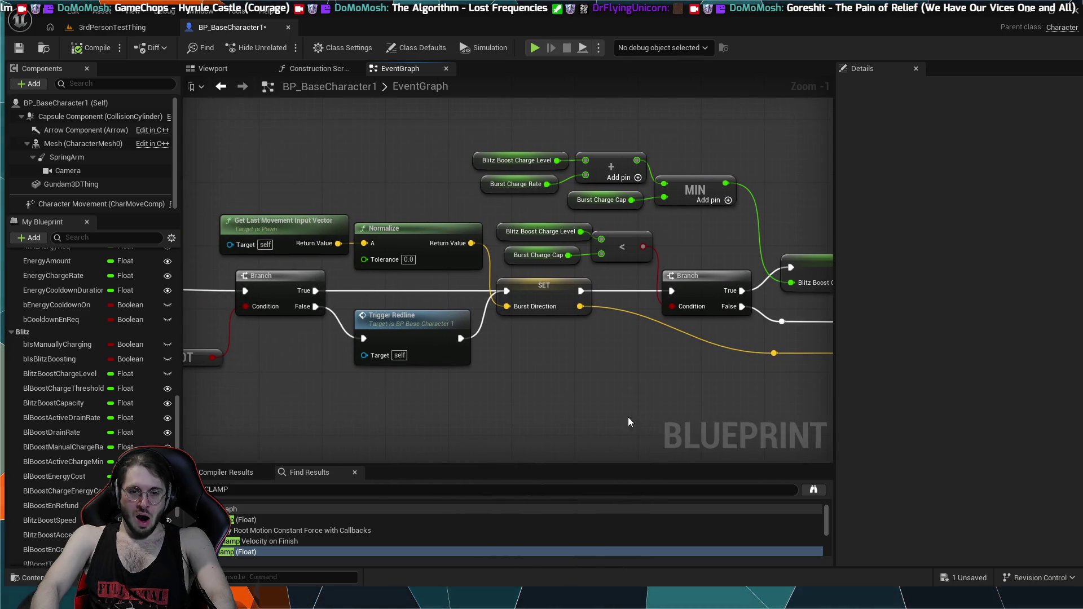
pyautogui.moveTo(600, 412); pyautogui.dragTo(730, 415)
pyautogui.moveTo(369, 305); pyautogui.dragTo(530, 286)
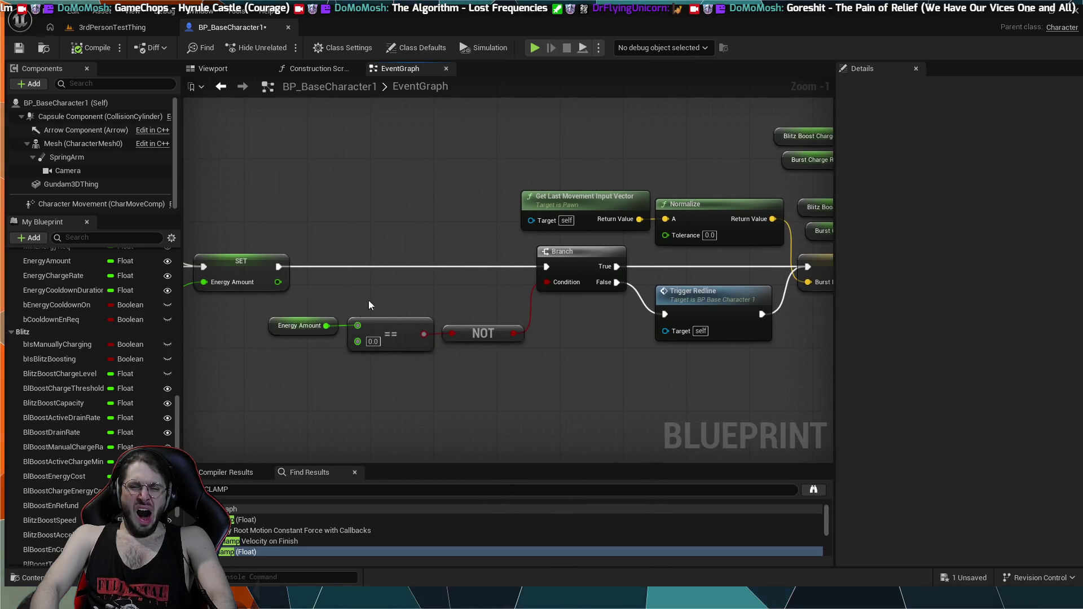
pyautogui.scroll(-2, 369, 305)
pyautogui.moveTo(377, 267); pyautogui.dragTo(525, 265)
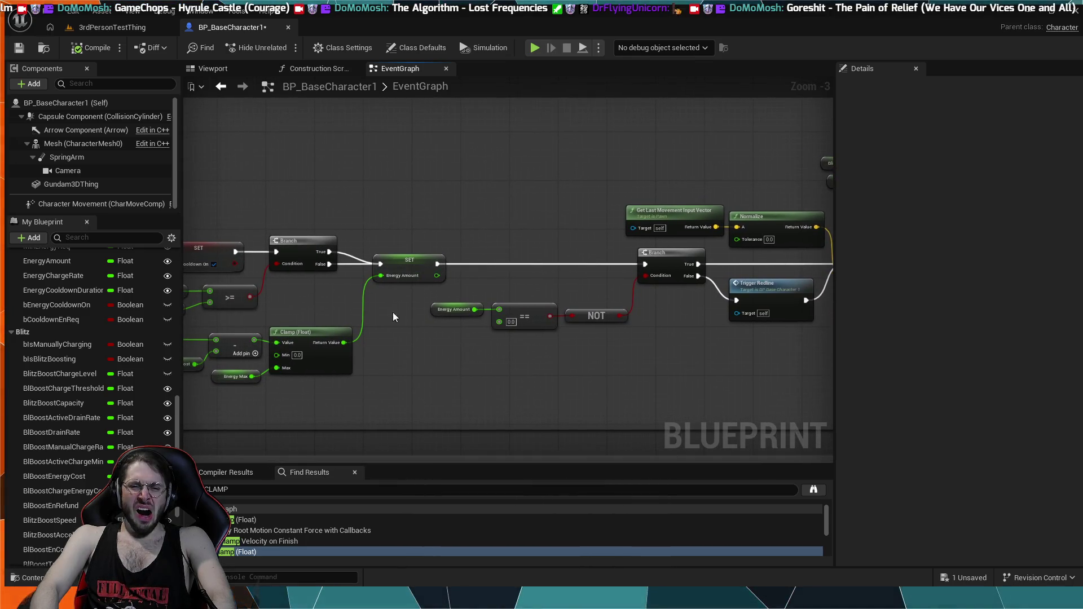
pyautogui.moveTo(392, 313)
pyautogui.mouseDown()
pyautogui.moveTo(478, 320)
pyautogui.moveTo(513, 296)
pyautogui.mouseUp()
pyautogui.scroll(2, 424, 327)
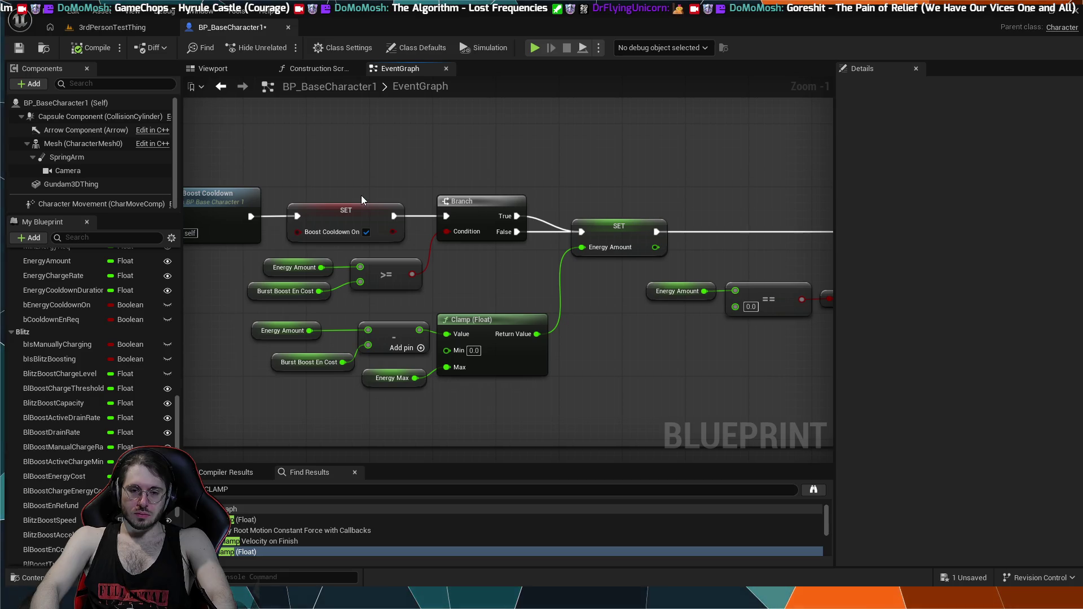
pyautogui.moveTo(353, 173); pyautogui.dragTo(493, 181)
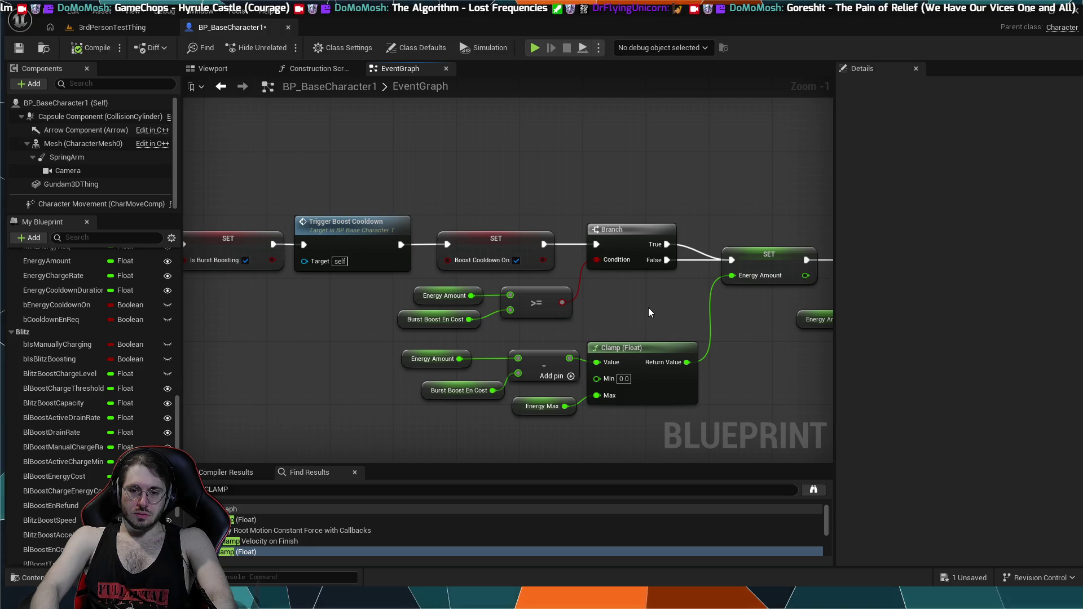
pyautogui.moveTo(648, 307)
pyautogui.mouseDown()
pyautogui.moveTo(361, 287)
pyautogui.moveTo(493, 259)
pyautogui.mouseUp()
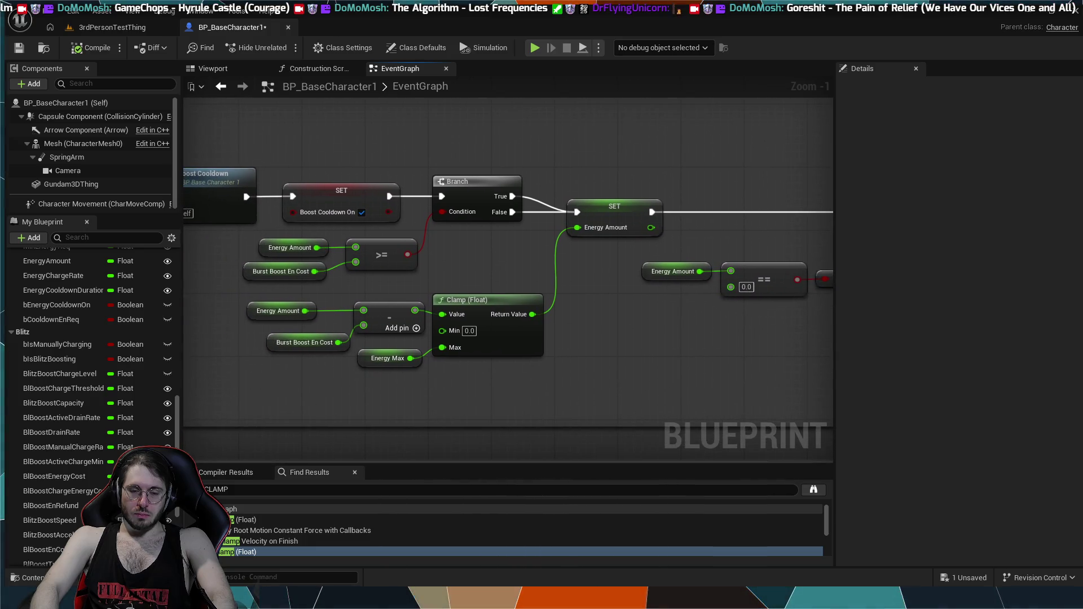
pyautogui.scroll(-3, 493, 259)
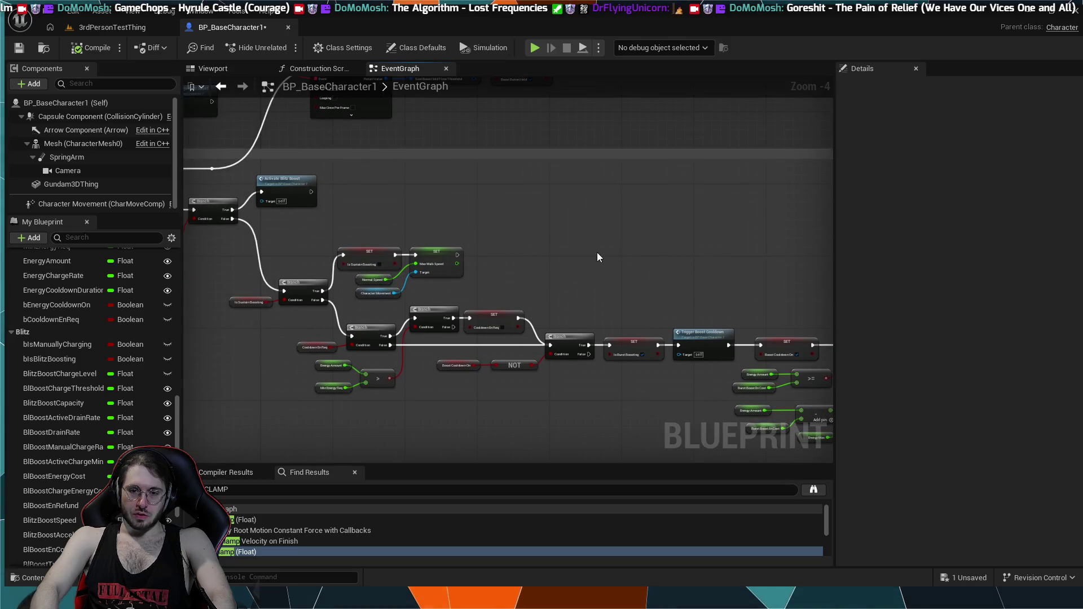
pyautogui.scroll(3, 385, 282)
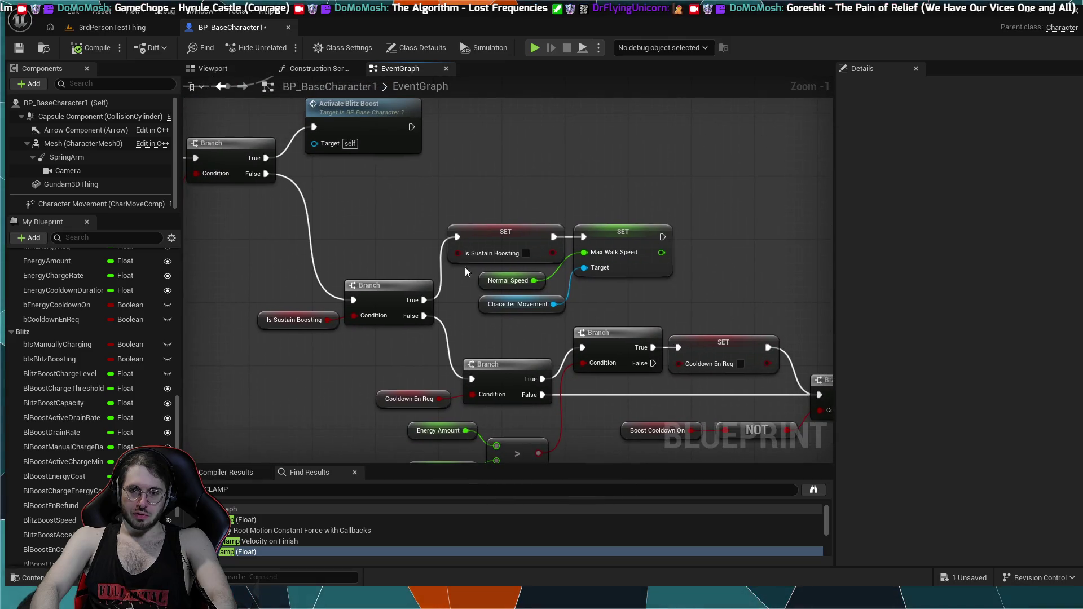
pyautogui.scroll(1, 622, 195)
pyautogui.moveTo(623, 325); pyautogui.dragTo(550, 240)
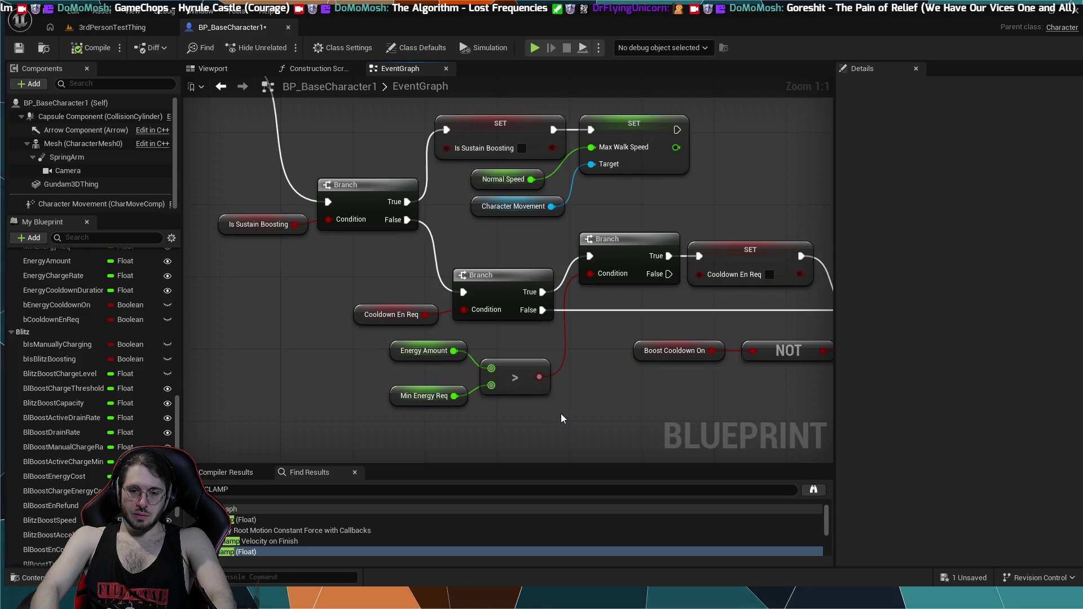
pyautogui.scroll(-3, 561, 418)
pyautogui.moveTo(321, 212)
pyautogui.mouseDown()
pyautogui.moveTo(408, 299)
pyautogui.moveTo(503, 279)
pyautogui.moveTo(387, 295)
pyautogui.moveTo(491, 252)
pyautogui.moveTo(398, 291)
pyautogui.moveTo(484, 314)
pyautogui.moveTo(615, 395)
pyautogui.moveTo(733, 418)
pyautogui.moveTo(536, 346)
pyautogui.mouseUp()
pyautogui.scroll(3, 515, 358)
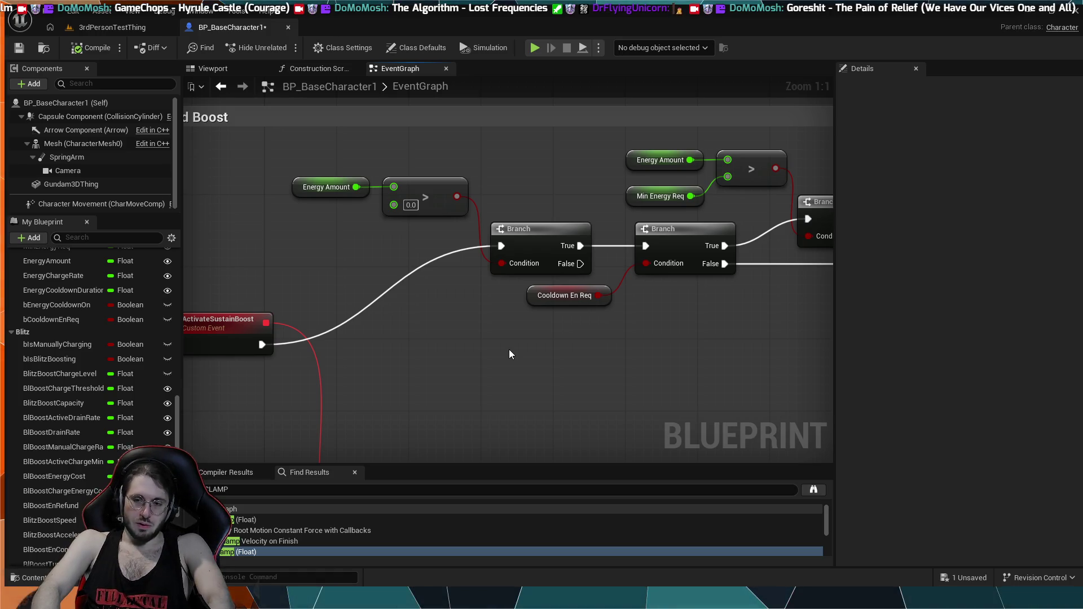
pyautogui.scroll(-2, 509, 349)
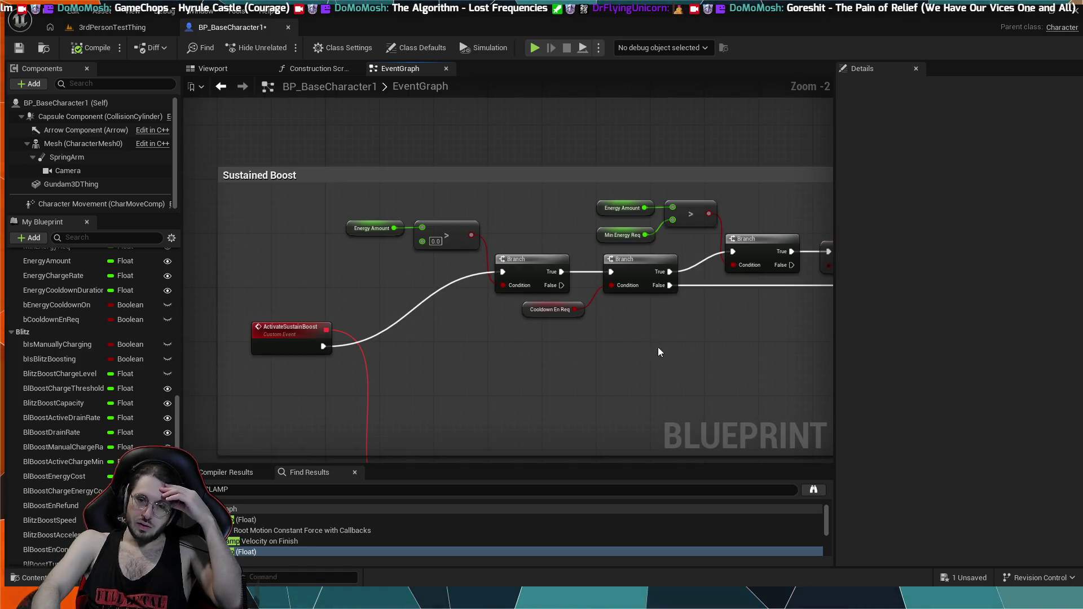
pyautogui.moveTo(518, 425)
pyautogui.mouseDown()
pyautogui.moveTo(570, 365)
pyautogui.moveTo(603, 277)
pyautogui.mouseUp()
pyautogui.moveTo(537, 263)
pyautogui.mouseDown()
pyautogui.moveTo(527, 248)
pyautogui.moveTo(669, 152)
pyautogui.moveTo(425, 371)
pyautogui.moveTo(453, 372)
pyautogui.mouseUp()
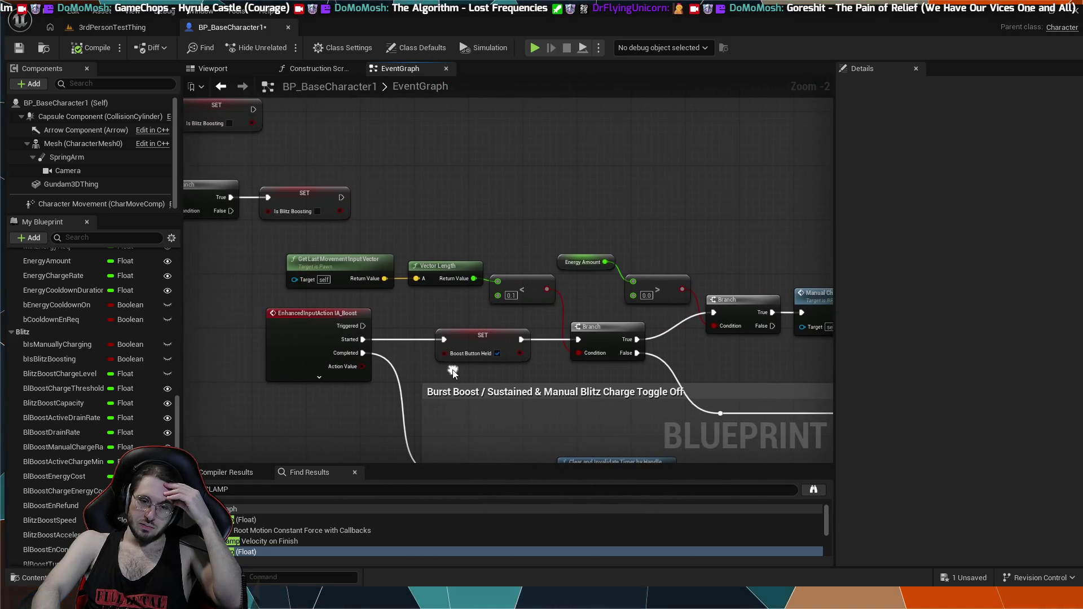
pyautogui.moveTo(489, 323)
pyautogui.mouseDown()
pyautogui.moveTo(298, 323)
pyautogui.moveTo(608, 354)
pyautogui.moveTo(295, 292)
pyautogui.moveTo(438, 312)
pyautogui.moveTo(486, 283)
pyautogui.moveTo(424, 254)
pyautogui.moveTo(326, 262)
pyautogui.moveTo(391, 264)
pyautogui.mouseUp()
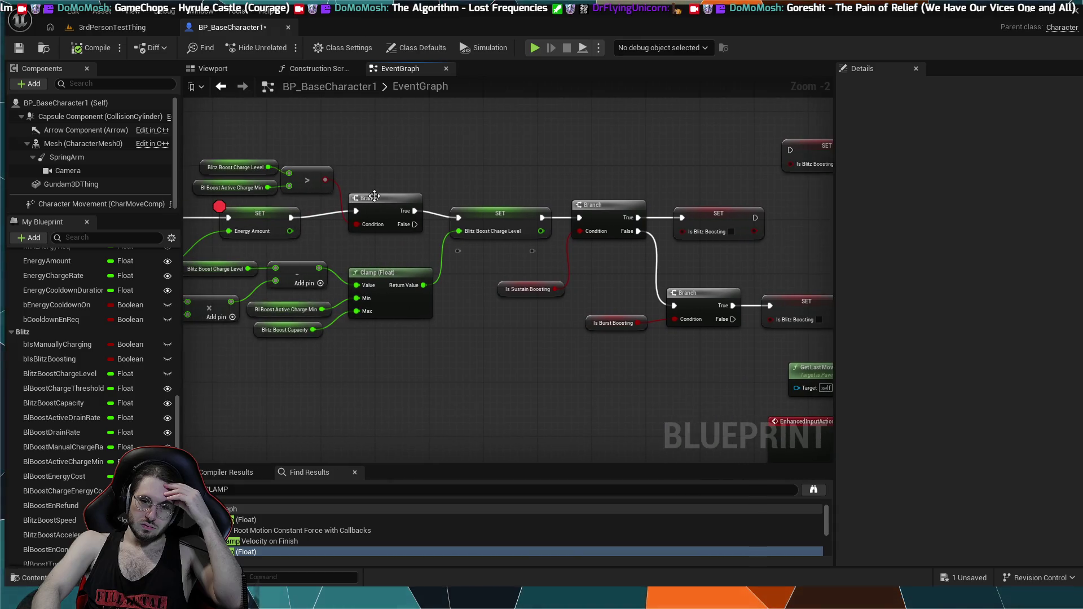
pyautogui.moveTo(374, 196); pyautogui.dragTo(371, 205)
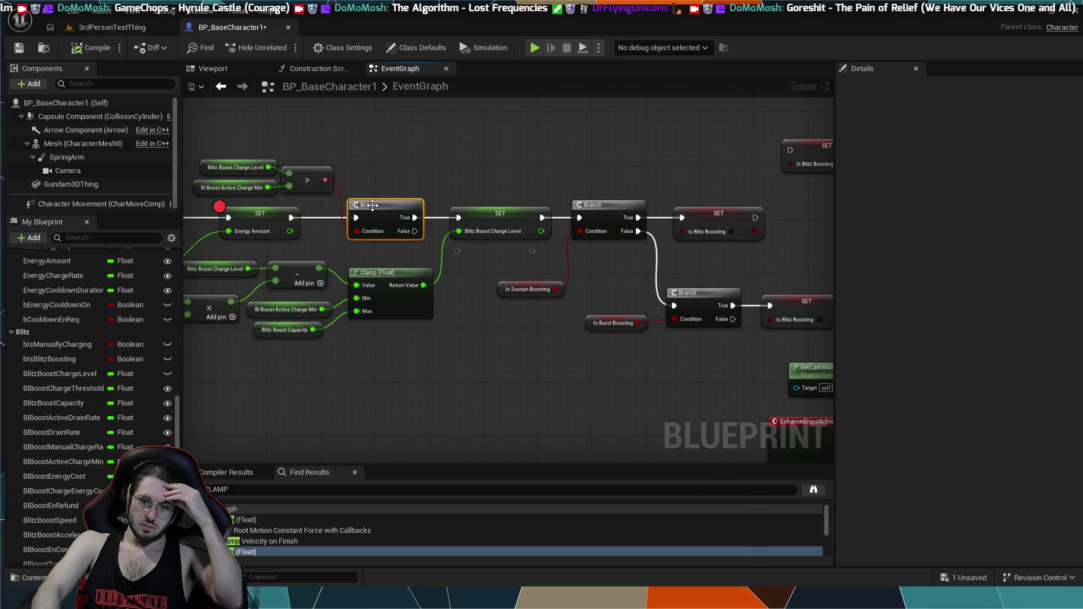
pyautogui.moveTo(434, 194); pyautogui.dragTo(308, 182)
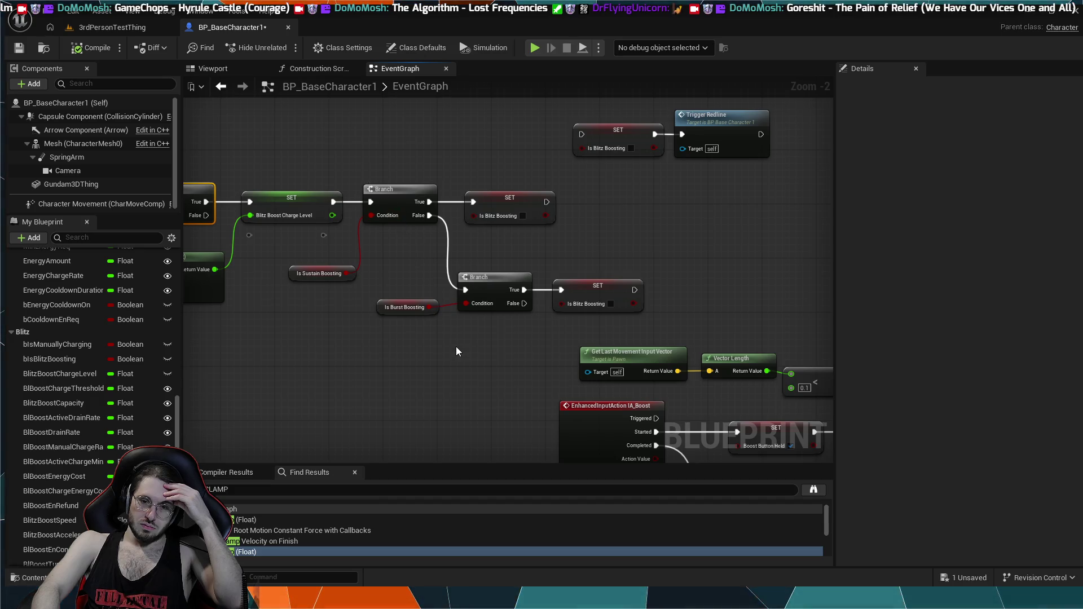
pyautogui.scroll(-1, 470, 380)
pyautogui.scroll(-2, 471, 380)
pyautogui.moveTo(479, 390); pyautogui.dragTo(285, 254)
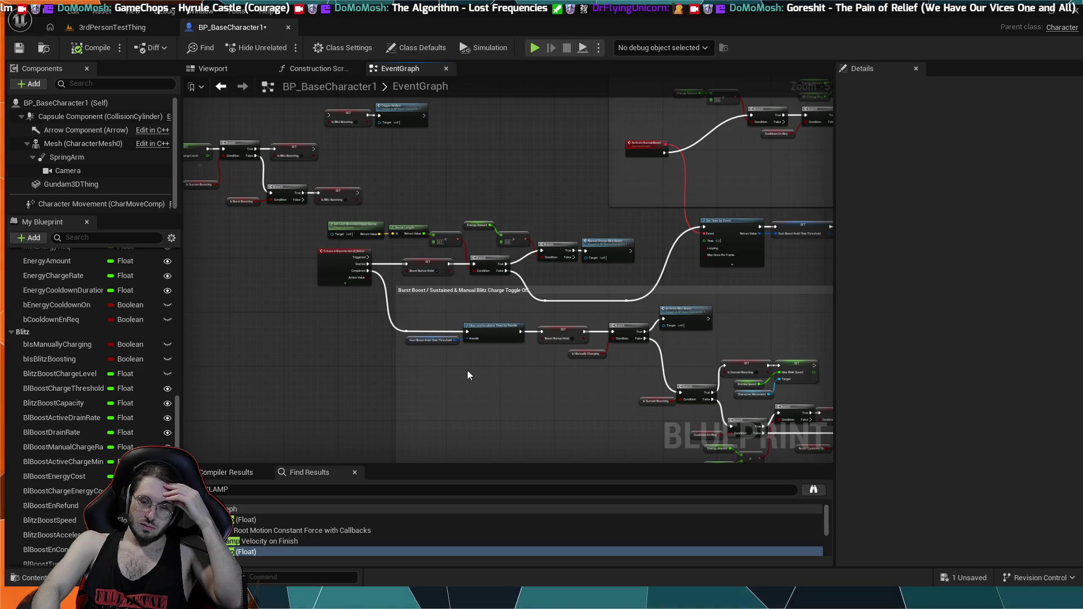
pyautogui.scroll(2, 467, 375)
pyautogui.moveTo(418, 276); pyautogui.dragTo(493, 376)
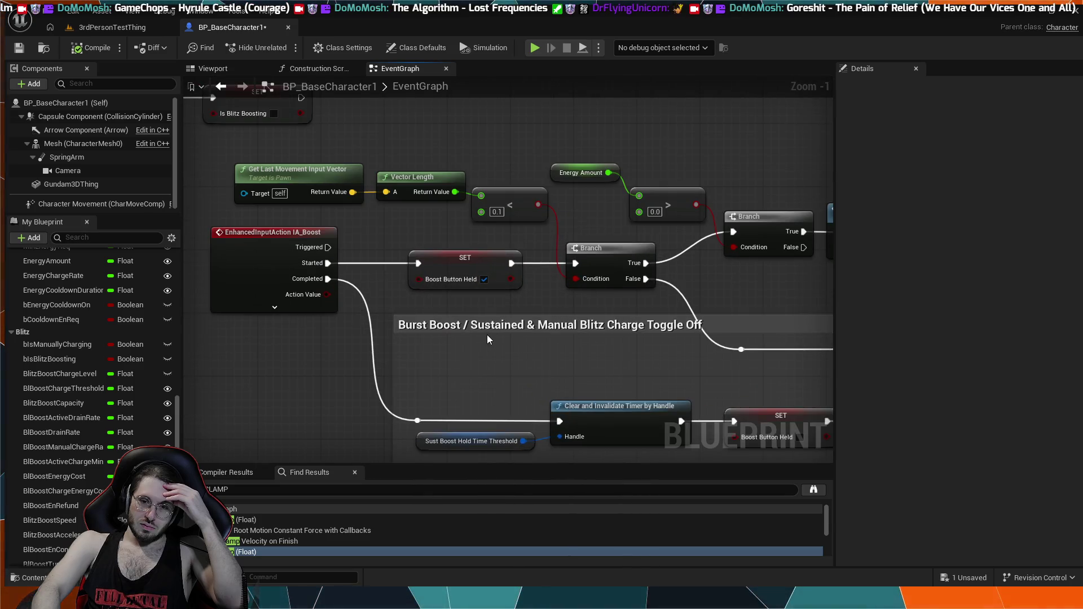
pyautogui.scroll(-1, 484, 337)
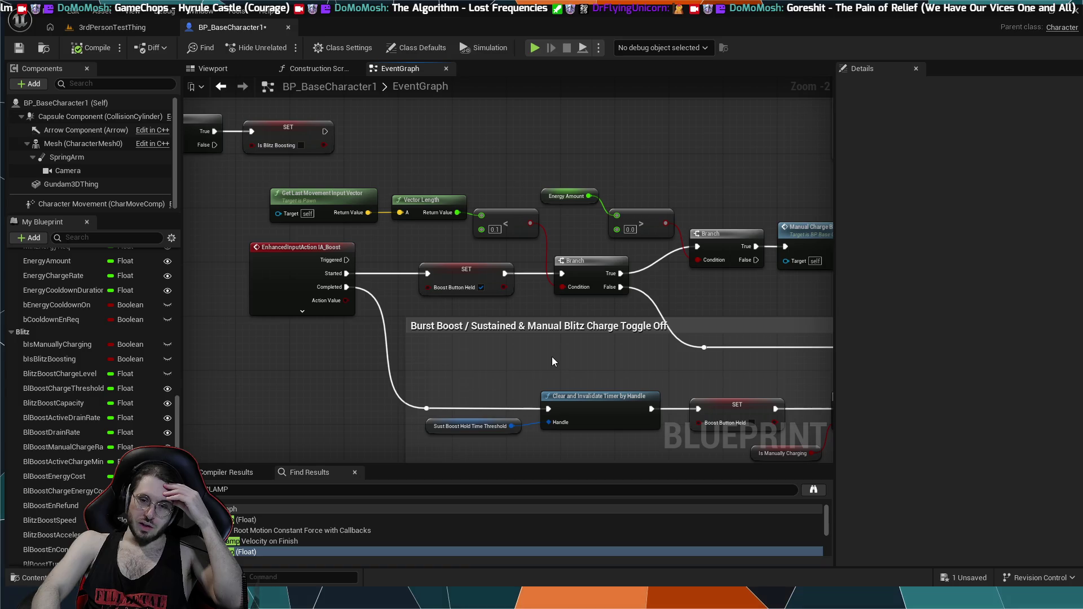
pyautogui.click(116, 28)
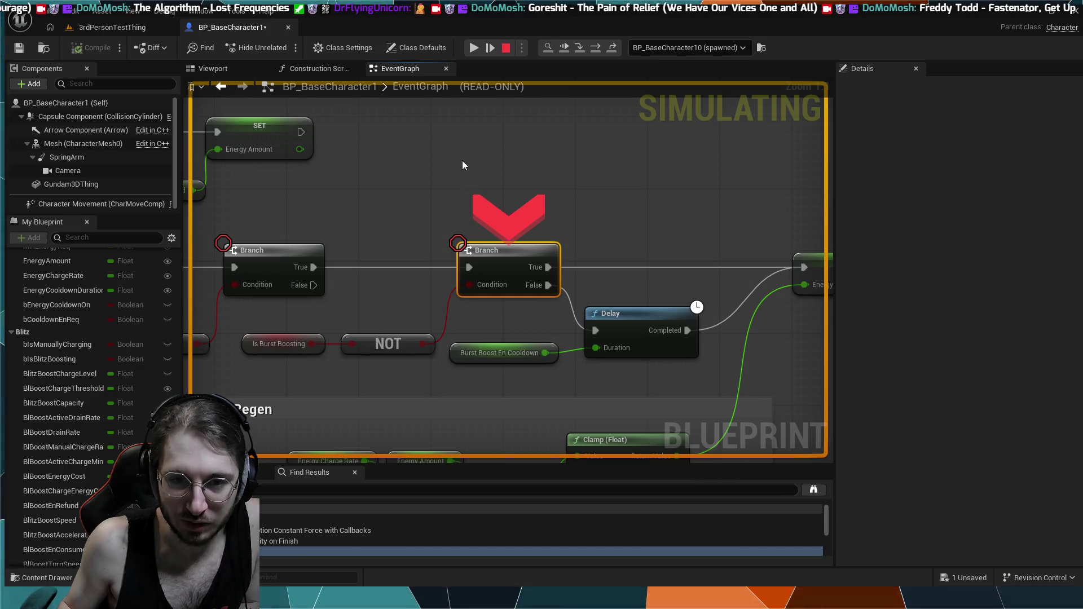
# - End the simulation and switch to the 3rdPersonTestThing level tab
pyautogui.scroll(-9, 455, 181)
pyautogui.scroll(-3, 469, 203)
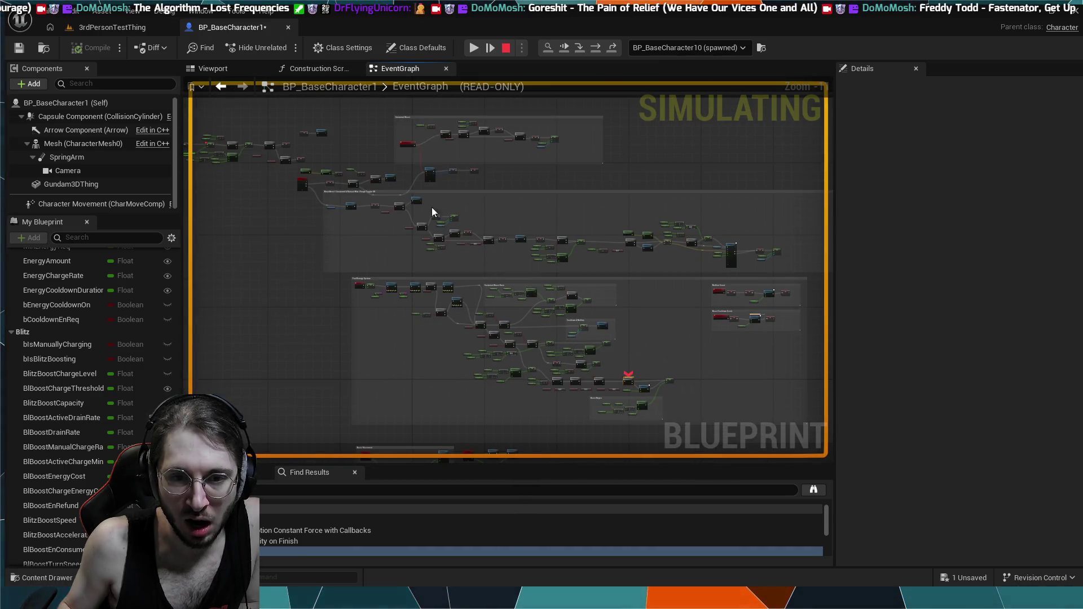
pyautogui.click(500, 48)
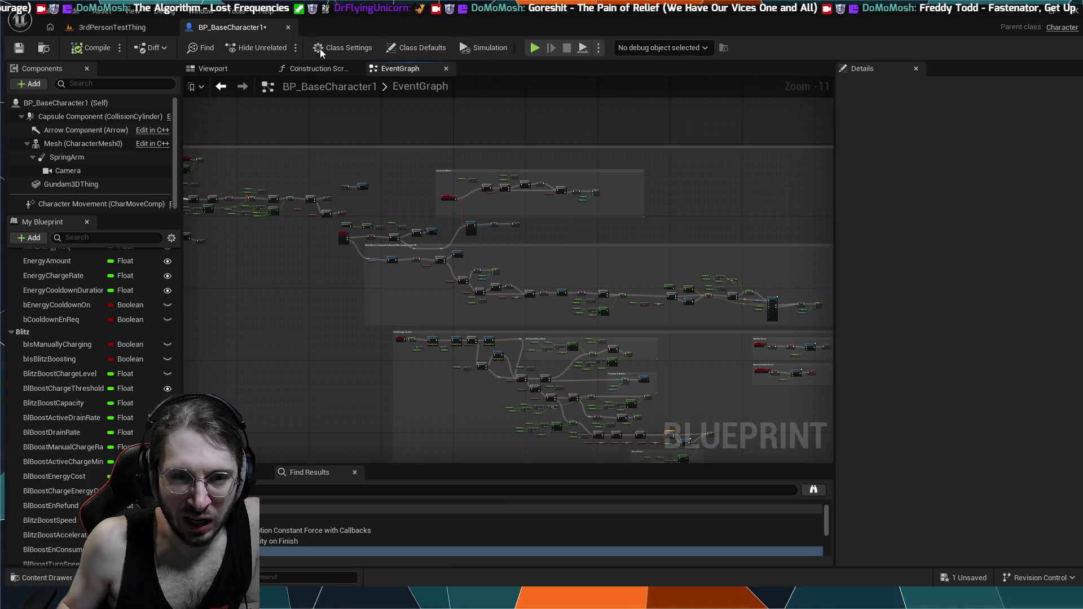
pyautogui.click(162, 31)
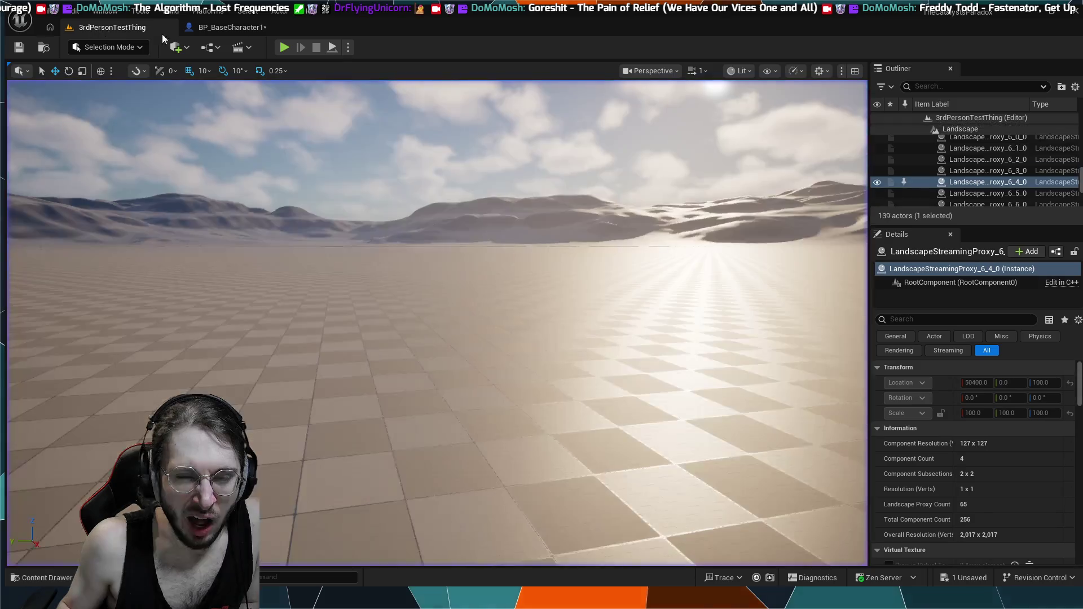
# - Start a Play-in-Editor session of the level to trigger the Energy Amount breakpoint
pyautogui.click(285, 47)
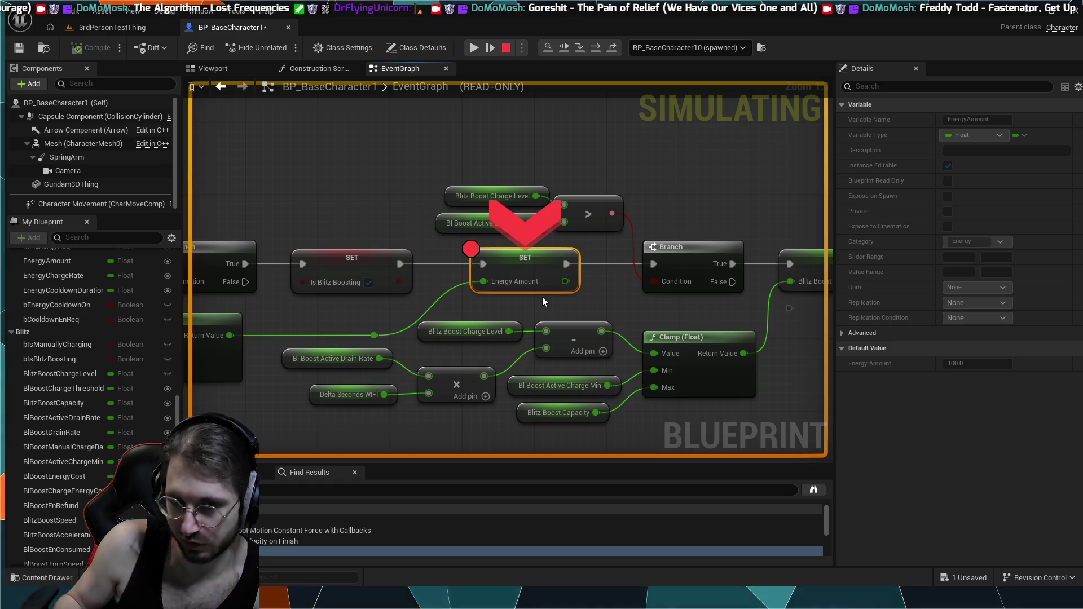
# - Trace the execution path from the breakpoint back to the earlier Branch node
pyautogui.moveTo(339, 296); pyautogui.dragTo(434, 291)
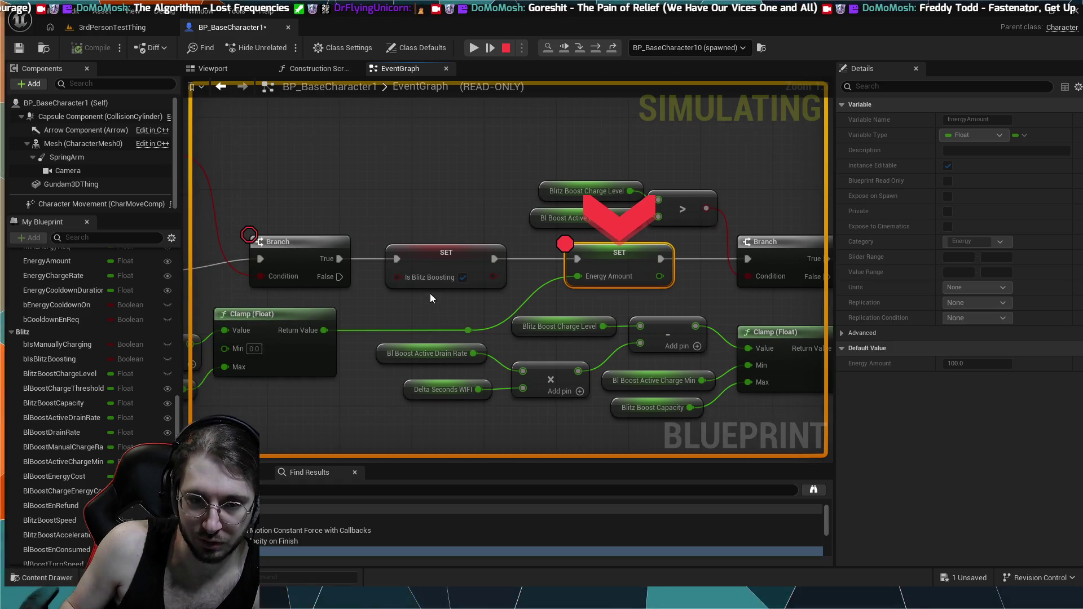
pyautogui.moveTo(208, 380)
pyautogui.mouseDown()
pyautogui.moveTo(502, 365)
pyautogui.moveTo(418, 341)
pyautogui.moveTo(184, 358)
pyautogui.mouseUp()
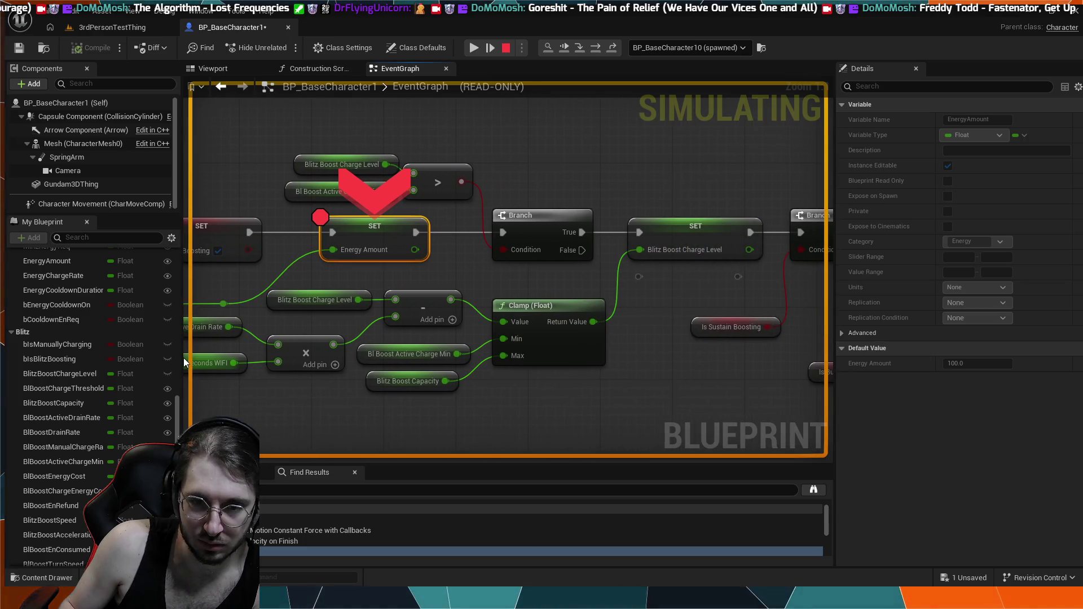
pyautogui.click(468, 234)
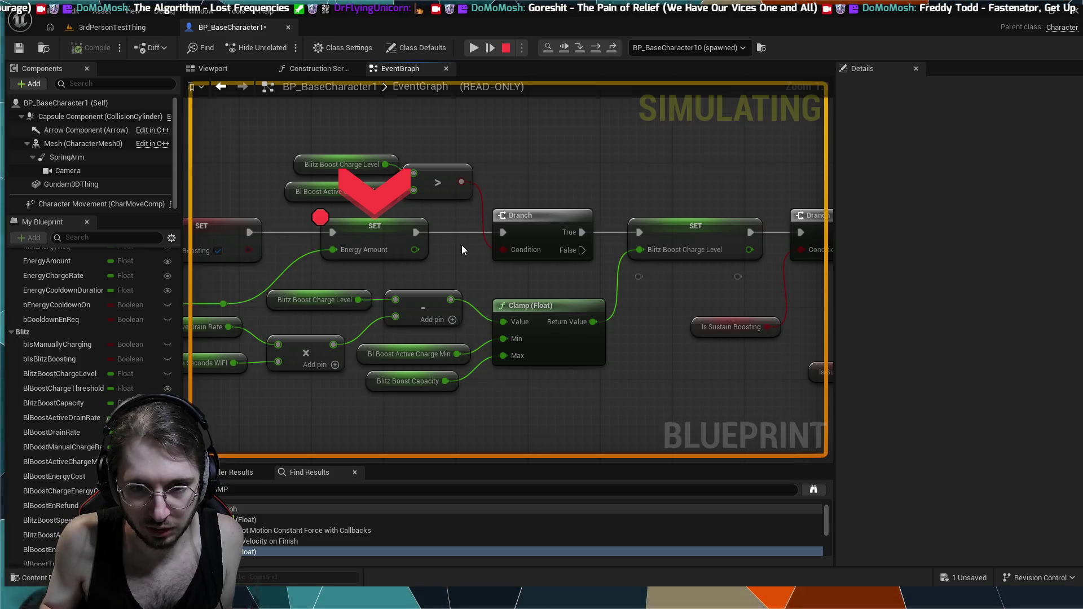
pyautogui.moveTo(462, 244); pyautogui.dragTo(502, 273)
# - Restart the simulation, resume past the breakpoint, and exit the session with Escape
pyautogui.click(501, 49)
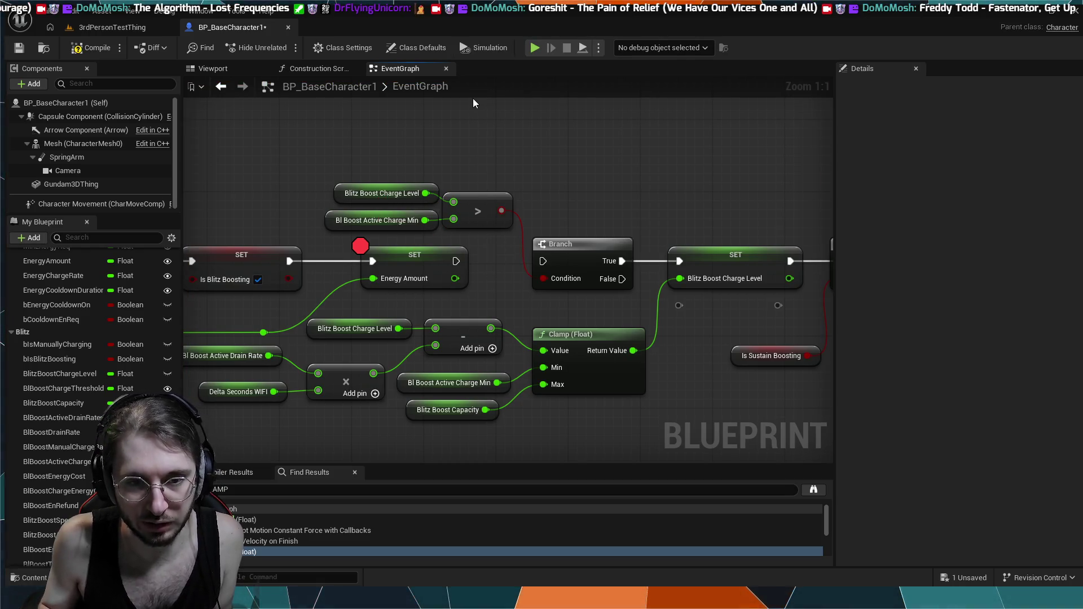
pyautogui.click(534, 48)
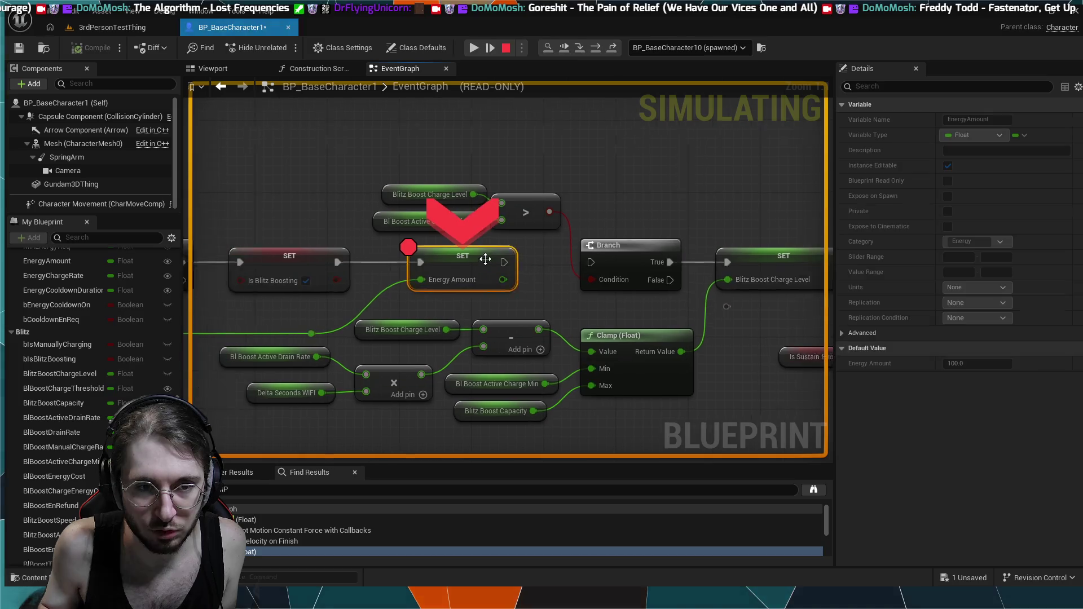
pyautogui.click(472, 53)
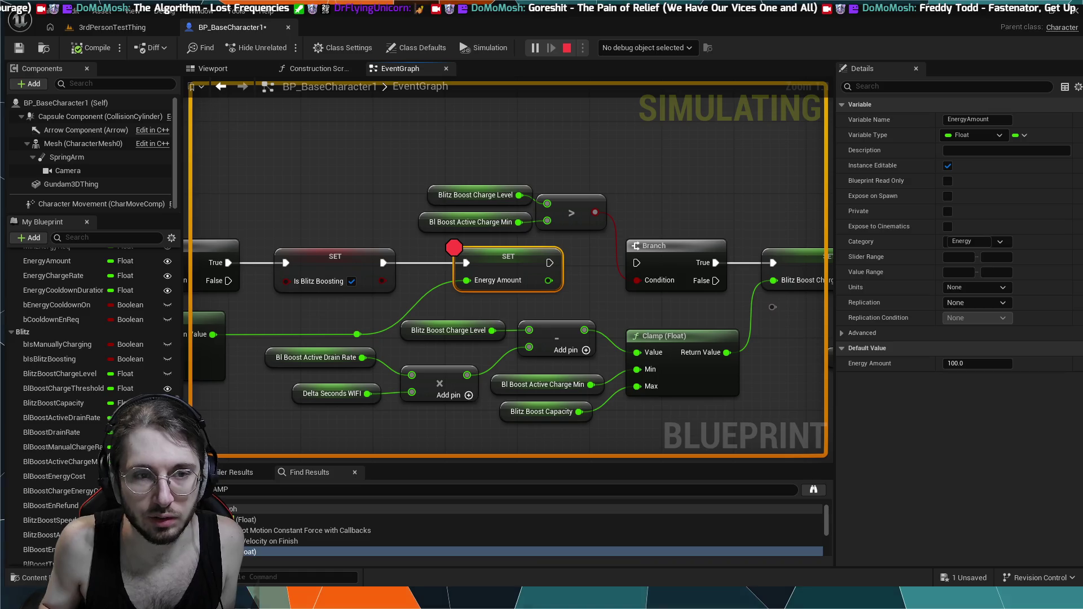
pyautogui.press('Escape')
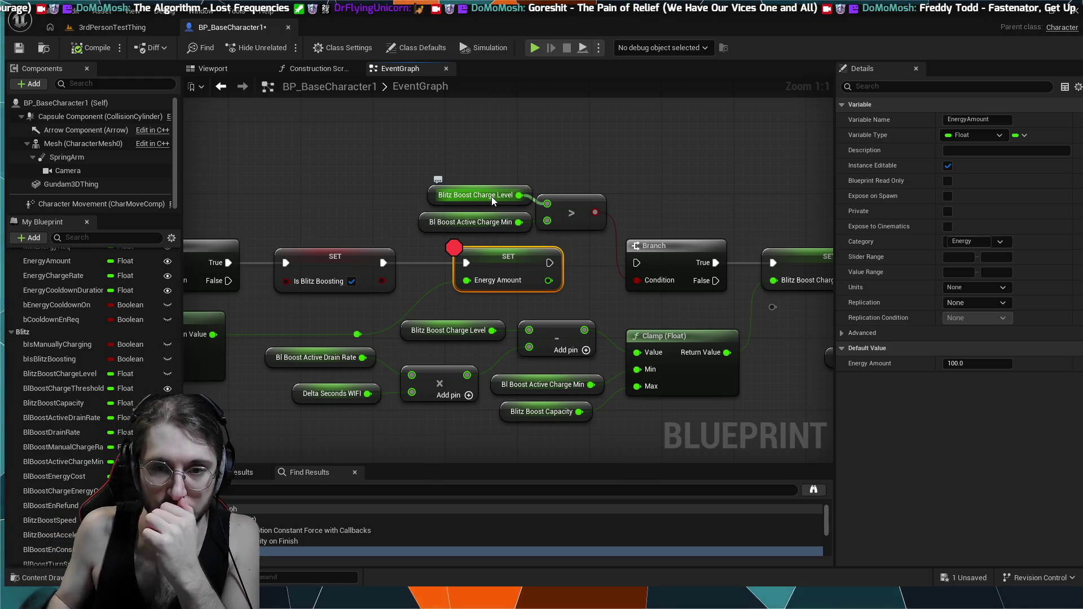
# - Feed the Clamp Return Value into SET Energy Amount, adding a reroute node on the wire
pyautogui.moveTo(371, 294); pyautogui.dragTo(422, 312)
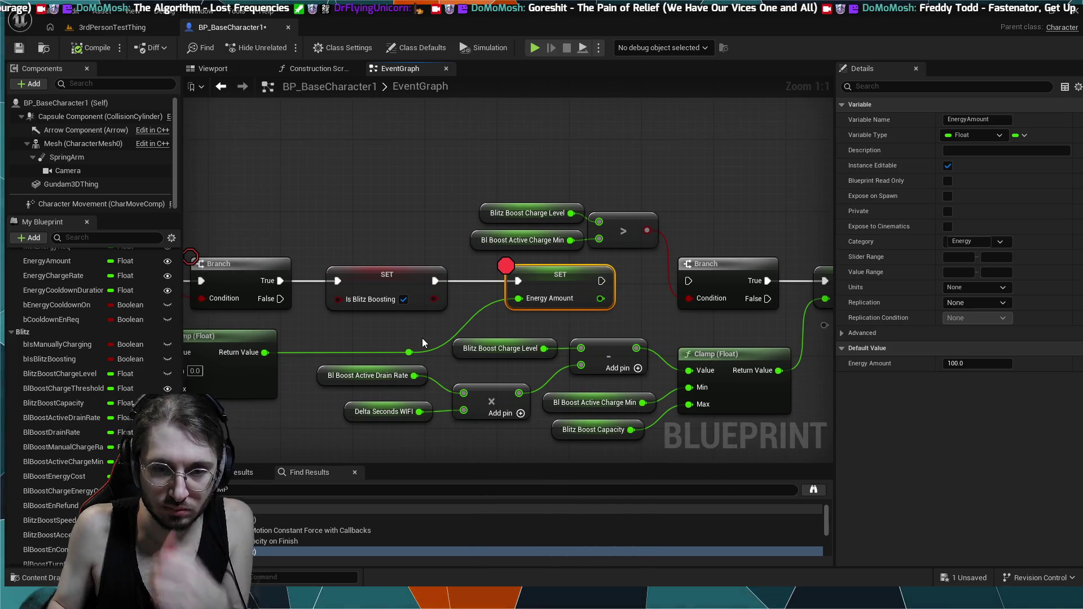
pyautogui.keyDown('alt'); pyautogui.click(431, 351); pyautogui.keyUp('alt')
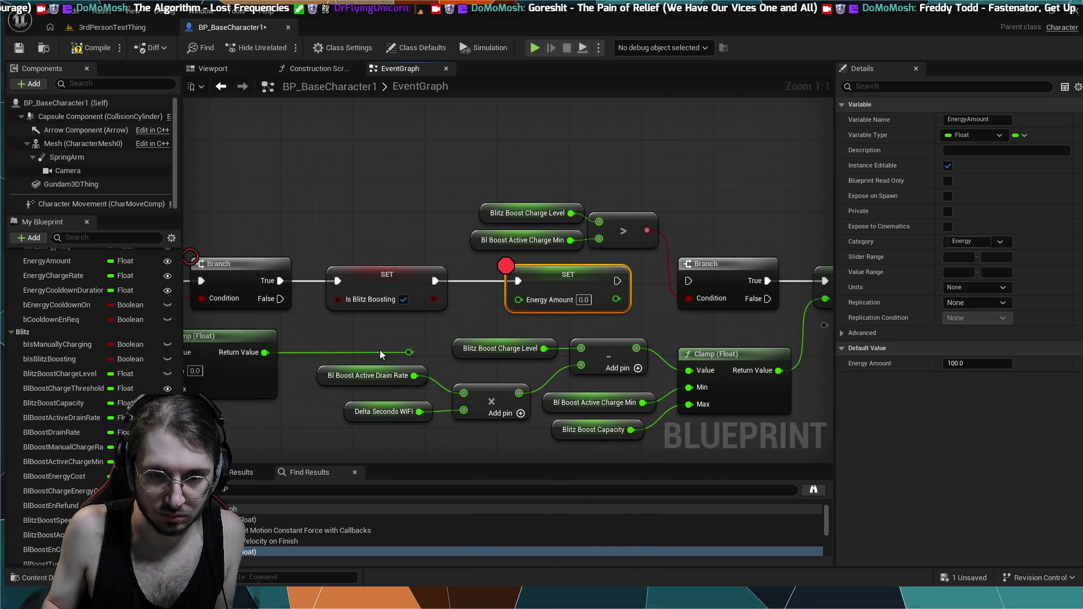
pyautogui.moveTo(409, 352)
pyautogui.mouseDown()
pyautogui.moveTo(383, 353)
pyautogui.moveTo(447, 333)
pyautogui.mouseUp()
pyautogui.moveTo(515, 314); pyautogui.dragTo(516, 301)
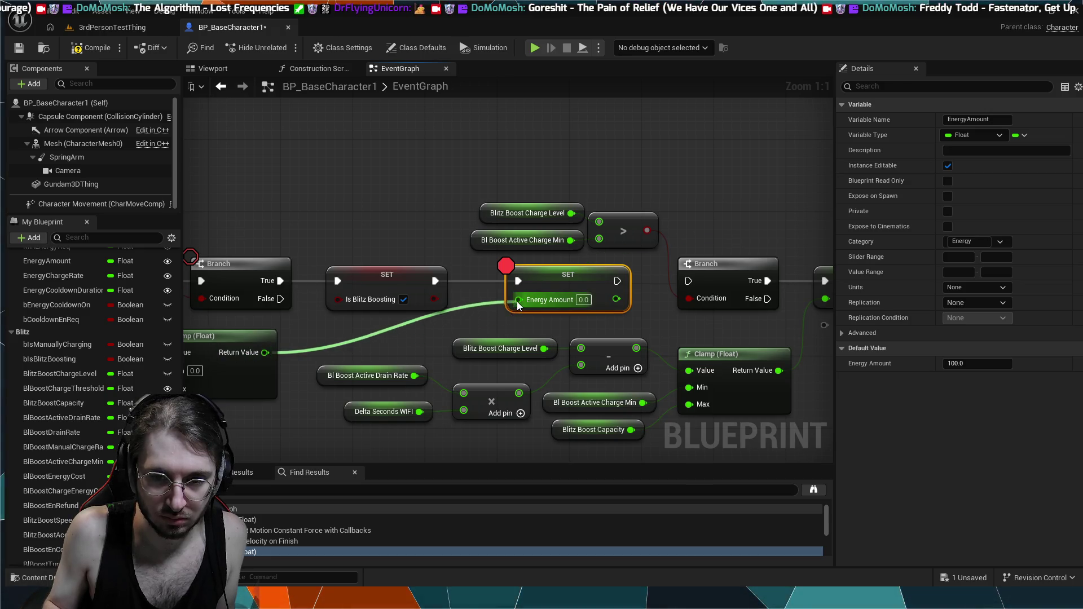
pyautogui.moveTo(392, 326); pyautogui.dragTo(519, 313)
pyautogui.doubleClick(528, 310)
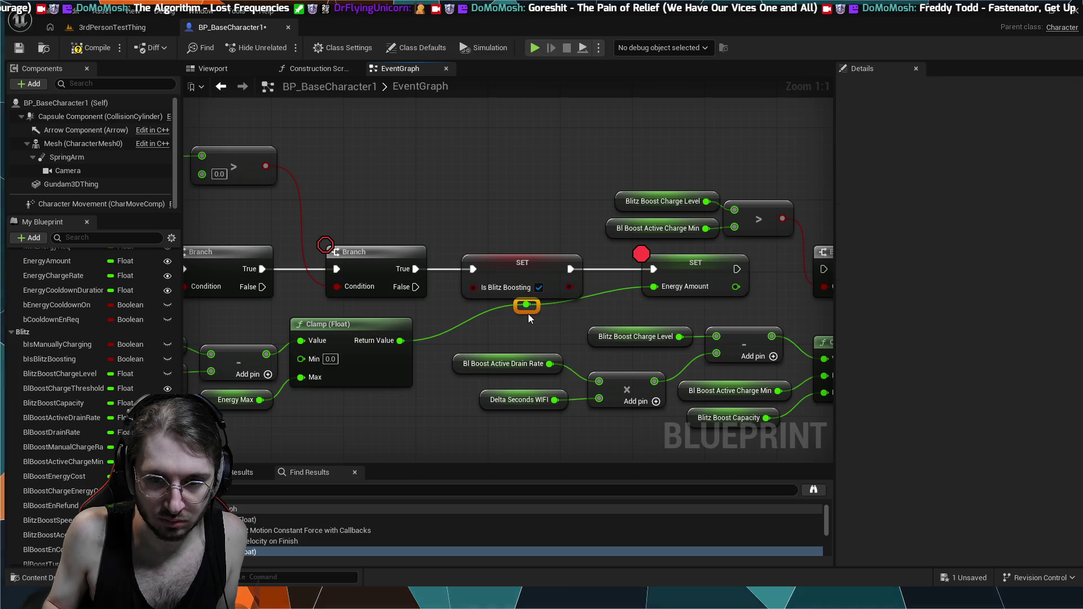